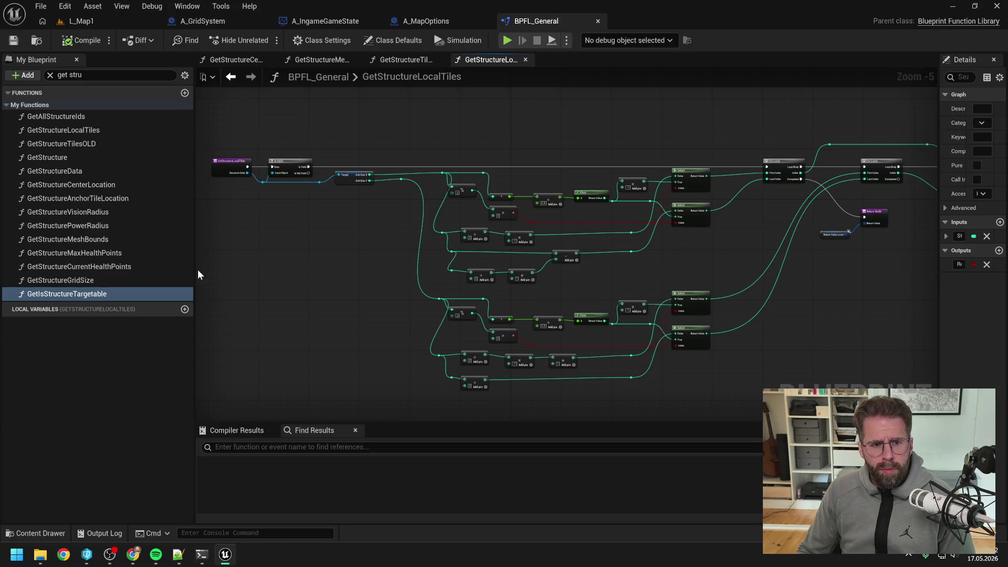
Collapse My Blueprint, lower the results splitters and zoom the GetStructureLocalTiles graph to Zoom -4
{"action": "left_click_drag", "start_coordinate": [194, 269], "coordinate": [26, 265]}
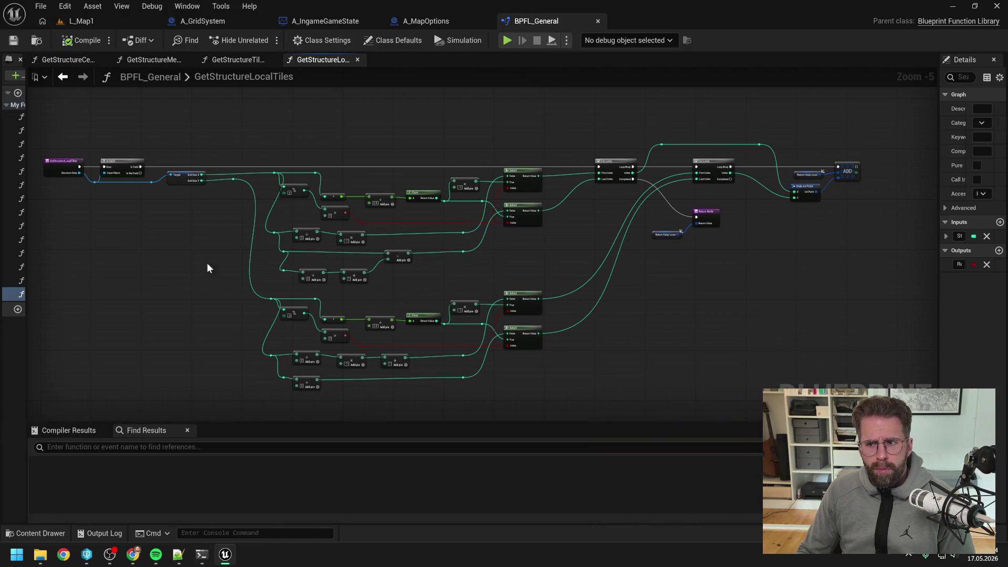
{"action": "scroll", "coordinate": [388, 257], "scroll_direction": "up", "scroll_amount": 2}
{"action": "scroll", "coordinate": [389, 260], "scroll_direction": "down", "scroll_amount": 1}
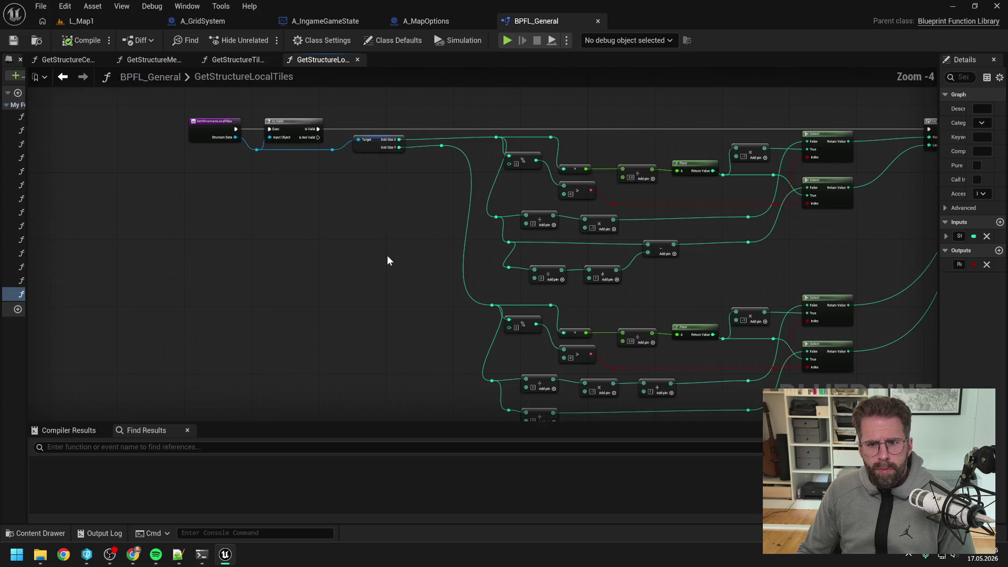
{"action": "left_click_drag", "start_coordinate": [402, 421], "coordinate": [405, 504]}
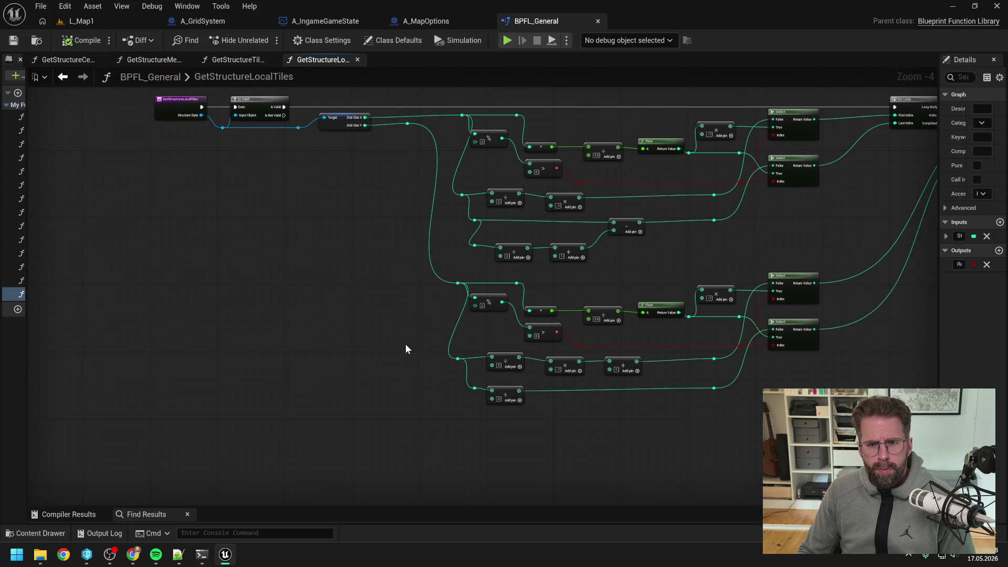
{"action": "mouse_move", "coordinate": [404, 348]}
{"action": "left_mouse_down"}
{"action": "mouse_move", "coordinate": [351, 391]}
{"action": "mouse_move", "coordinate": [194, 378]}
{"action": "mouse_move", "coordinate": [292, 388]}
{"action": "left_mouse_up"}
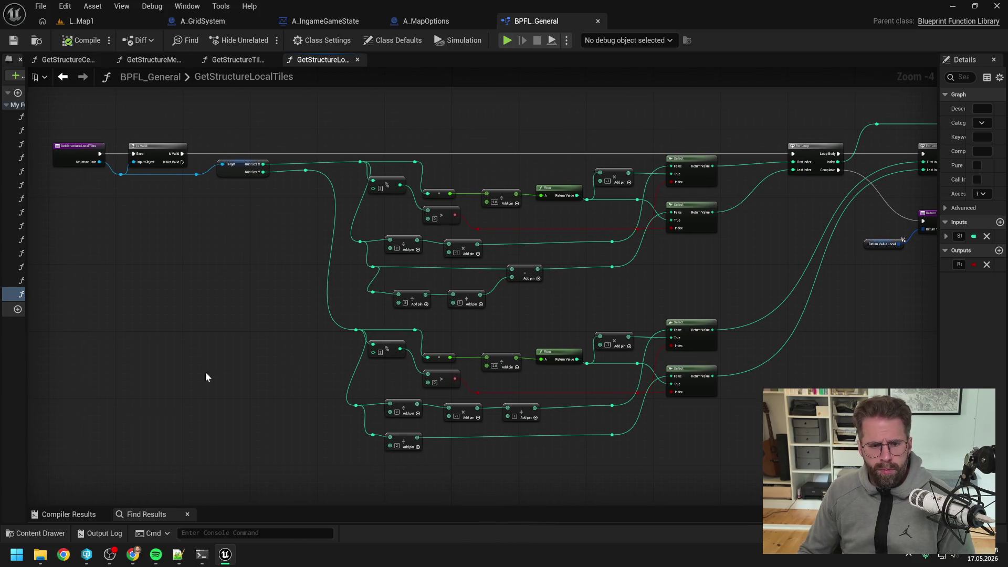
{"action": "left_click", "coordinate": [202, 557]}
Paste screenshots of the left and right halves of the GetStructureLocalTiles graph into the Claude Code reply
{"action": "key", "text": "ctrl+v"}
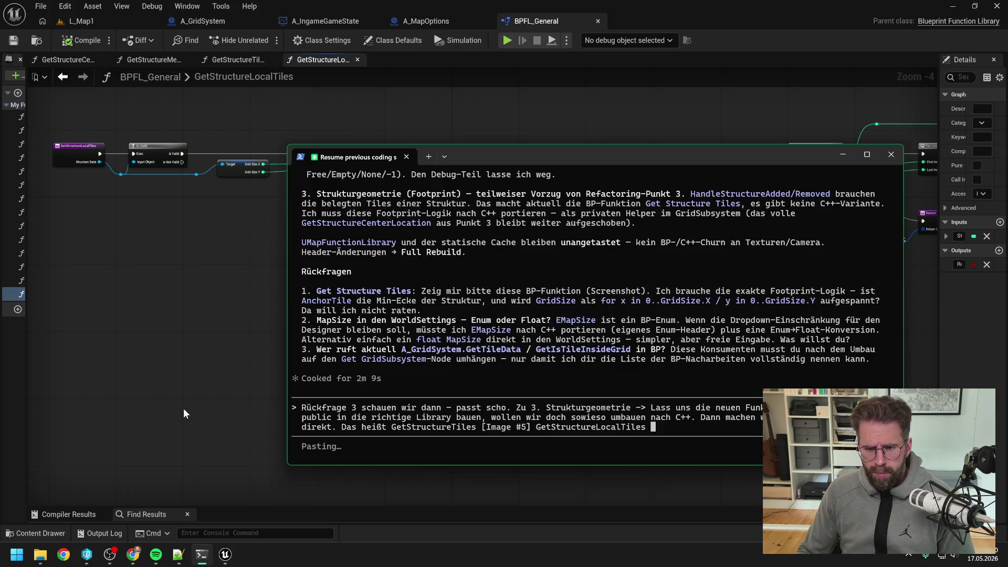
{"action": "left_click", "coordinate": [194, 388]}
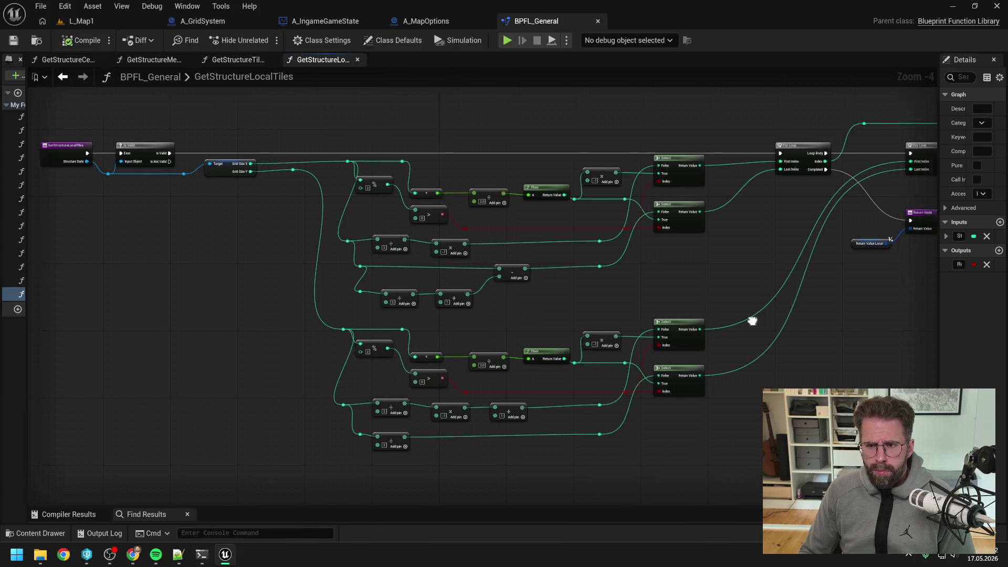
{"action": "left_click_drag", "start_coordinate": [753, 335], "coordinate": [466, 335]}
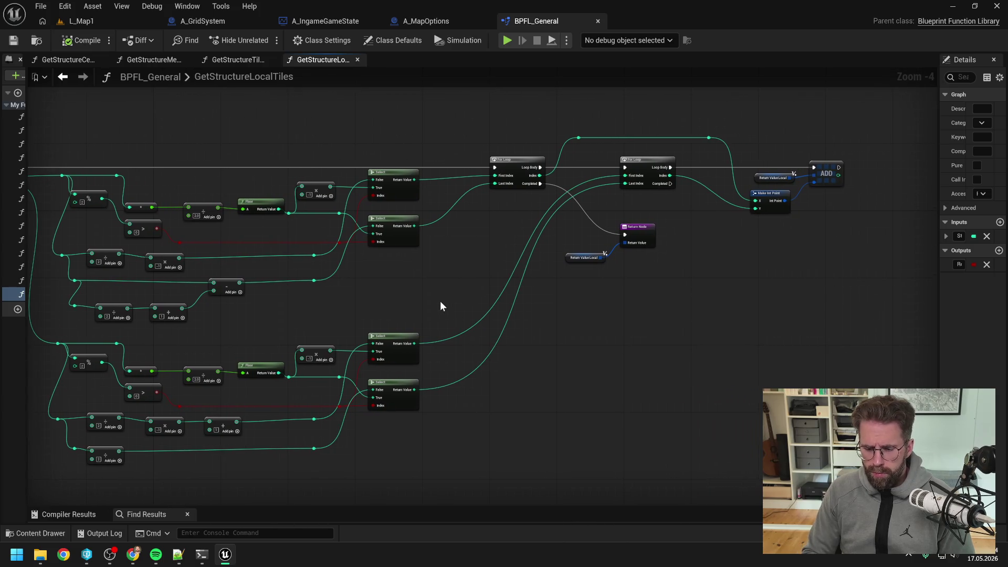
{"action": "left_click", "coordinate": [202, 555]}
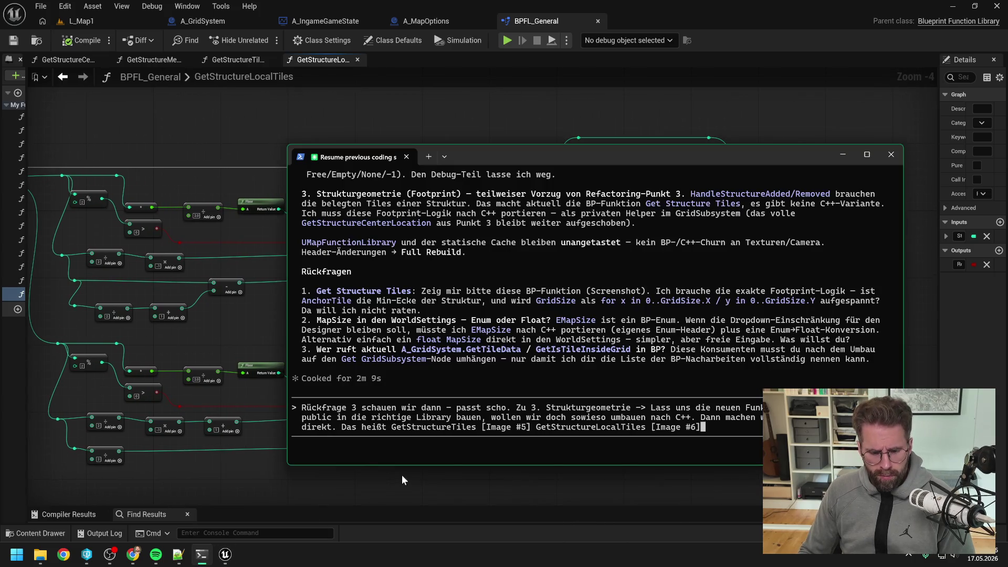
{"action": "key", "text": "ctrl+v"}
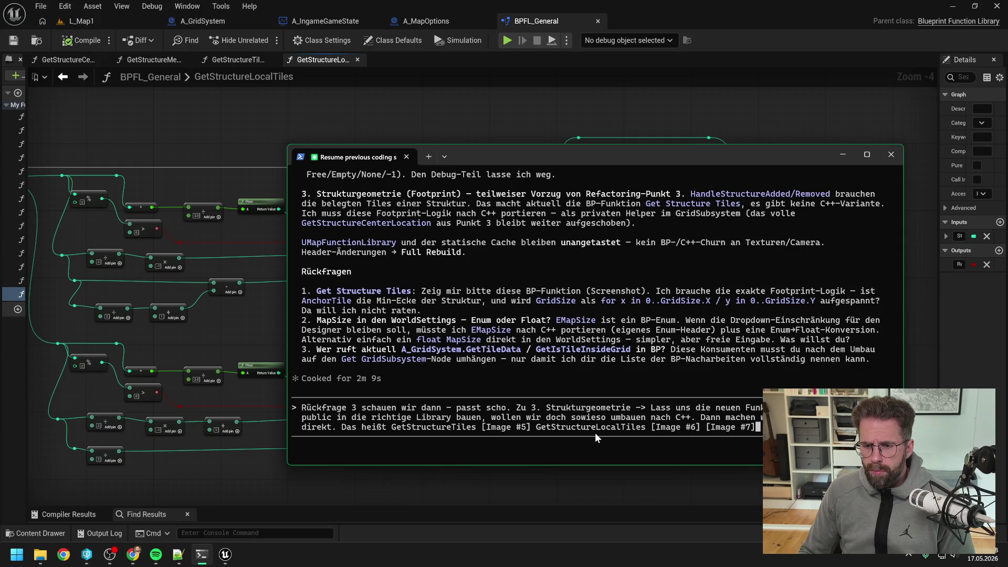
{"action": "type", "text": "."}
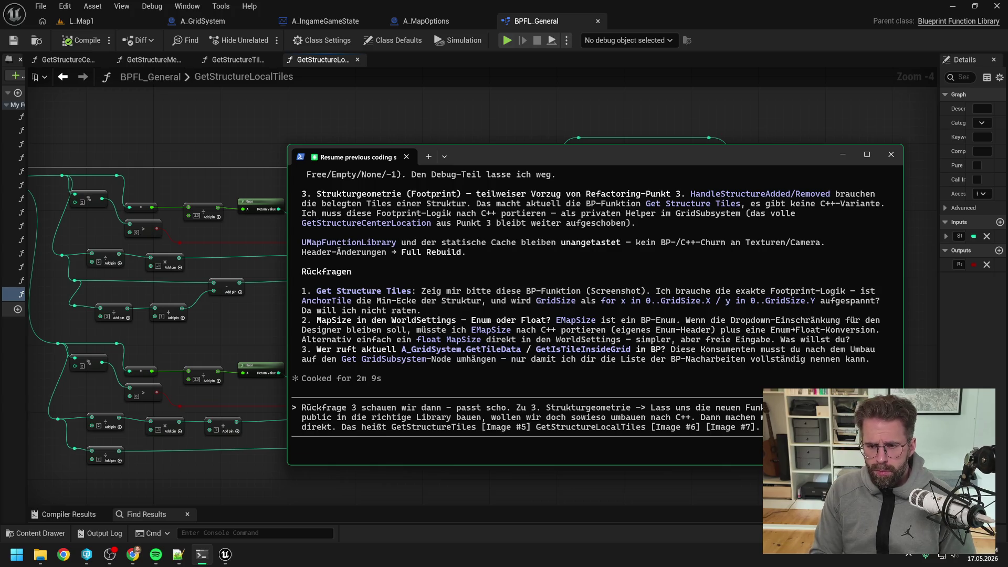
{"action": "type", "text": "dem"}
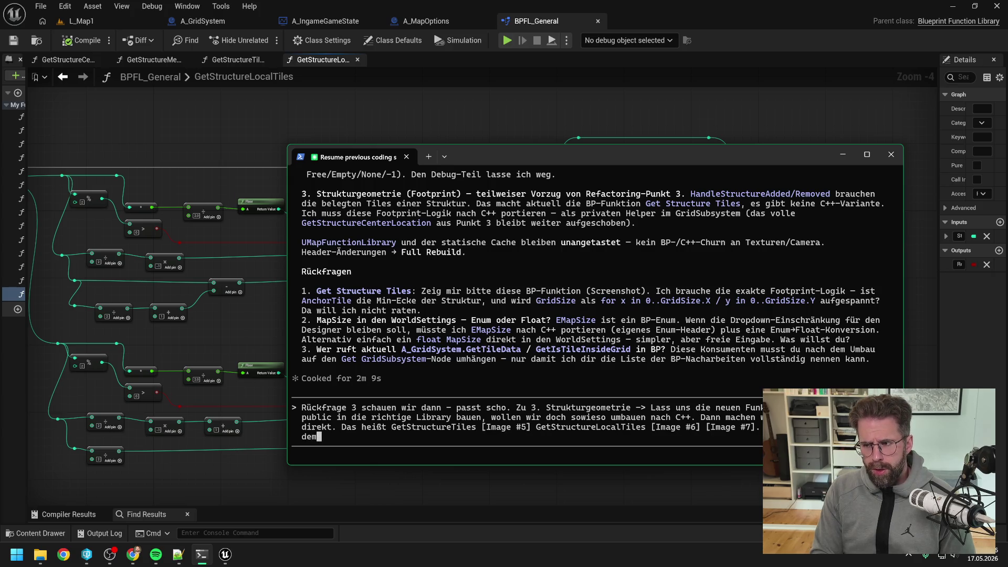
{"action": "scroll", "coordinate": [616, 331], "scroll_direction": "up", "scroll_amount": 5}
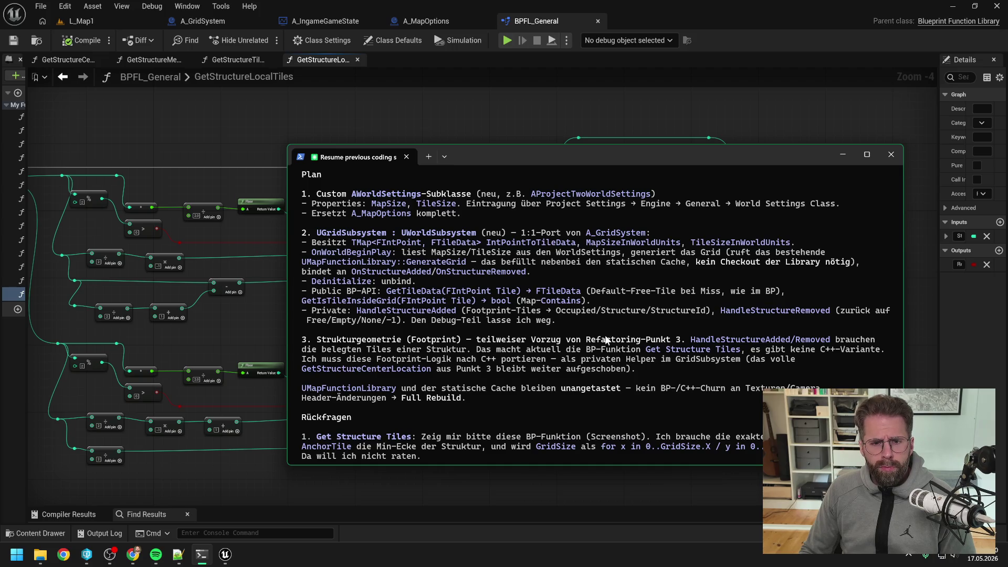
{"action": "scroll", "coordinate": [604, 341], "scroll_direction": "up", "scroll_amount": 2}
{"action": "type", "text": "dem"}
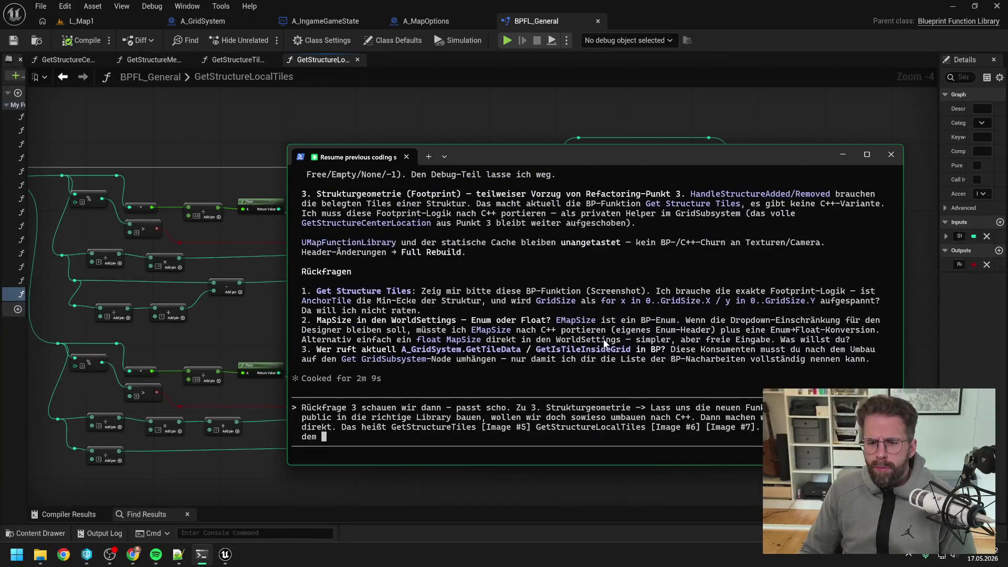
{"action": "scroll", "coordinate": [603, 341], "scroll_direction": "up", "scroll_amount": 6}
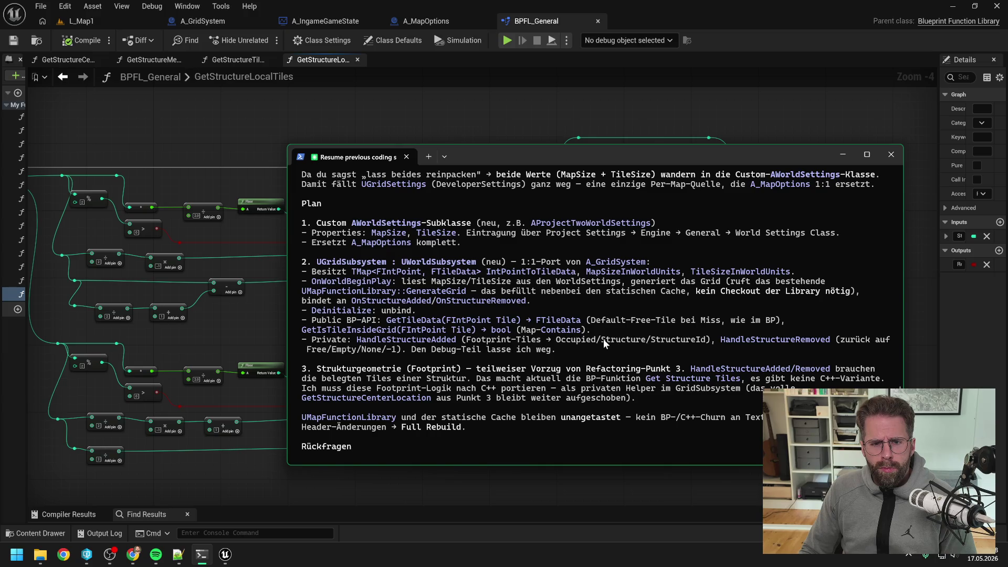
{"action": "scroll", "coordinate": [603, 339], "scroll_direction": "down", "scroll_amount": 6}
{"action": "scroll", "coordinate": [604, 343], "scroll_direction": "up", "scroll_amount": 5}
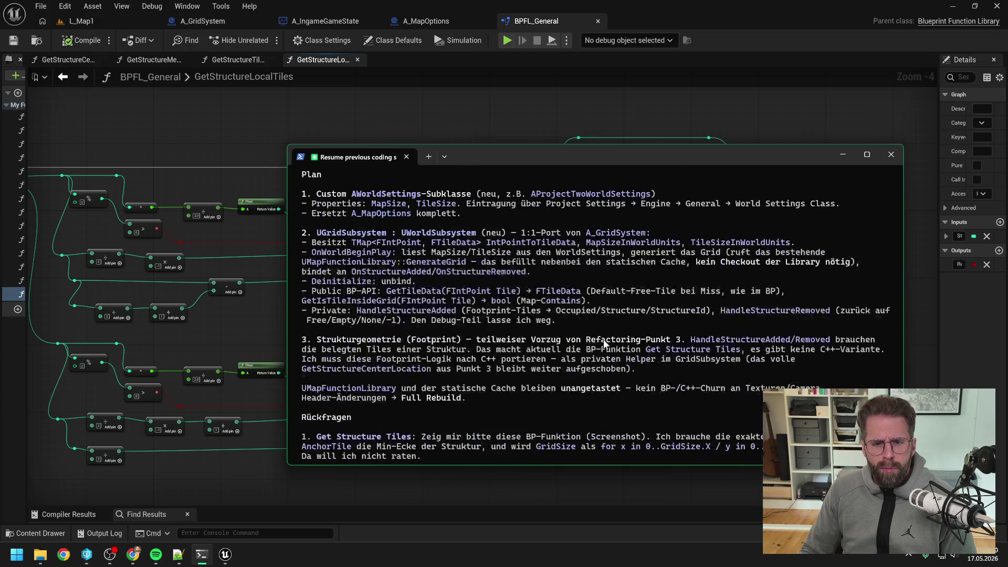
{"action": "scroll", "coordinate": [603, 342], "scroll_direction": "up", "scroll_amount": 1}
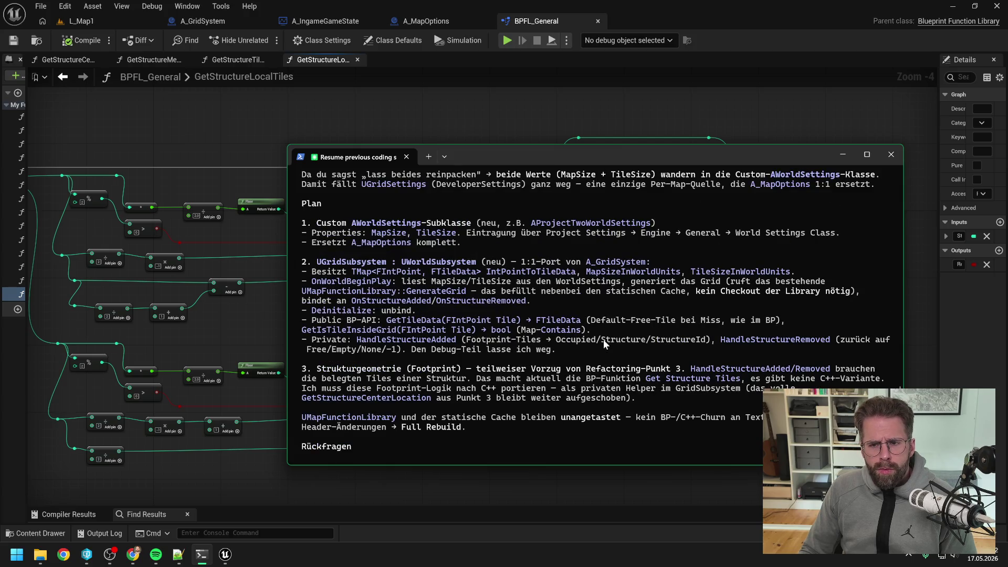
{"action": "type", "text": "de"}
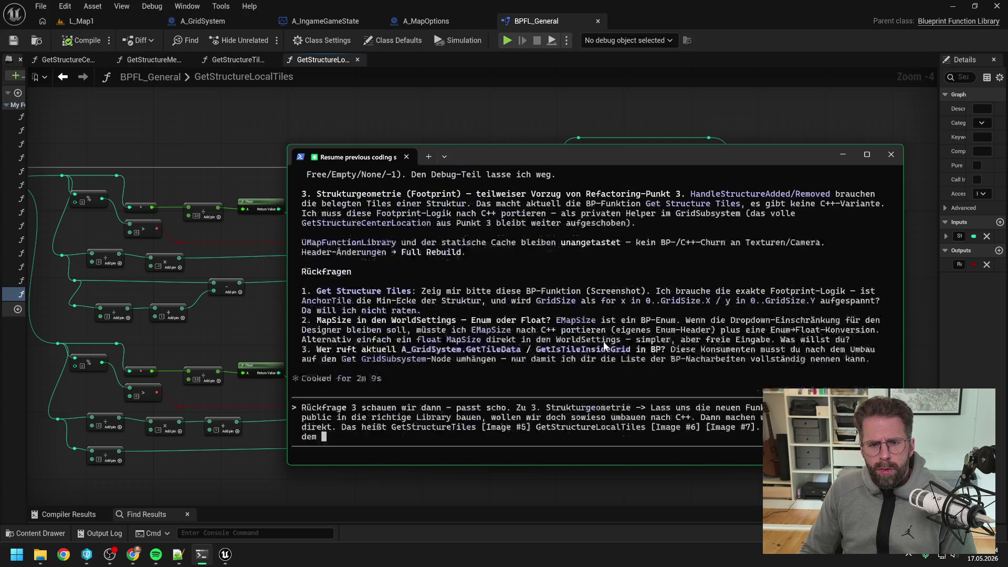
{"action": "type", "text": "n "}
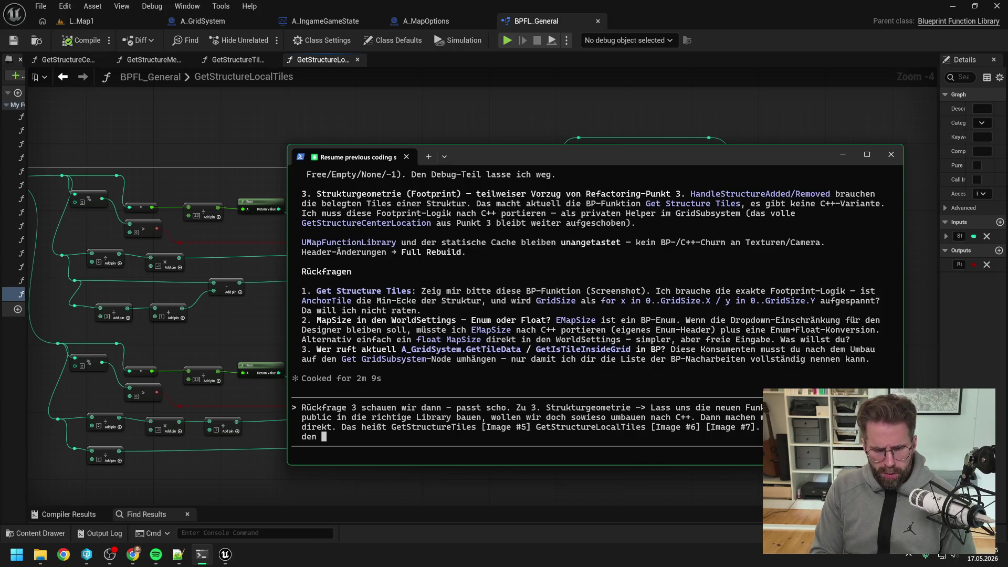
{"action": "type", "text": "AWorldS"}
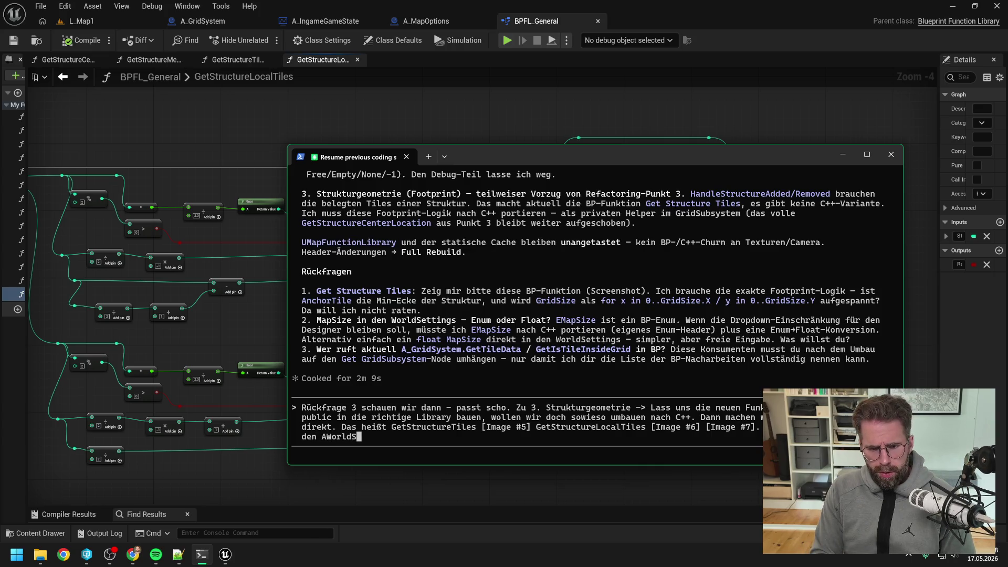
{"action": "type", "text": "ettings in den Rp"}
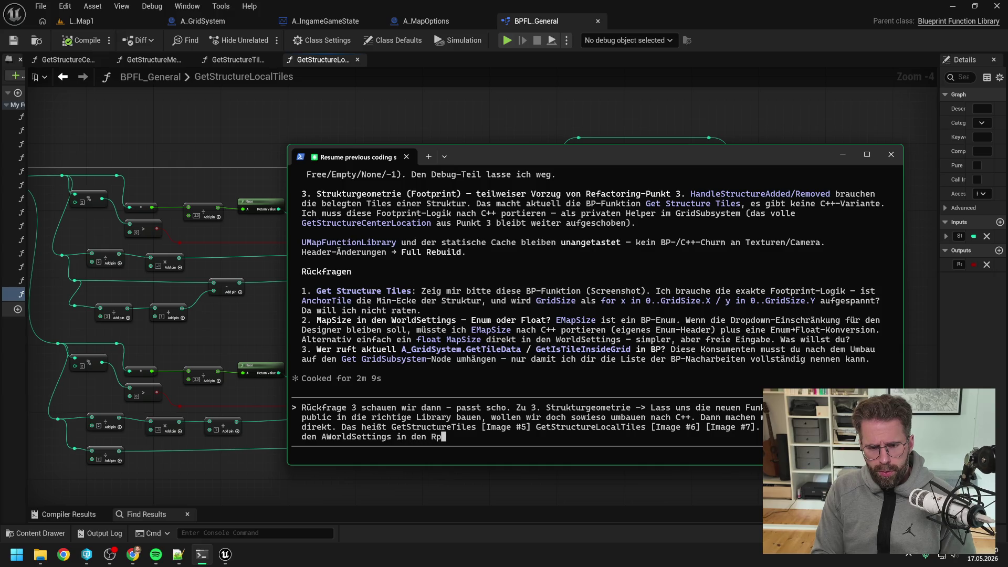
{"action": "key", "text": "BackSpace"}
{"action": "key", "text": "BackSpace"}
{"action": "type", "text": "Projec"}
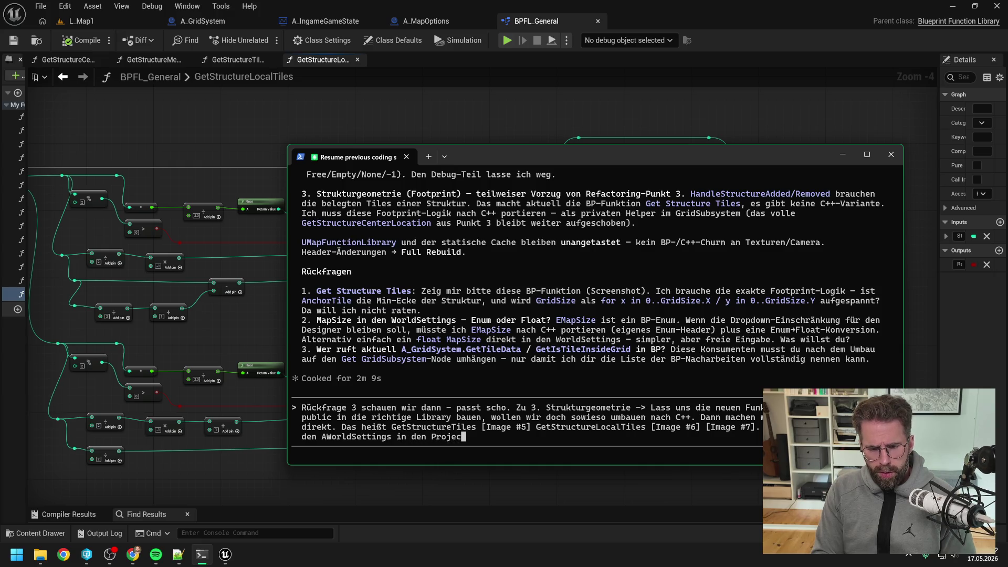
{"action": "type", "text": "t Settings hab"}
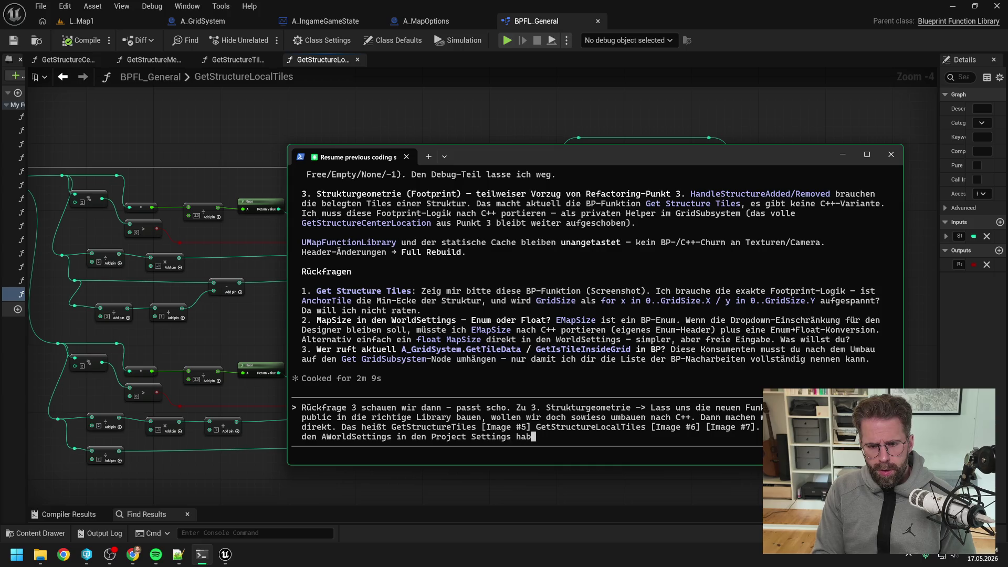
{"action": "type", "text": "en wir dann wirklich"}
{"action": "type", "text": " pro Map "}
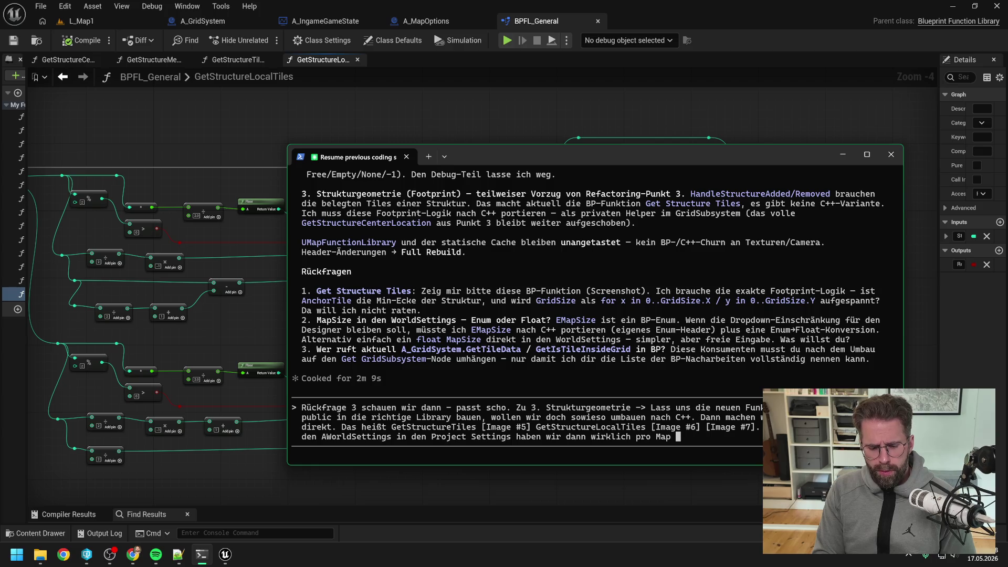
{"action": "type", "text": "eine Option"}
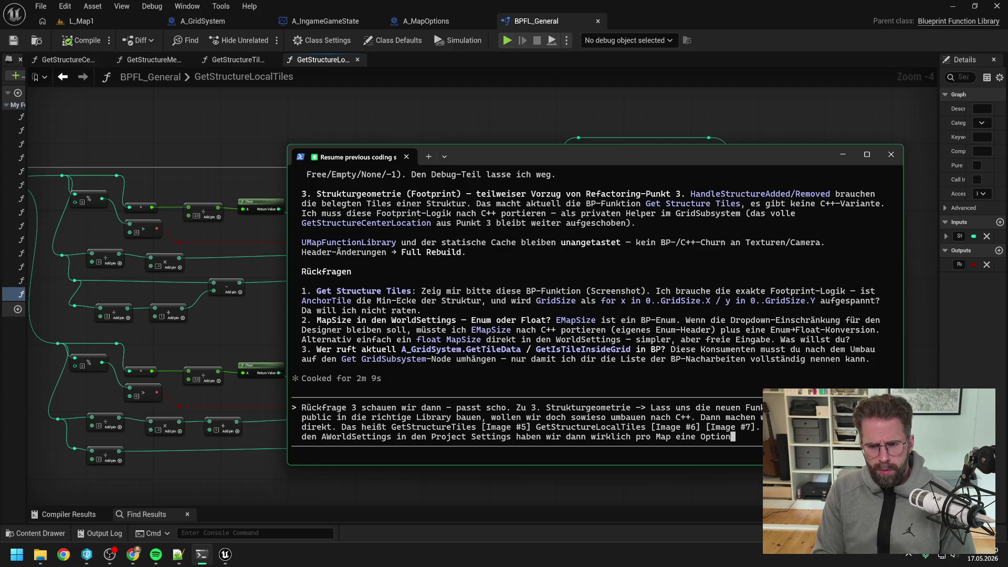
{"action": "type", "text": " für "}
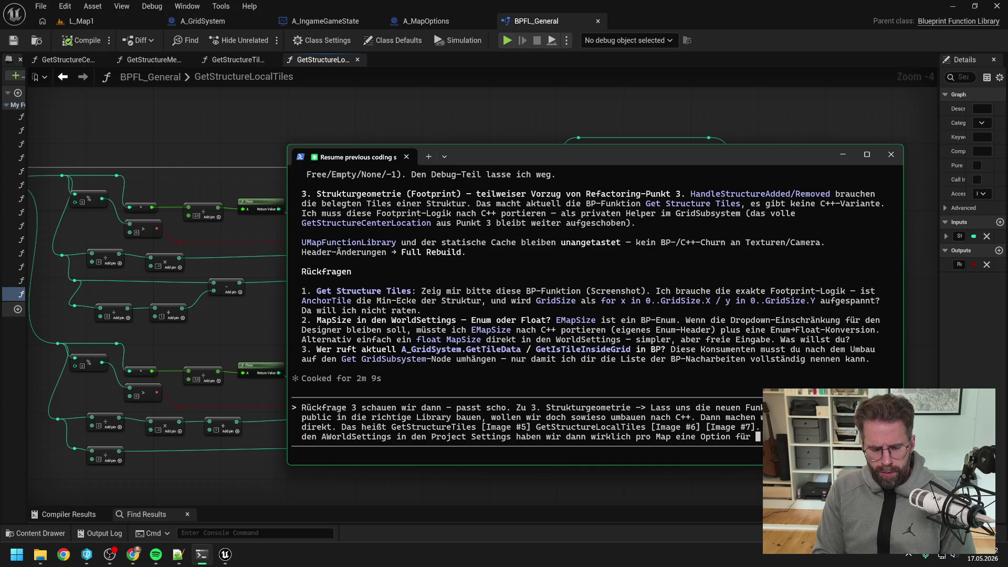
{"action": "type", "text": "Ma"}
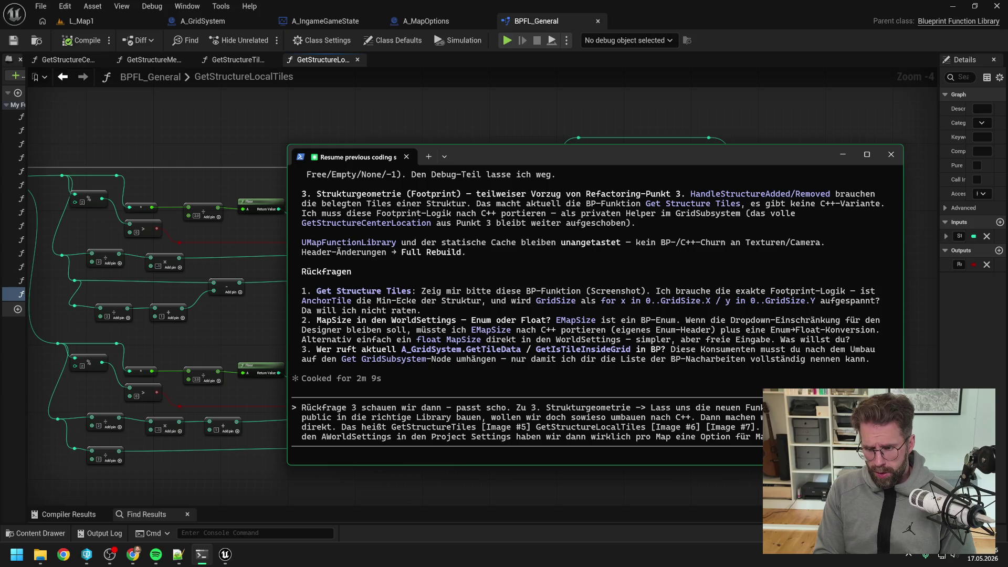
Send the German reply about AWorldSettings as a per-map option to Claude Code
{"action": "key", "text": "Return"}
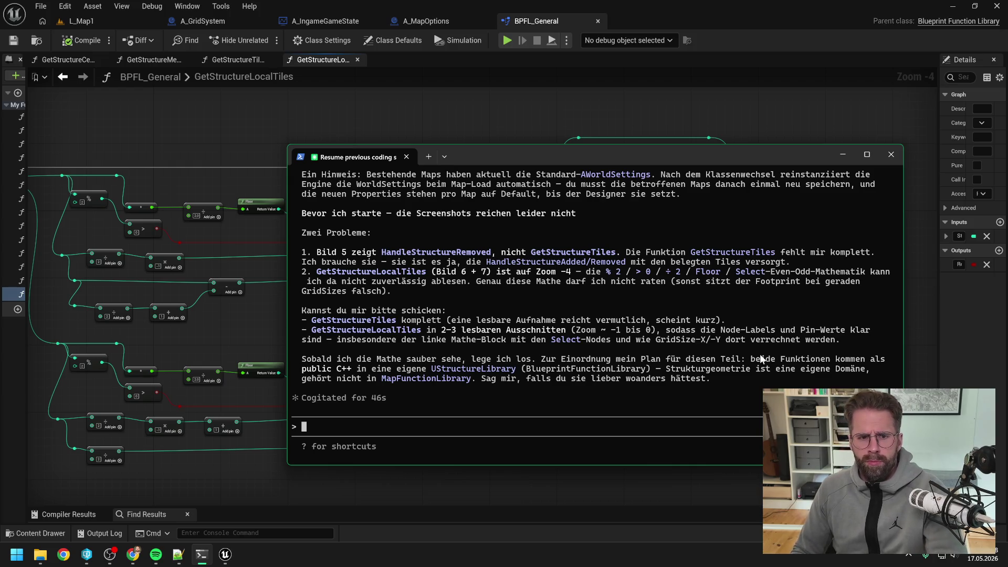
{"action": "scroll", "coordinate": [688, 343], "scroll_direction": "up", "scroll_amount": 5}
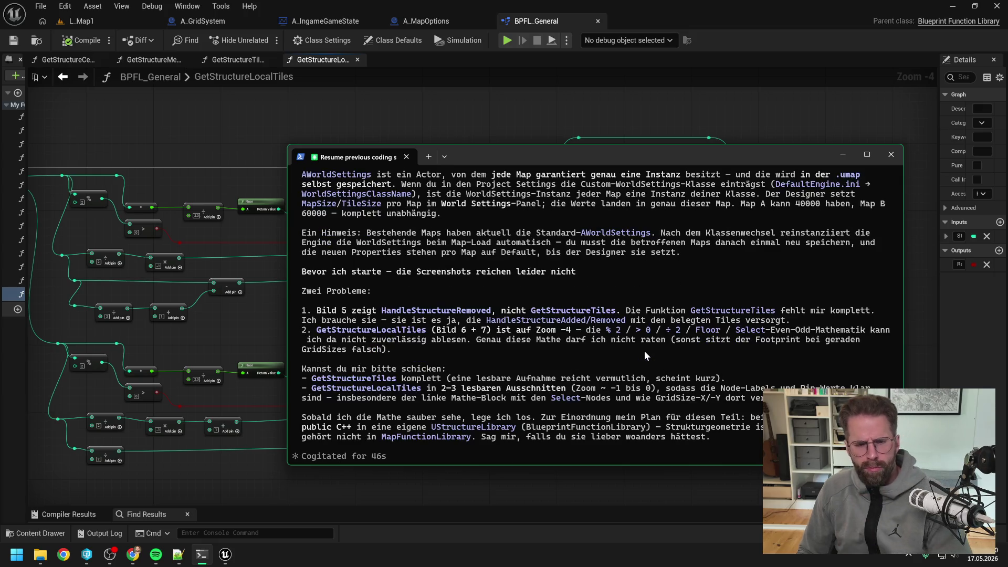
{"action": "left_click", "coordinate": [251, 334]}
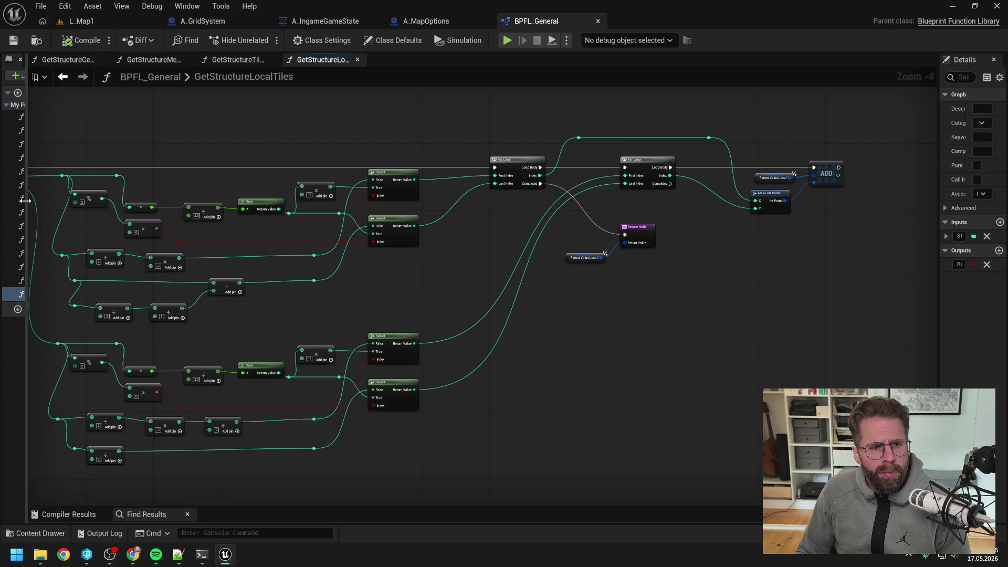
Open GetStructureTilesOLD in BPFL_General and rename it to GetStructureTiles by dropping the OLD suffix
{"action": "left_click_drag", "start_coordinate": [28, 201], "coordinate": [173, 204]}
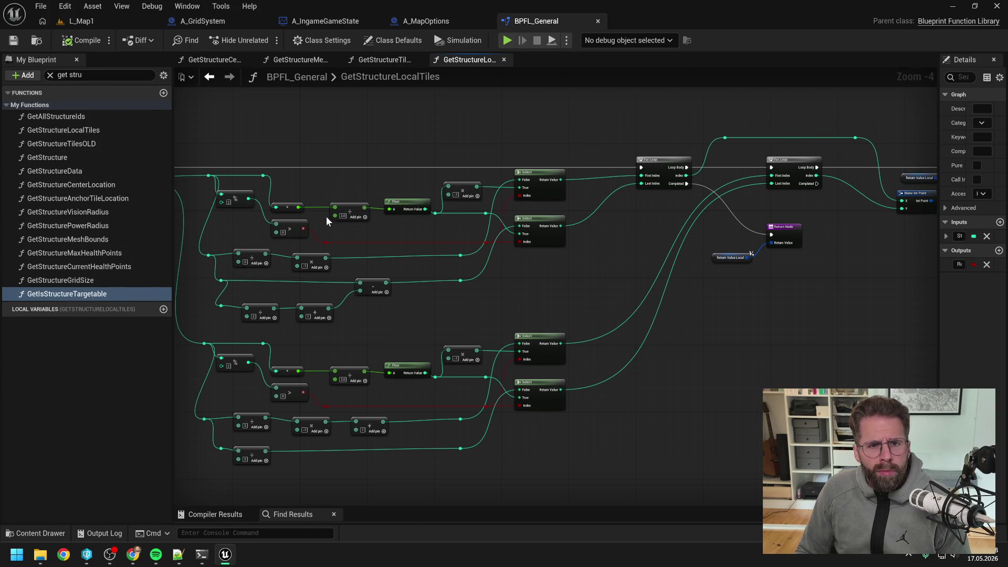
{"action": "left_click", "coordinate": [388, 61]}
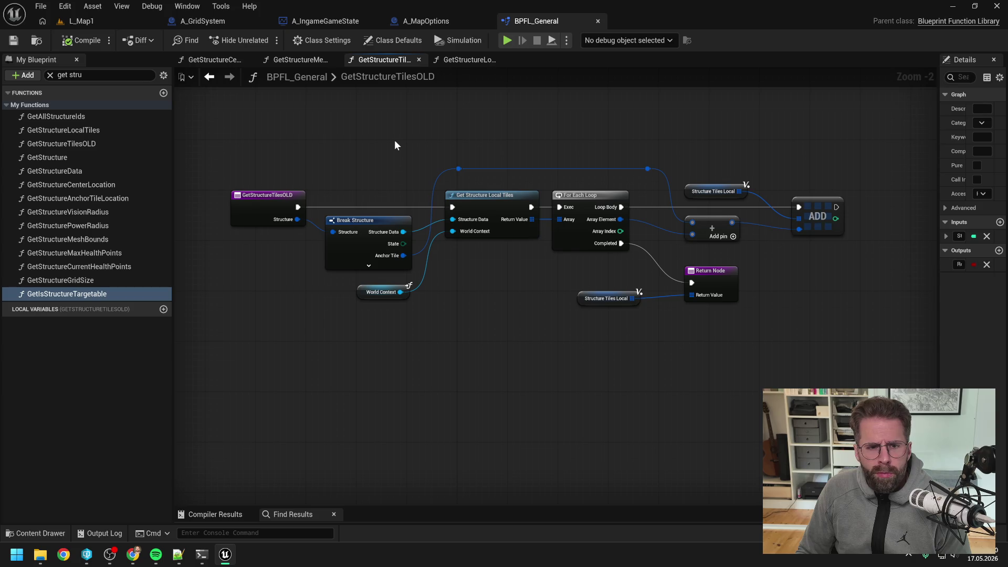
{"action": "left_click_drag", "start_coordinate": [394, 145], "coordinate": [371, 143]}
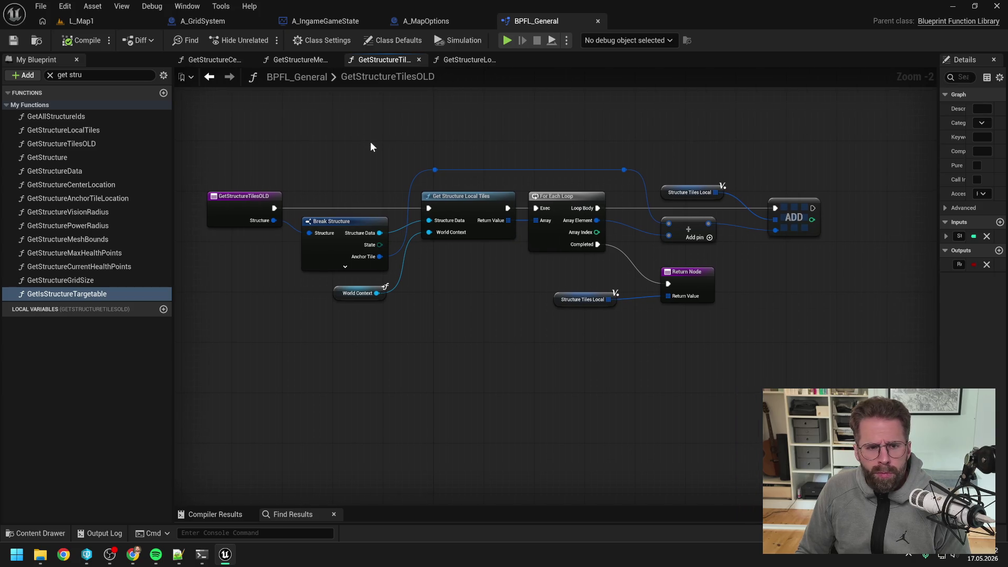
{"action": "left_click", "coordinate": [105, 143]}
{"action": "key", "text": "F2"}
{"action": "key", "text": "End"}
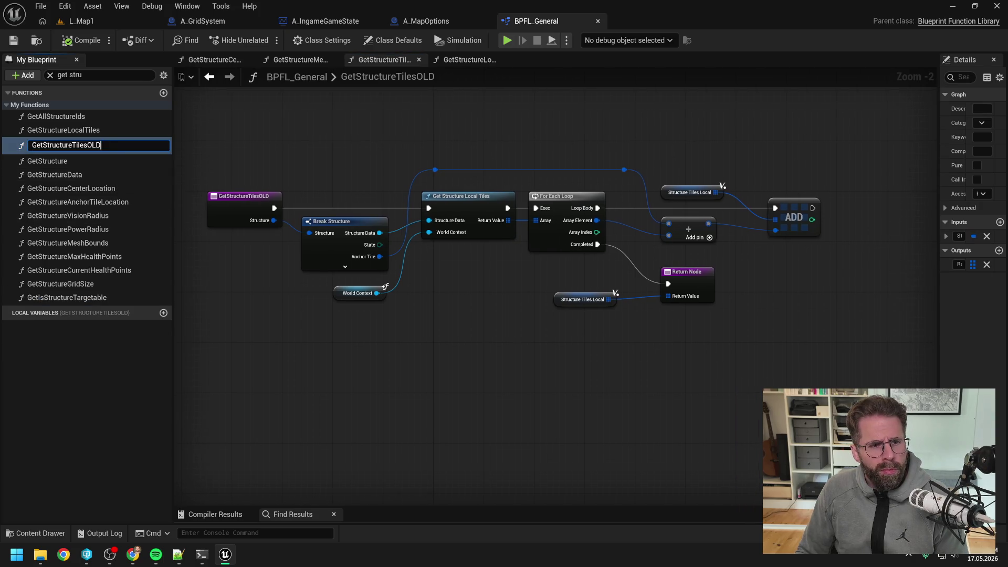
{"action": "key", "text": "BackSpace"}
{"action": "key", "text": "BackSpace"}
{"action": "key", "text": "BackSpace"}
{"action": "key", "text": "Return"}
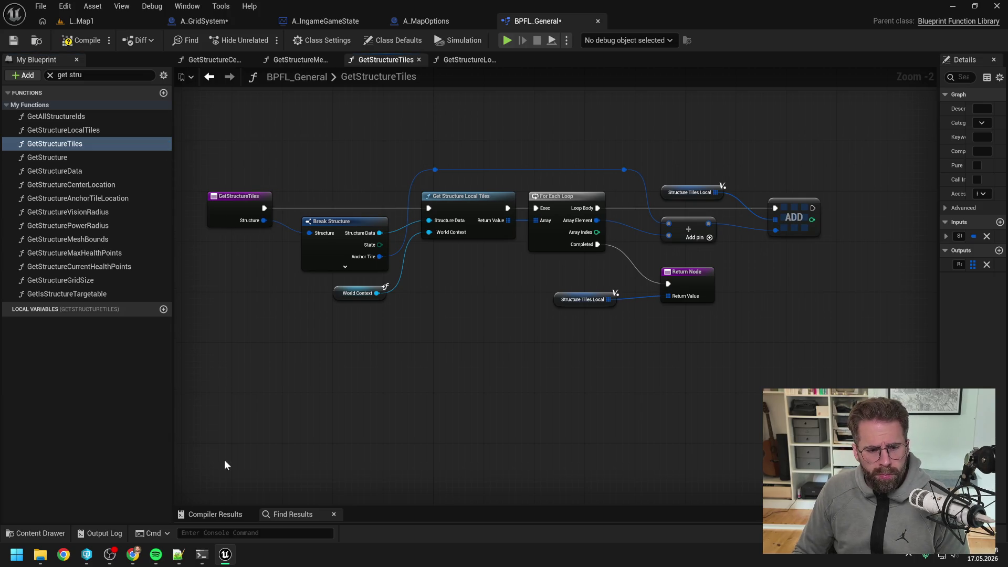
{"action": "left_click", "coordinate": [204, 554]}
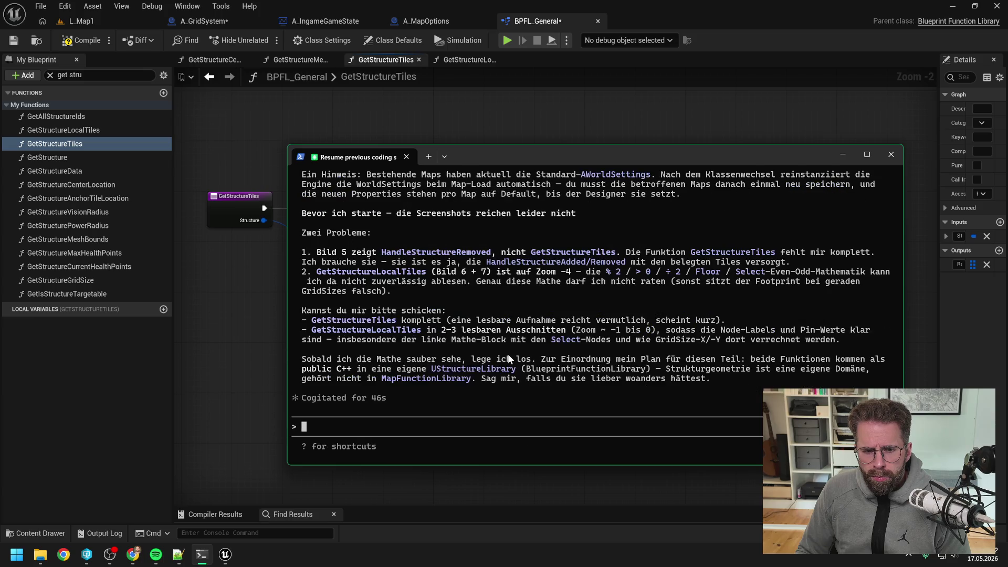
Write 'hier nochmal GetStructureTiles', paste its screenshot, then add '. Zur GetStructureLocalTiles'
{"action": "type", "text": "hier nocham"}
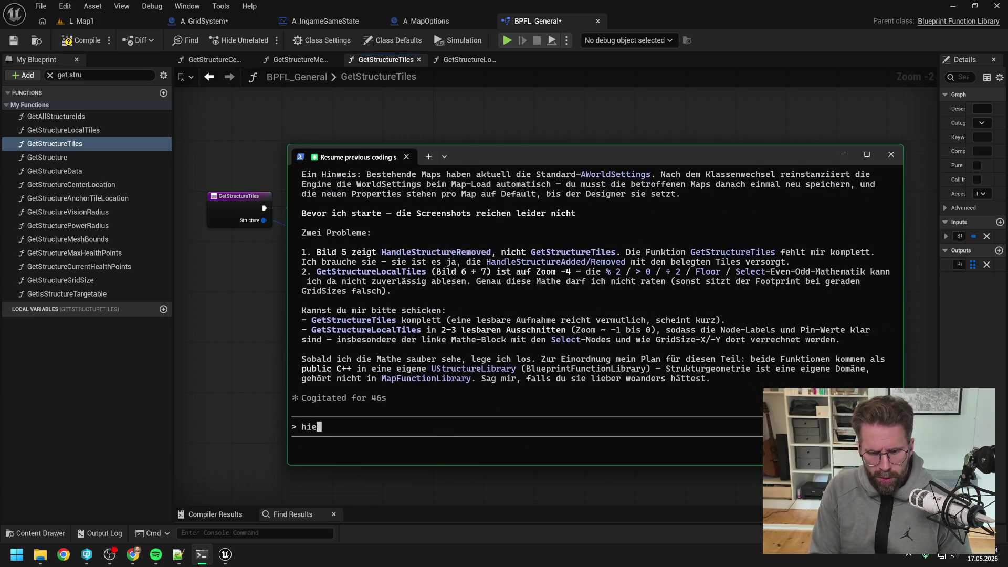
{"action": "key", "text": "BackSpace"}
{"action": "key", "text": "BackSpace"}
{"action": "type", "text": "mal"}
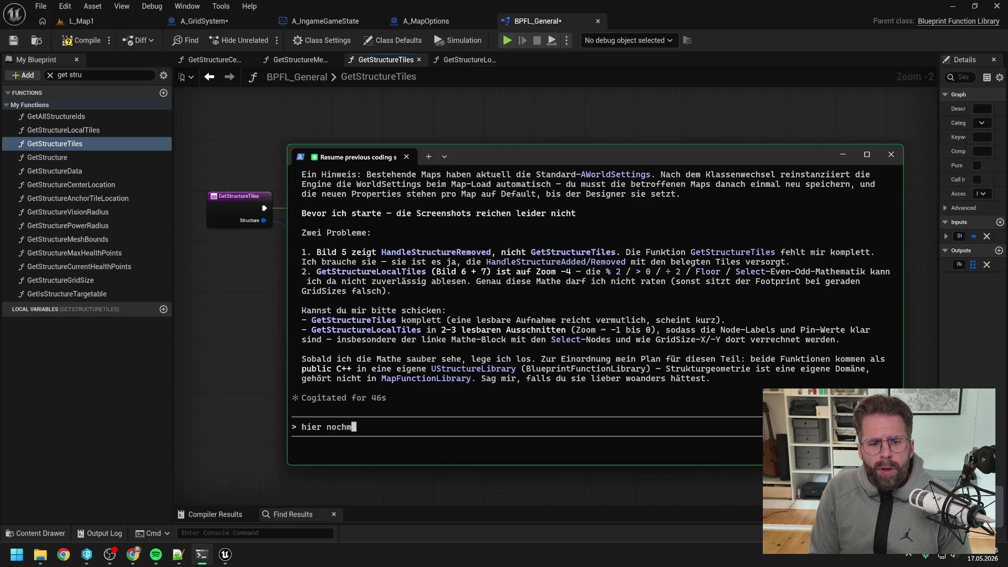
{"action": "mouse_move", "coordinate": [532, 159]}
{"action": "left_mouse_down"}
{"action": "mouse_move", "coordinate": [731, 198]}
{"action": "mouse_move", "coordinate": [735, 268]}
{"action": "mouse_move", "coordinate": [615, 300]}
{"action": "mouse_move", "coordinate": [612, 166]}
{"action": "left_mouse_up"}
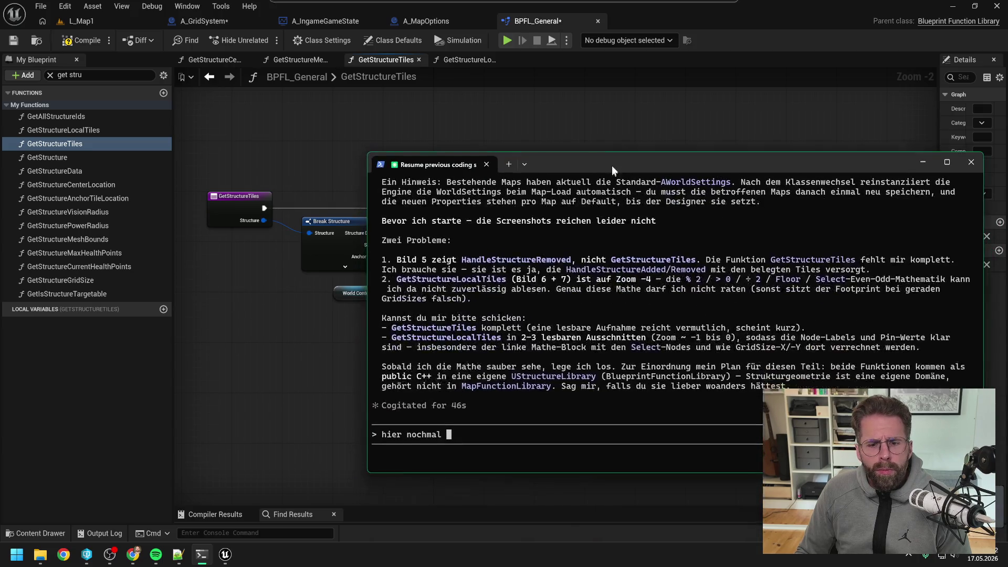
{"action": "type", "text": "get"}
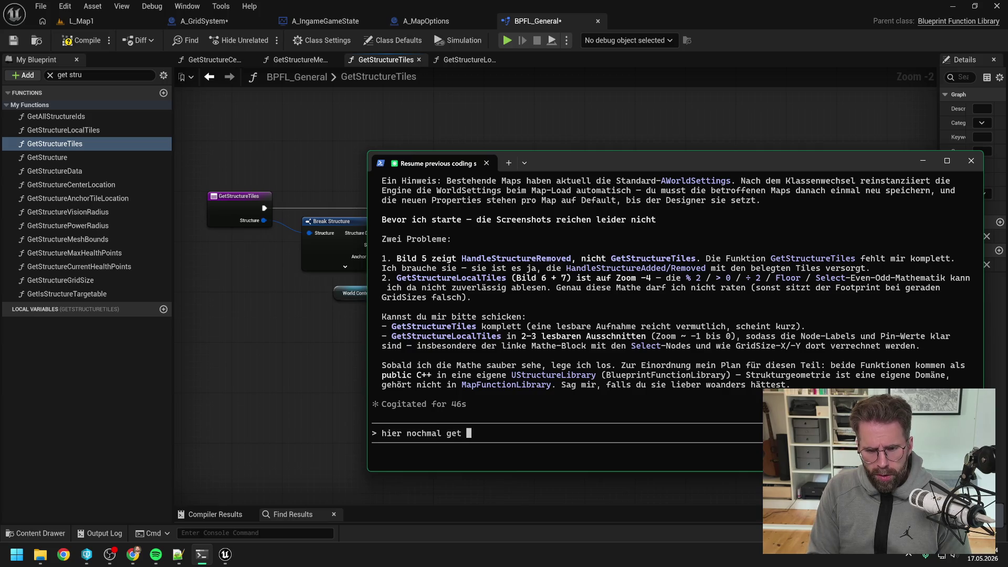
{"action": "key", "text": "BackSpace"}
{"action": "key", "text": "BackSpace"}
{"action": "key", "text": "BackSpace"}
{"action": "type", "text": "GetStructure"}
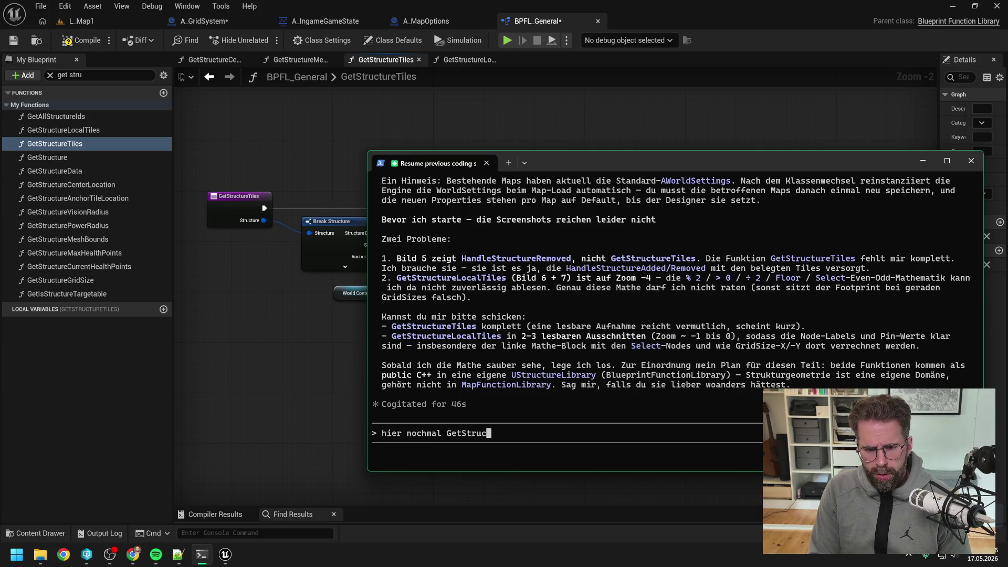
{"action": "type", "text": "Tiles"}
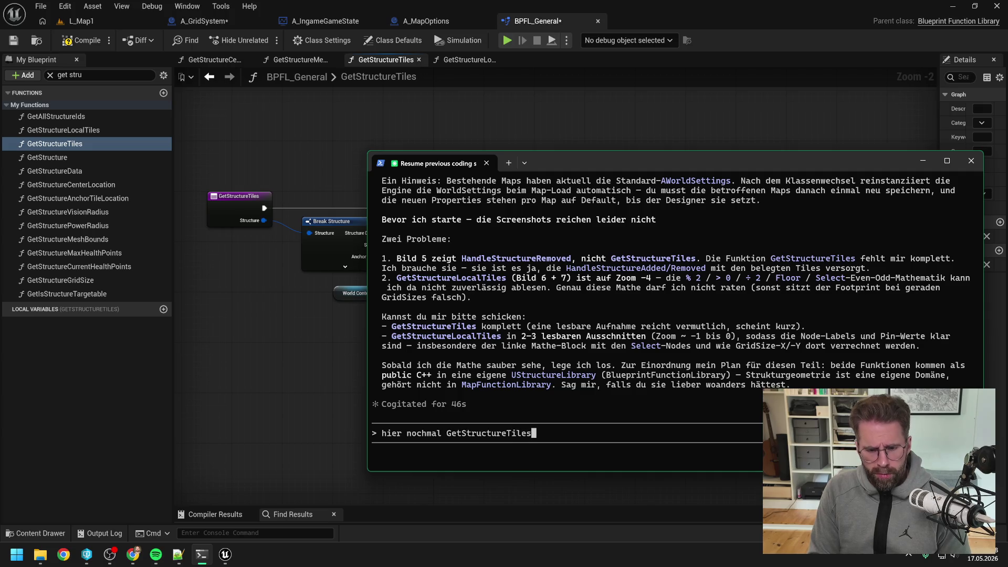
{"action": "key", "text": "ctrl+v"}
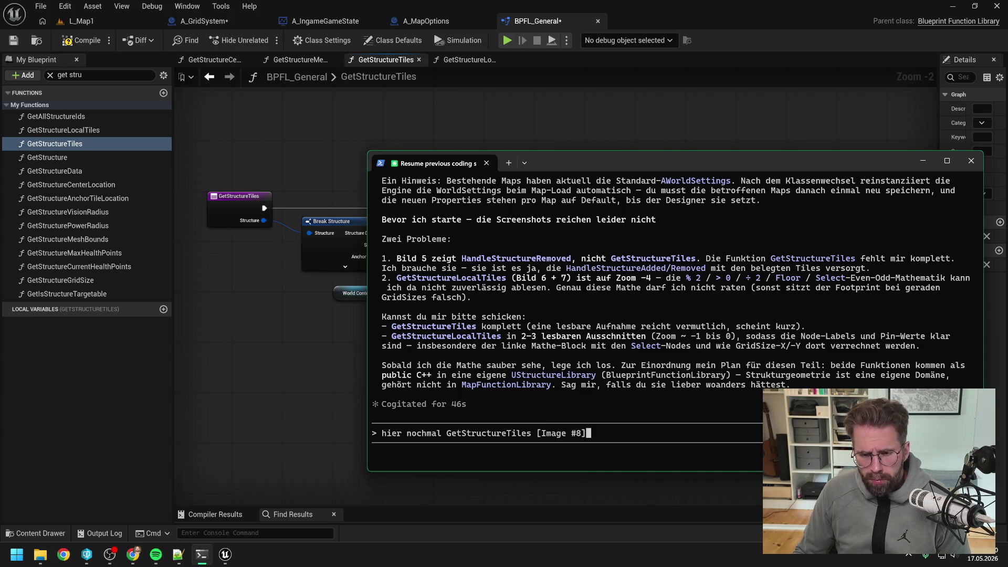
{"action": "type", "text": ". "}
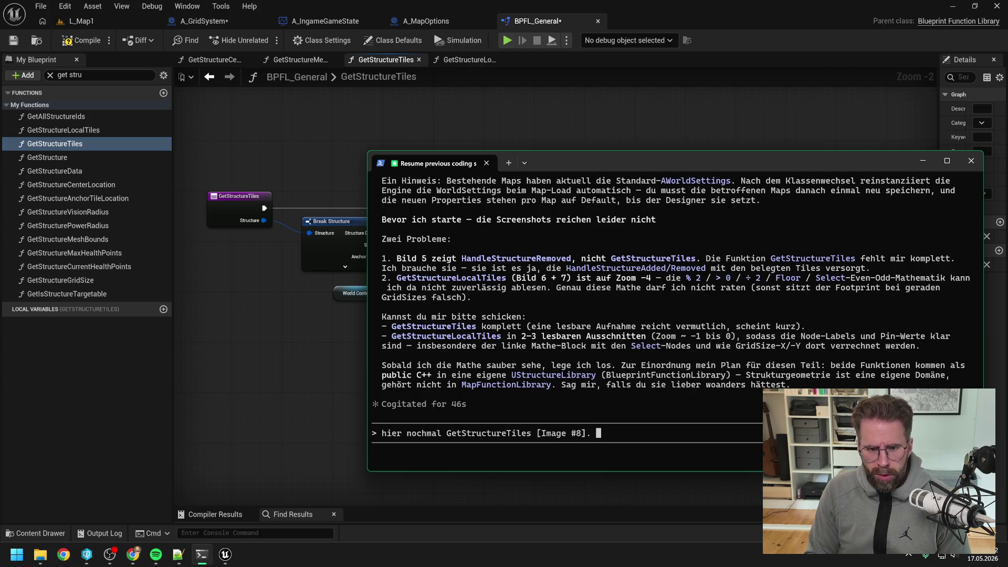
{"action": "type", "text": "Zur Ge"}
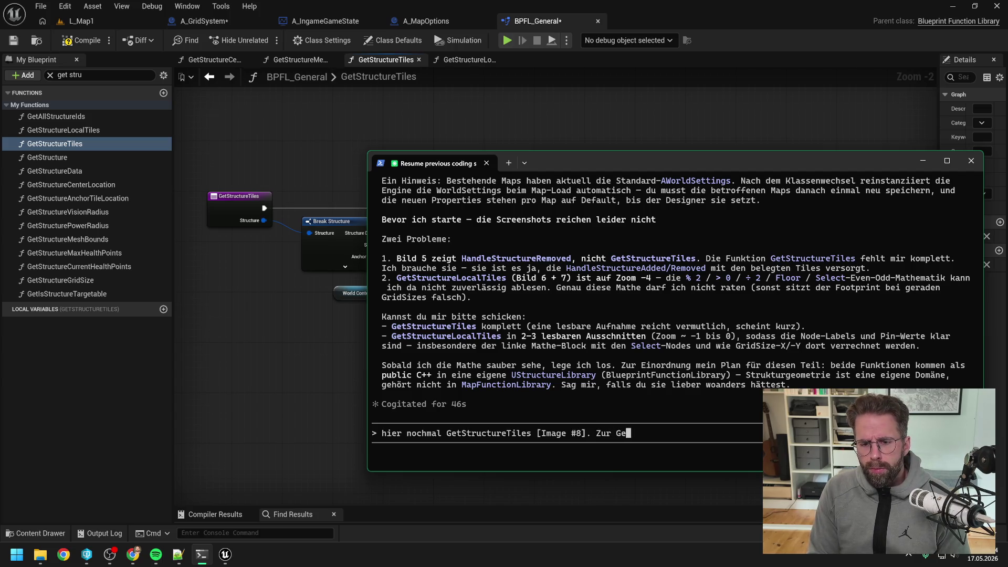
{"action": "type", "text": "tStructureLoc"}
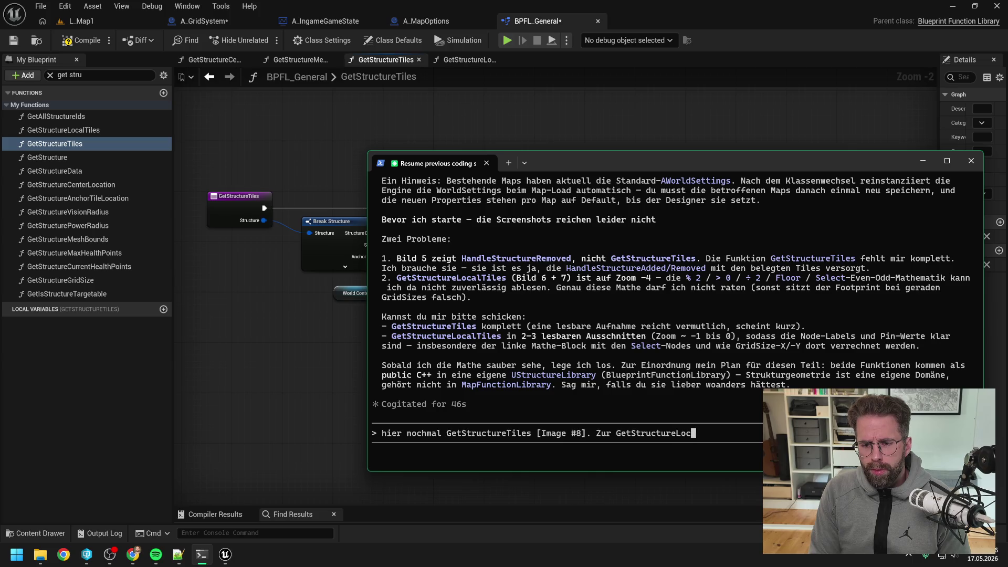
{"action": "type", "text": "alTiles:"}
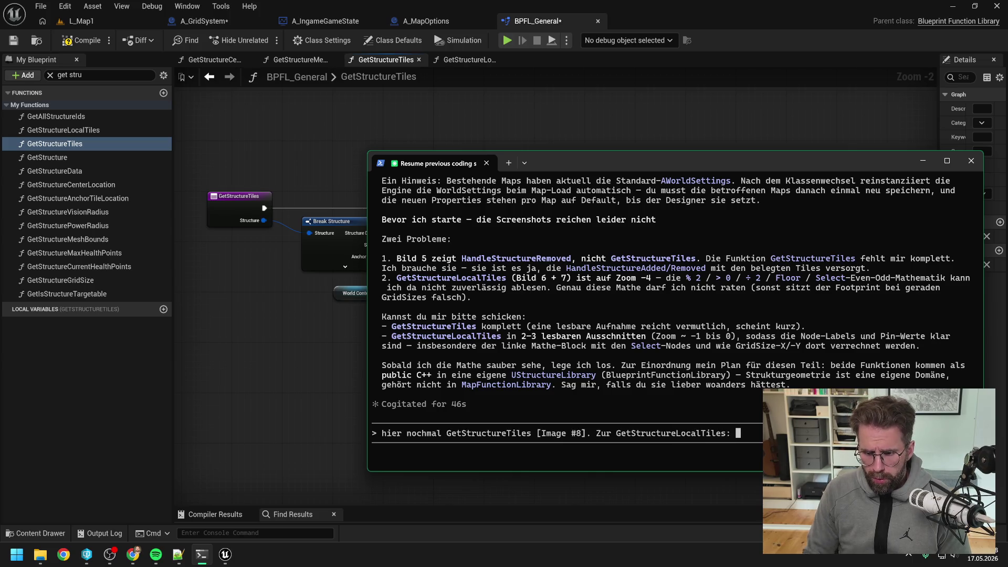
{"action": "left_click_drag", "start_coordinate": [601, 164], "coordinate": [706, 154]}
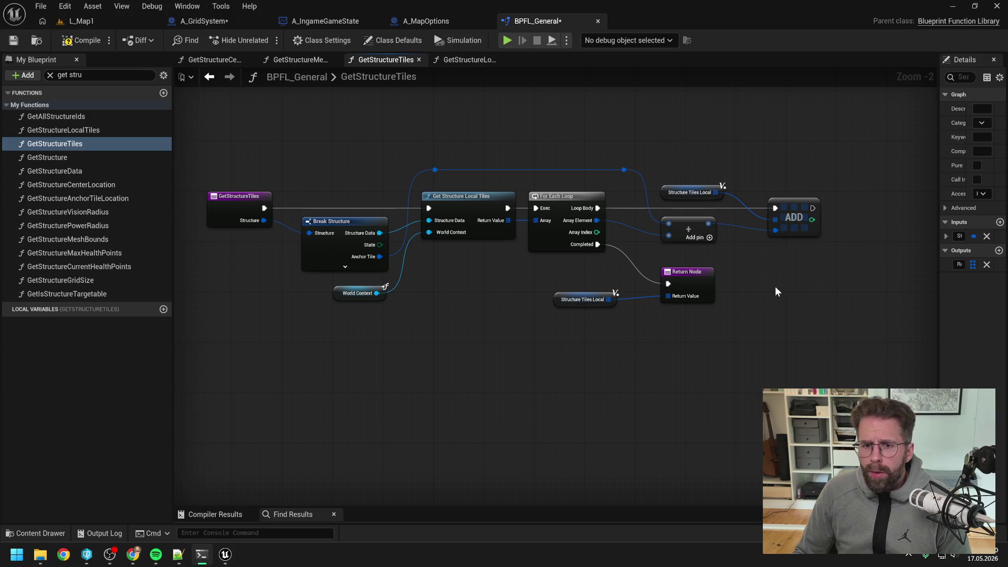
Pan across the GetStructureLocalTiles graph, then frame its left modulo, floor and select math block
{"action": "left_click", "coordinate": [469, 60]}
{"action": "left_click_drag", "start_coordinate": [423, 143], "coordinate": [636, 122]}
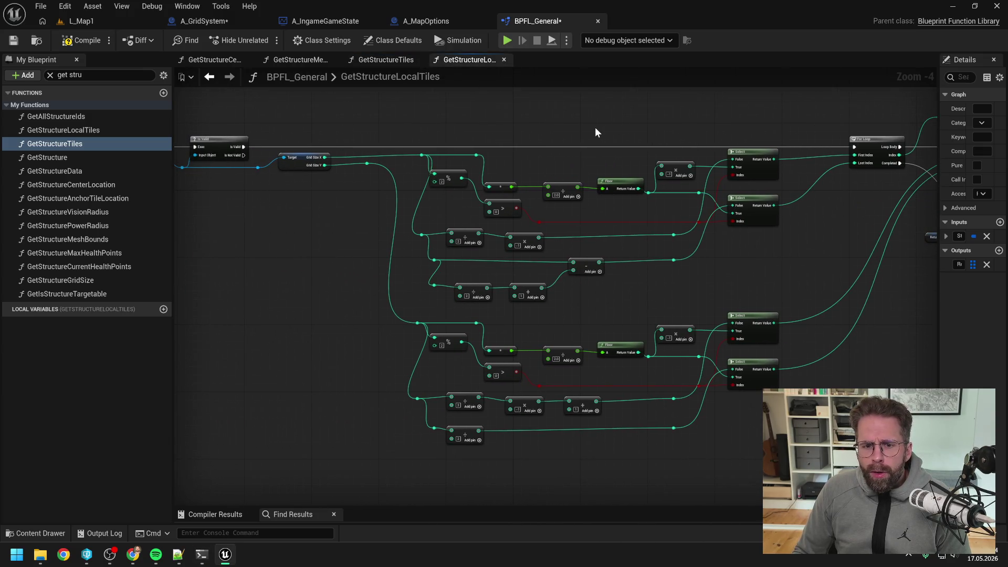
{"action": "mouse_move", "coordinate": [500, 123]}
{"action": "left_mouse_down"}
{"action": "mouse_move", "coordinate": [639, 136]}
{"action": "mouse_move", "coordinate": [527, 128]}
{"action": "mouse_move", "coordinate": [545, 132]}
{"action": "left_mouse_up"}
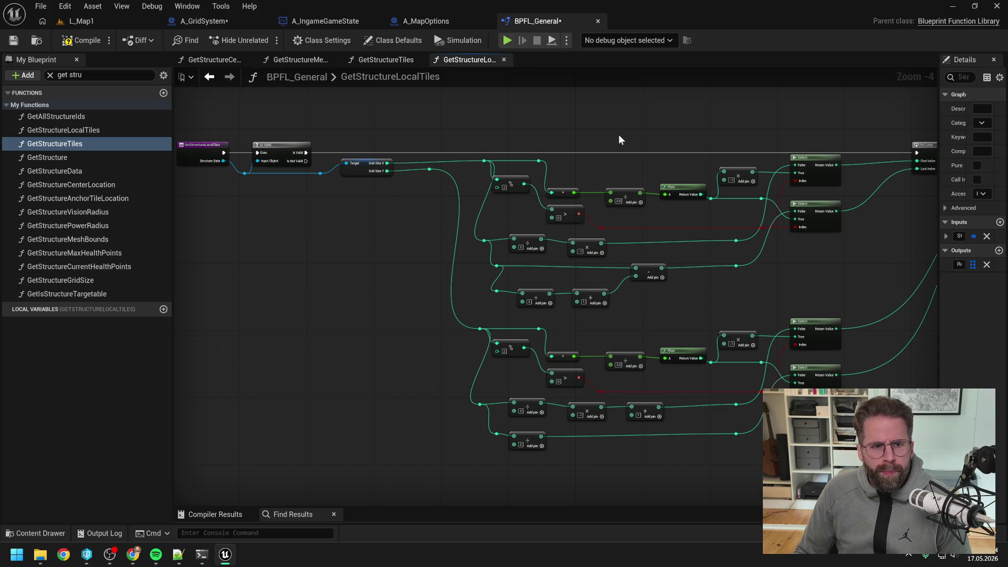
{"action": "left_click_drag", "start_coordinate": [648, 141], "coordinate": [525, 139]}
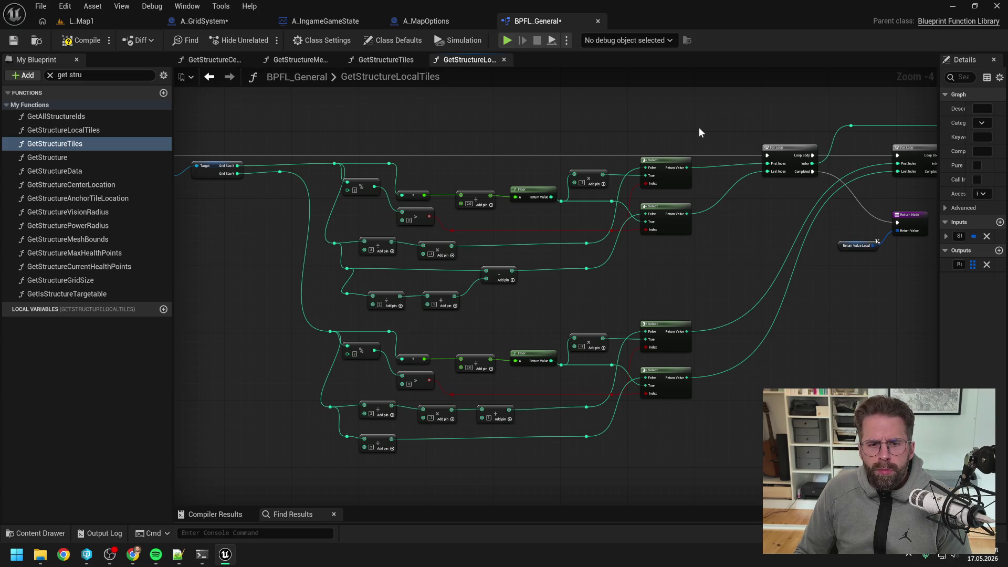
{"action": "mouse_move", "coordinate": [699, 131]}
{"action": "left_mouse_down"}
{"action": "mouse_move", "coordinate": [424, 135]}
{"action": "mouse_move", "coordinate": [570, 118]}
{"action": "mouse_move", "coordinate": [611, 127]}
{"action": "left_mouse_up"}
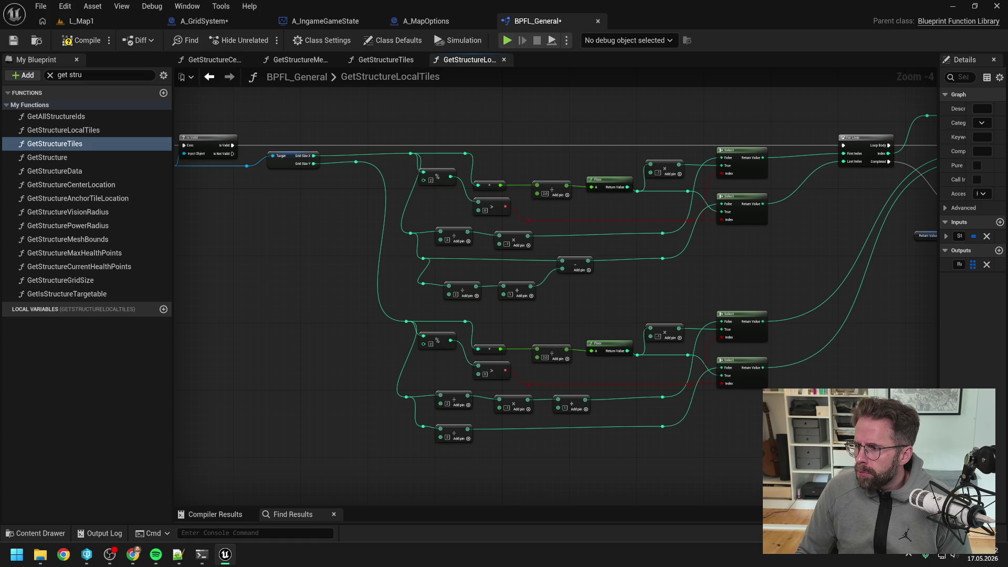
{"action": "key", "text": "alt+Tab"}
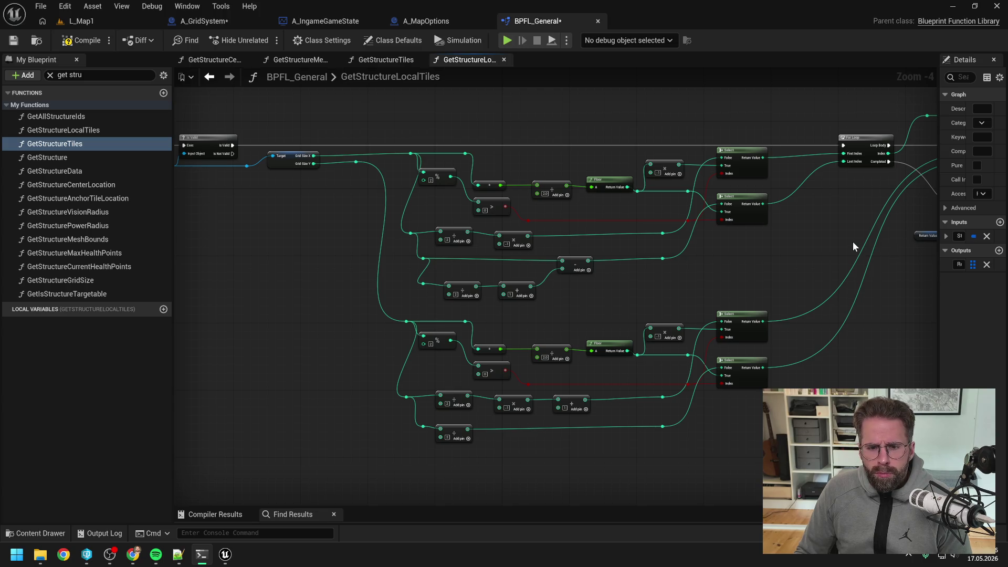
{"action": "mouse_move", "coordinate": [823, 238]}
{"action": "left_mouse_down"}
{"action": "mouse_move", "coordinate": [732, 238]}
{"action": "mouse_move", "coordinate": [789, 238]}
{"action": "mouse_move", "coordinate": [791, 250]}
{"action": "mouse_move", "coordinate": [627, 237]}
{"action": "mouse_move", "coordinate": [643, 249]}
{"action": "mouse_move", "coordinate": [832, 263]}
{"action": "mouse_move", "coordinate": [418, 232]}
{"action": "left_mouse_up"}
{"action": "key", "text": "alt+Tab"}
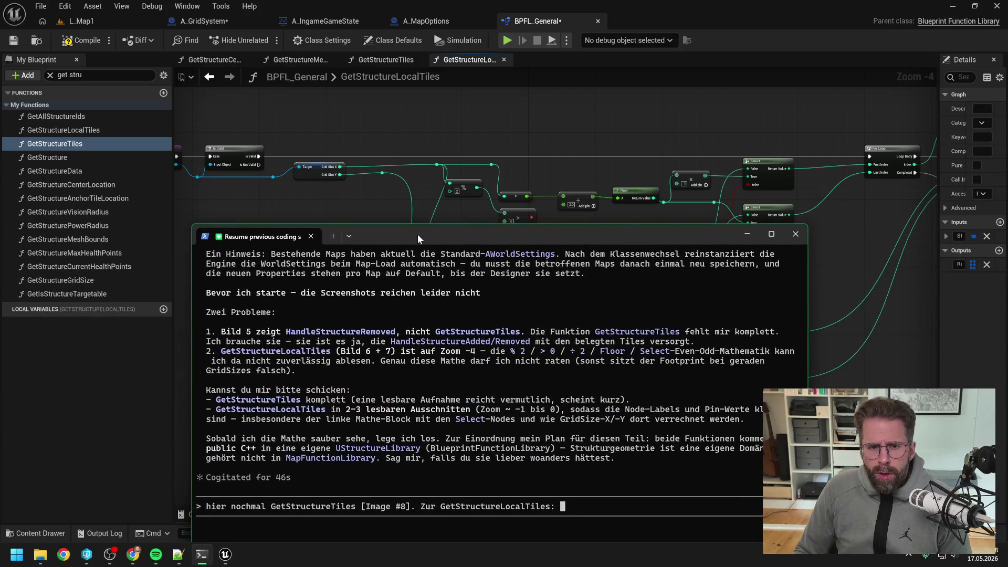
Explain that GridSize X gives the first ForLoop's First/LastIndex and Y the second's, correcting 'fir' to 'wir'
{"action": "type", "text": "Wir "}
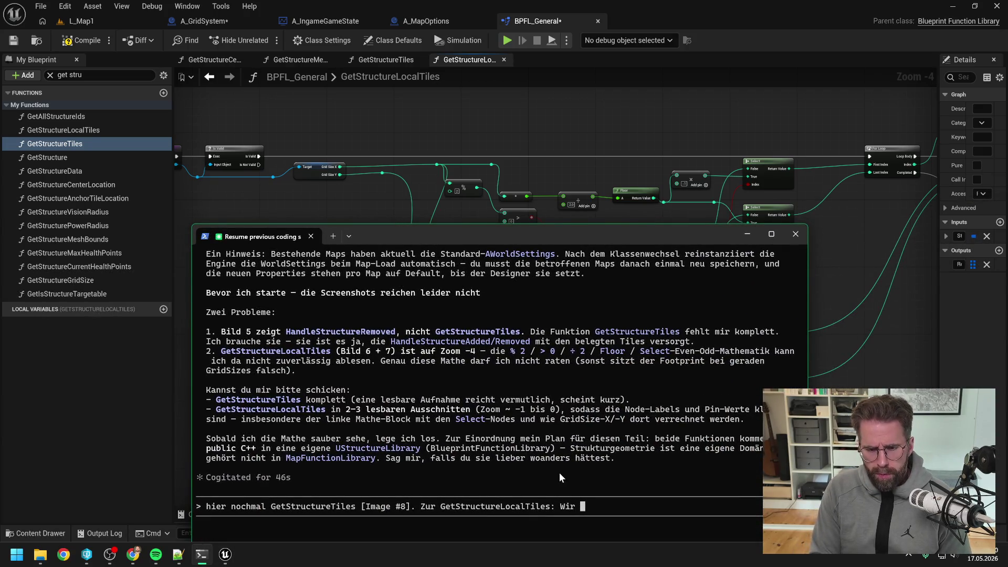
{"action": "type", "text": "holen G"}
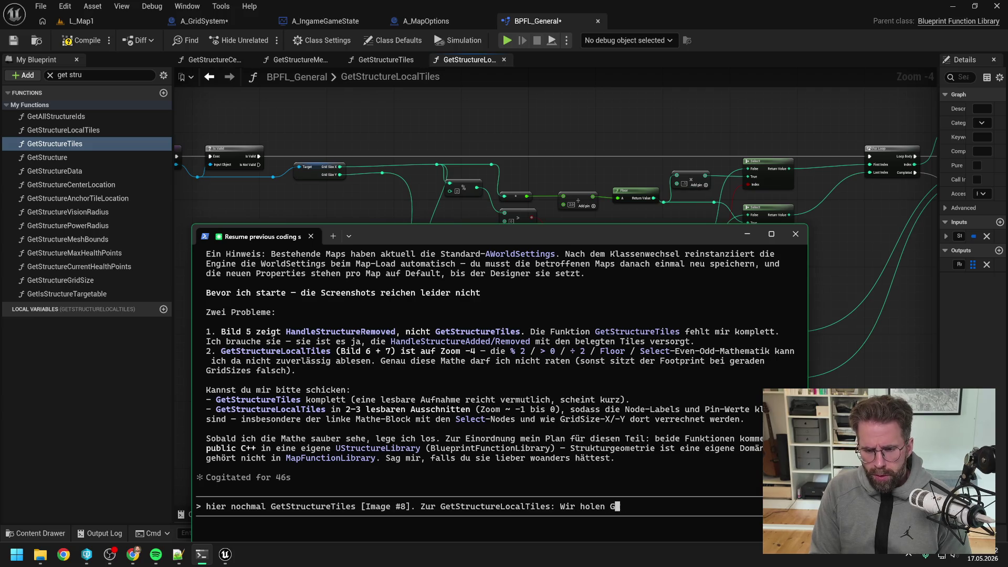
{"action": "type", "text": "ridS"}
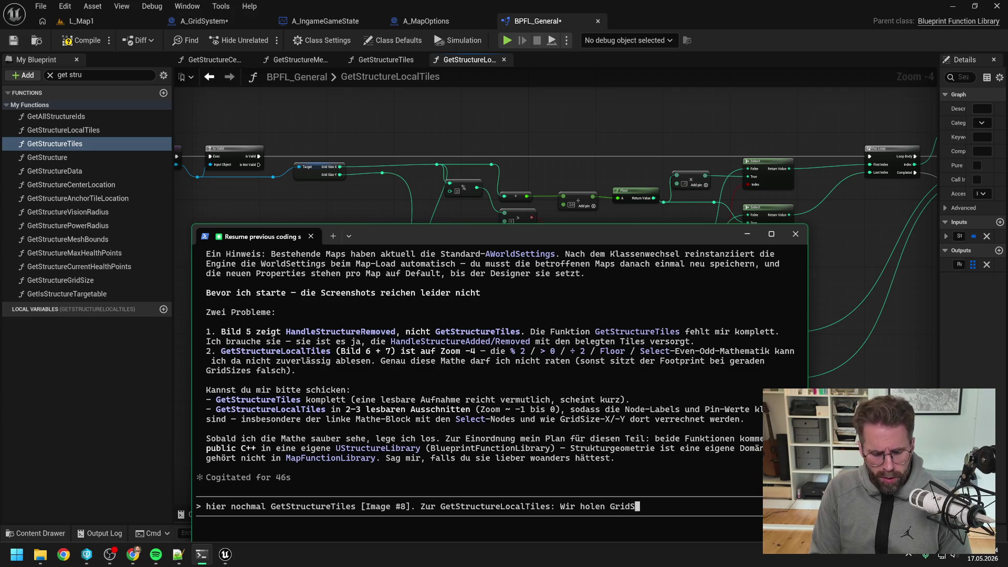
{"action": "type", "text": "ize X und "}
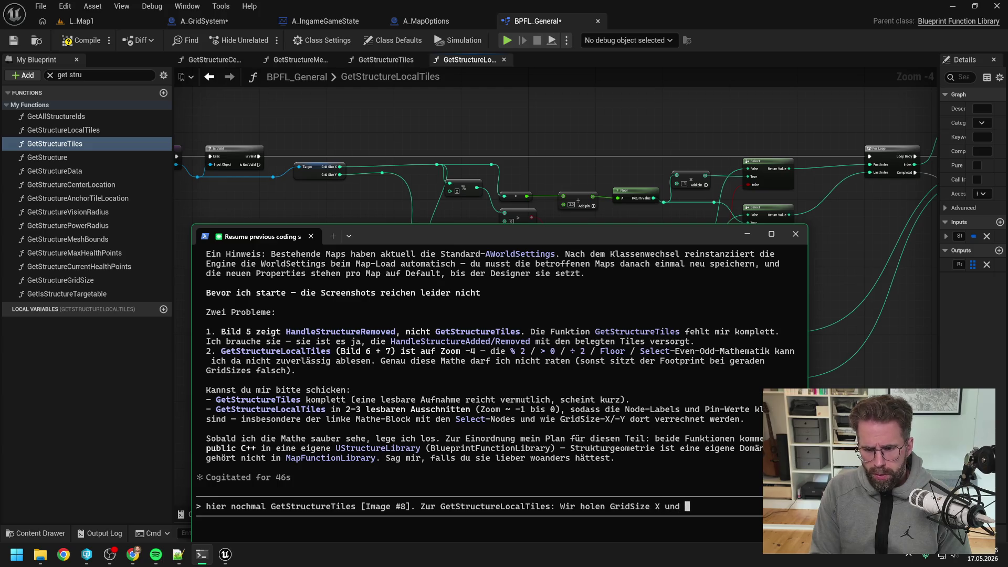
{"action": "type", "text": "Y rein. Mit X "}
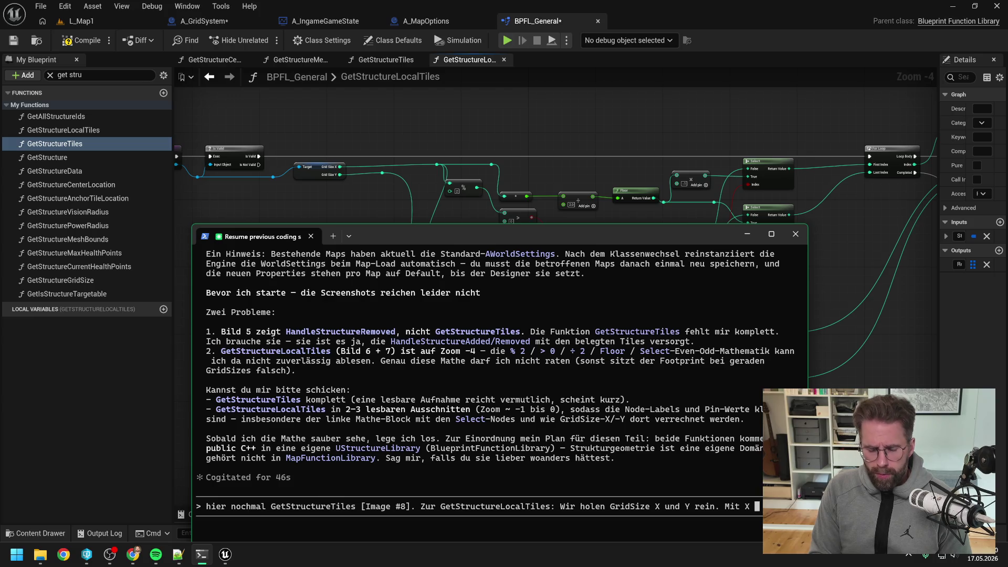
{"action": "type", "text": "berechnen fir "}
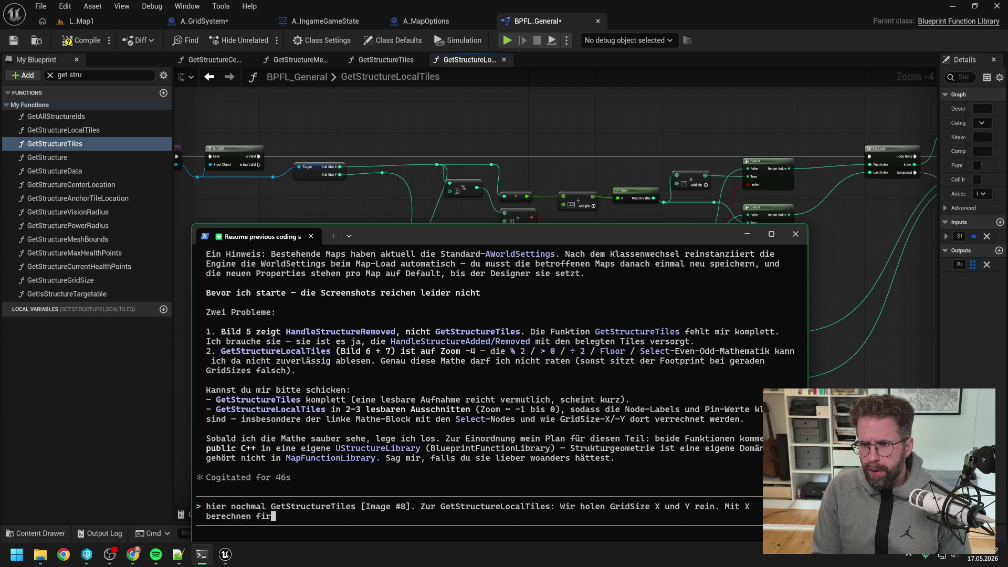
{"action": "type", "text": "First "}
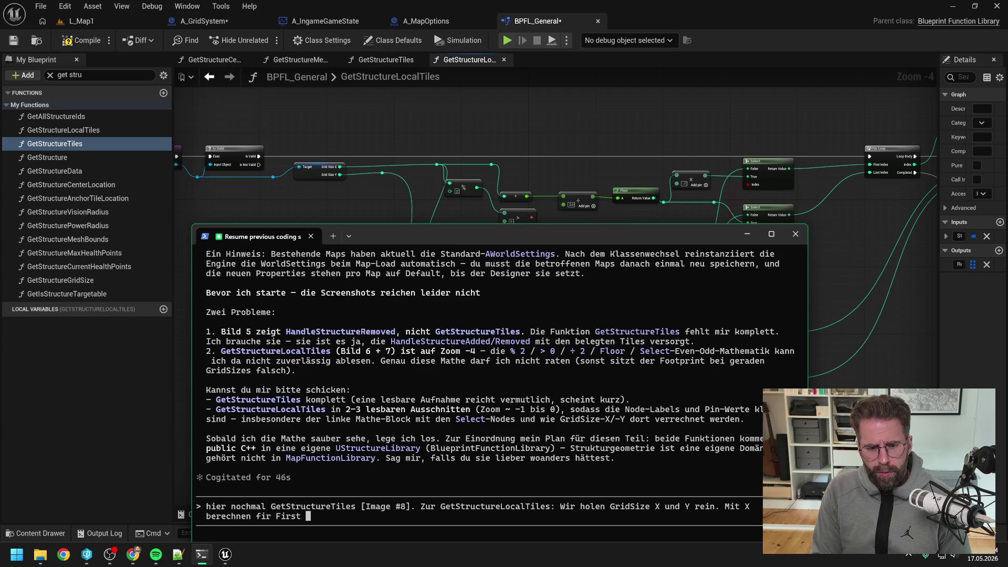
{"action": "type", "text": "und L"}
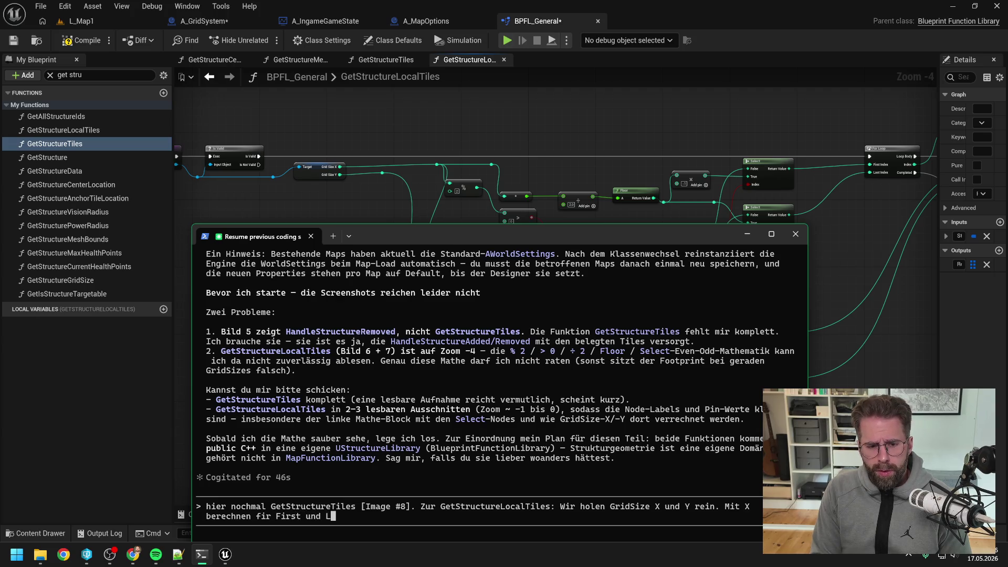
{"action": "type", "text": "astIndex des"}
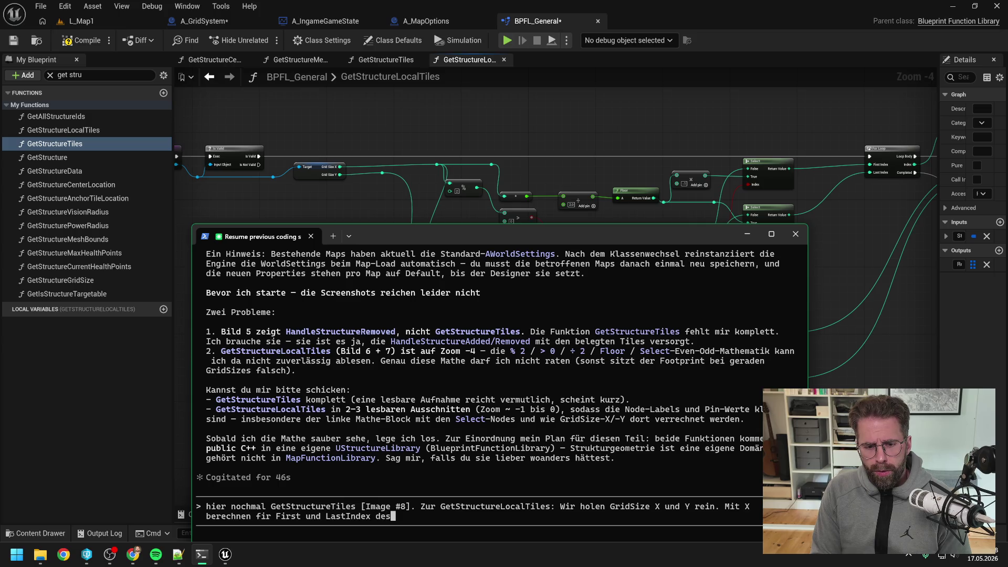
{"action": "type", "text": " ersten ForL"}
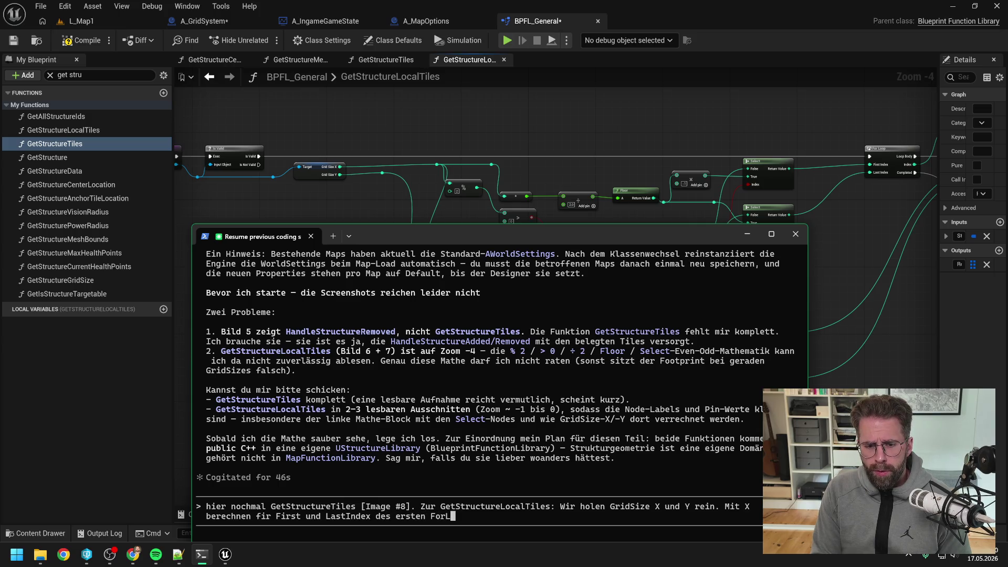
{"action": "type", "text": "oops, "}
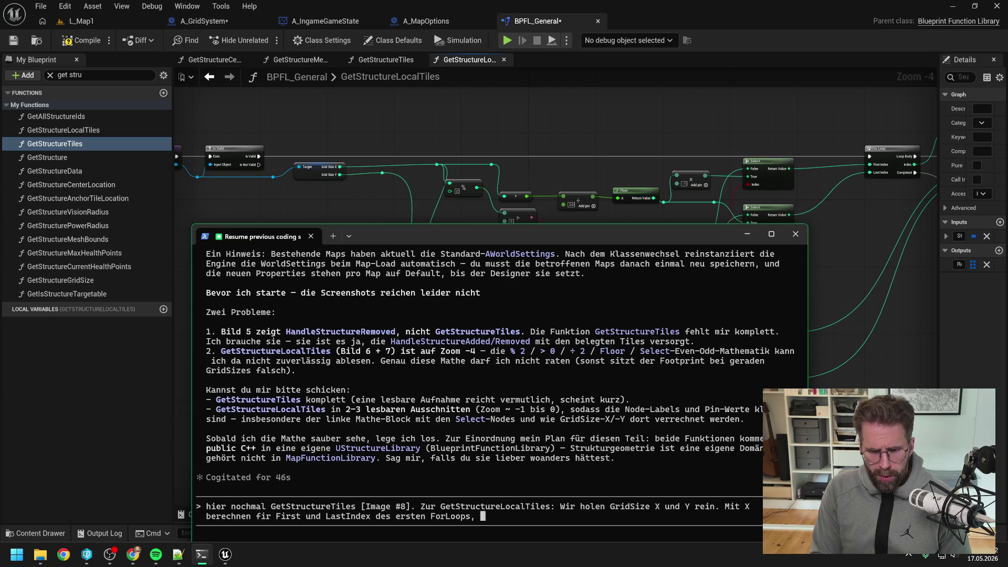
{"action": "type", "text": "mit Y"}
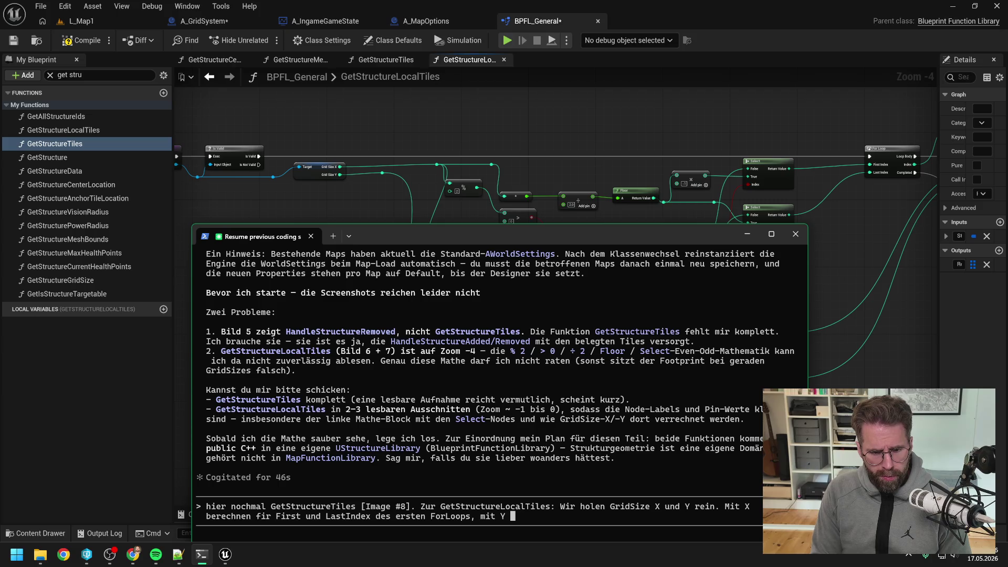
{"action": "key", "text": "BackSpace"}
{"action": "key", "text": "Left"}
{"action": "key", "text": "Left"}
{"action": "key", "text": "Left"}
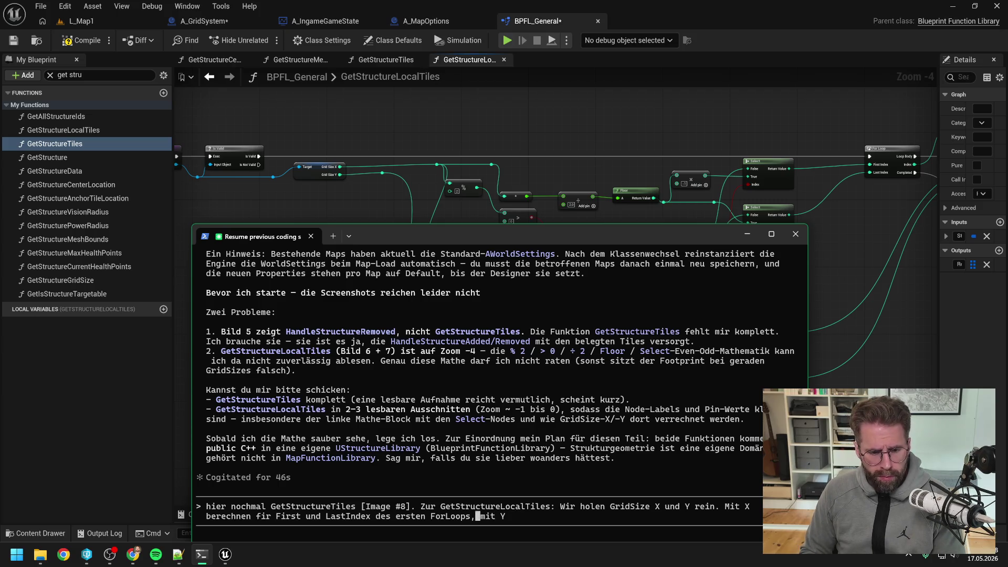
{"action": "key", "text": "BackSpace"}
{"action": "key", "text": "Delete"}
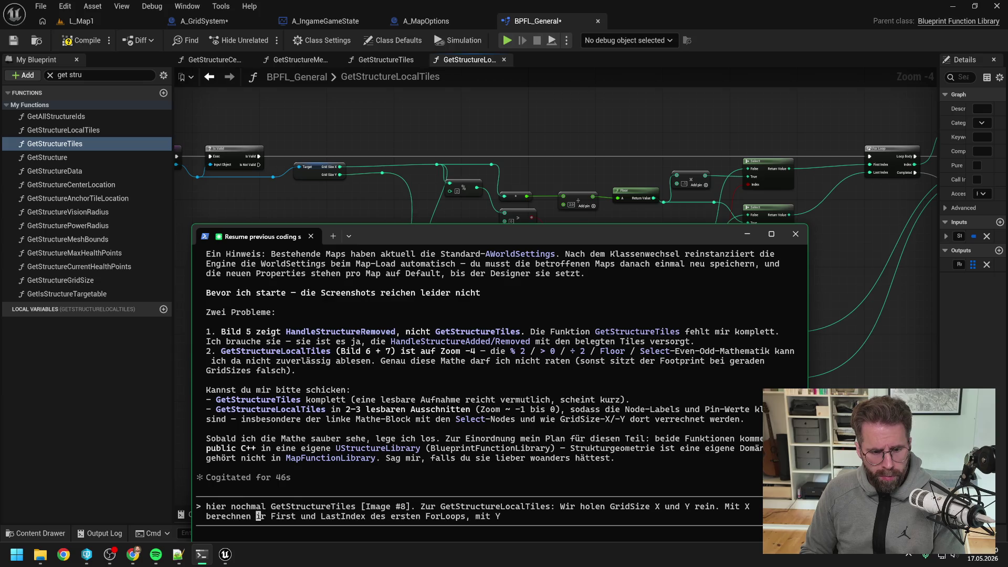
{"action": "type", "text": "wi"}
{"action": "key", "text": "Right"}
{"action": "key", "text": "Right"}
{"action": "key", "text": "Right"}
{"action": "key", "text": "Right"}
{"action": "key", "text": "Right"}
{"action": "key", "text": "Right"}
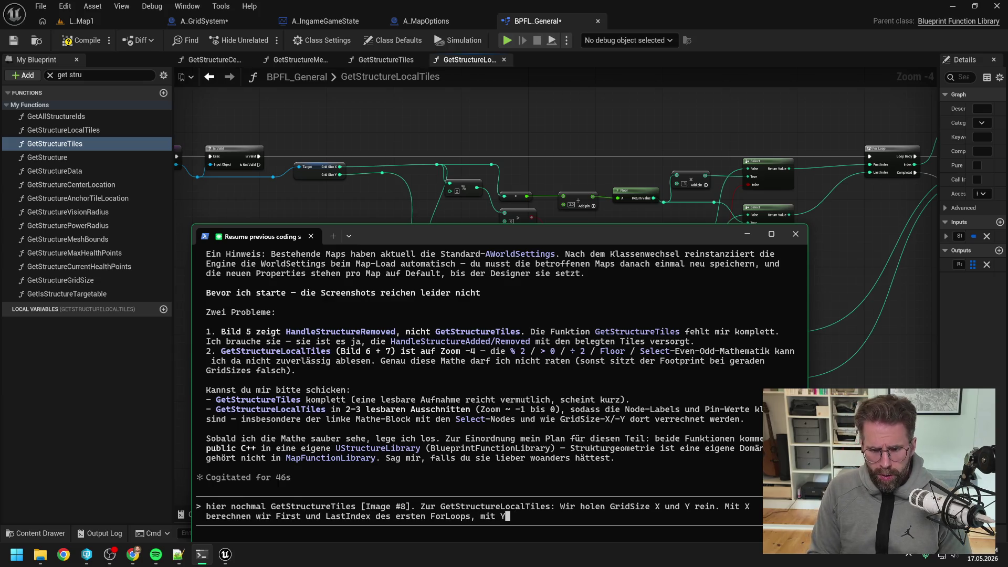
{"action": "type", "text": "First und LastIndex"}
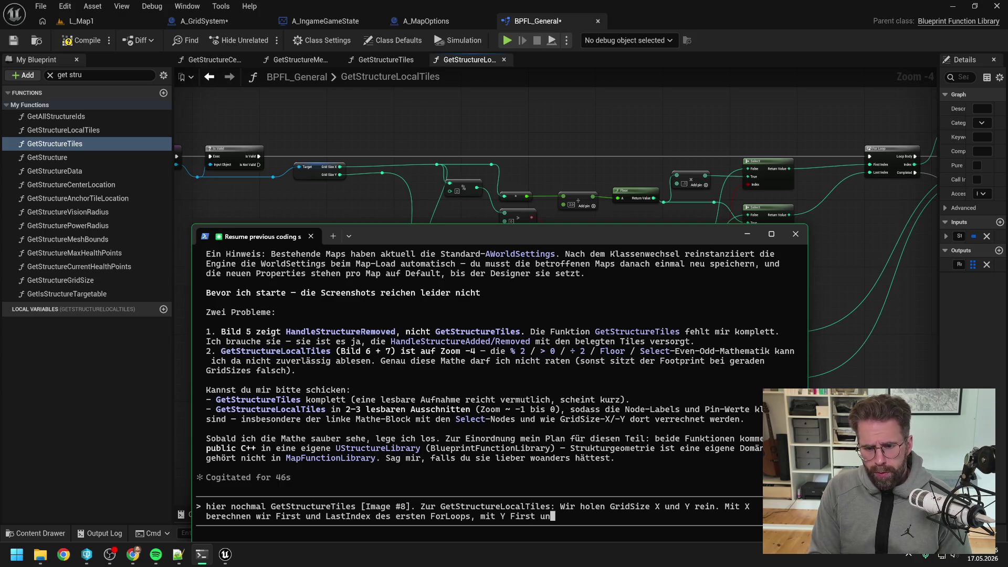
{"action": "type", "text": " des"}
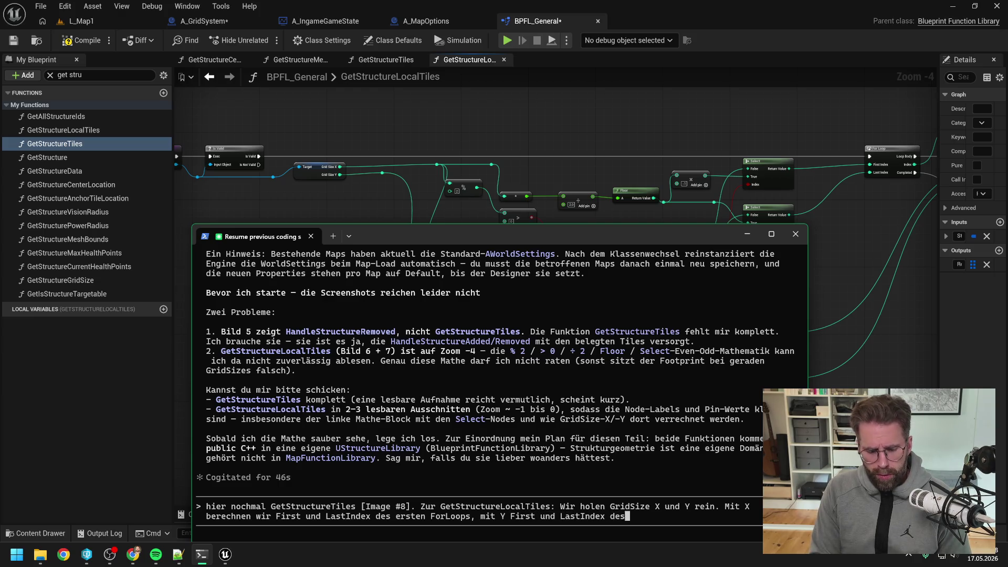
{"action": "type", "text": " zweiten For"}
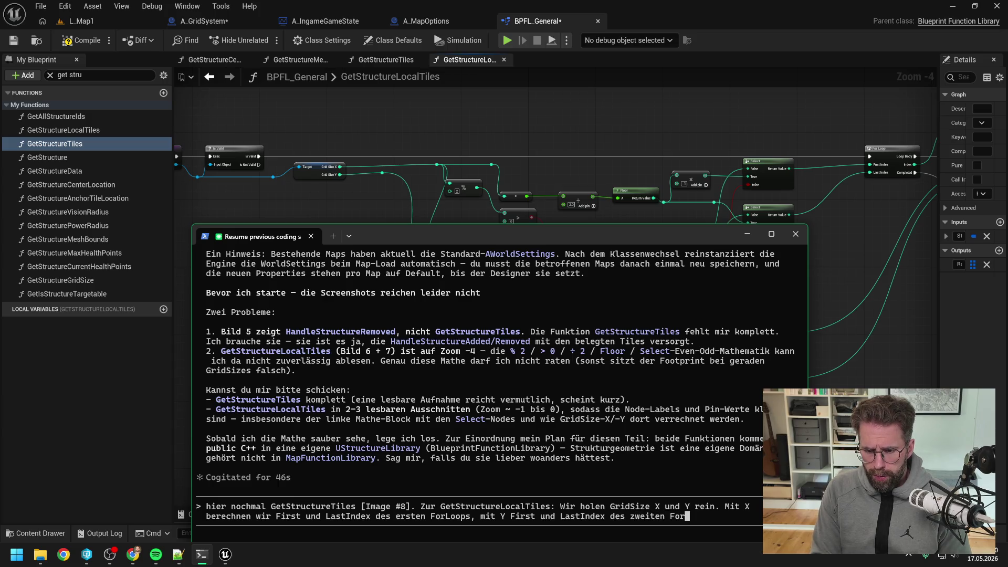
{"action": "type", "text": "Loops."}
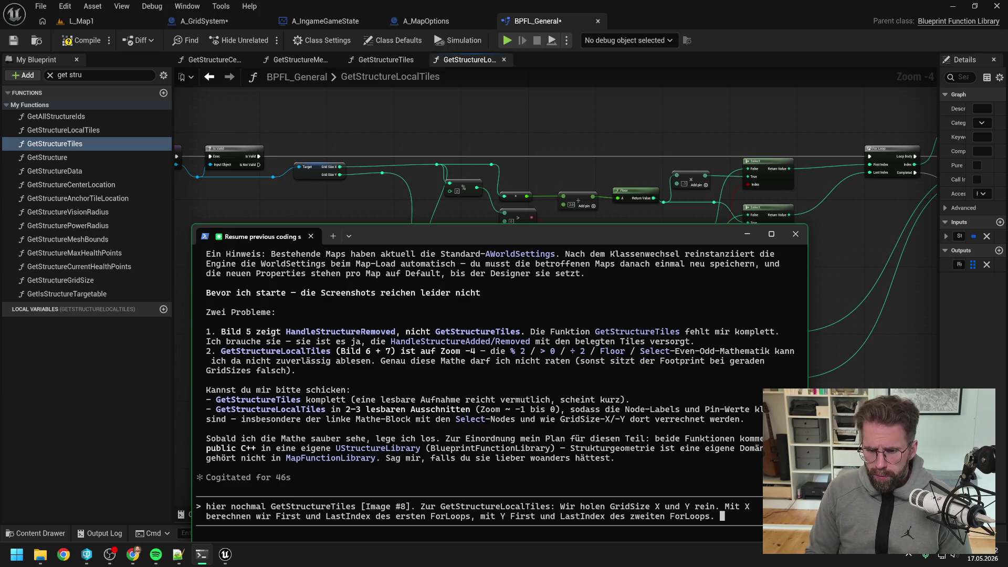
{"action": "key", "text": "alt+Tab"}
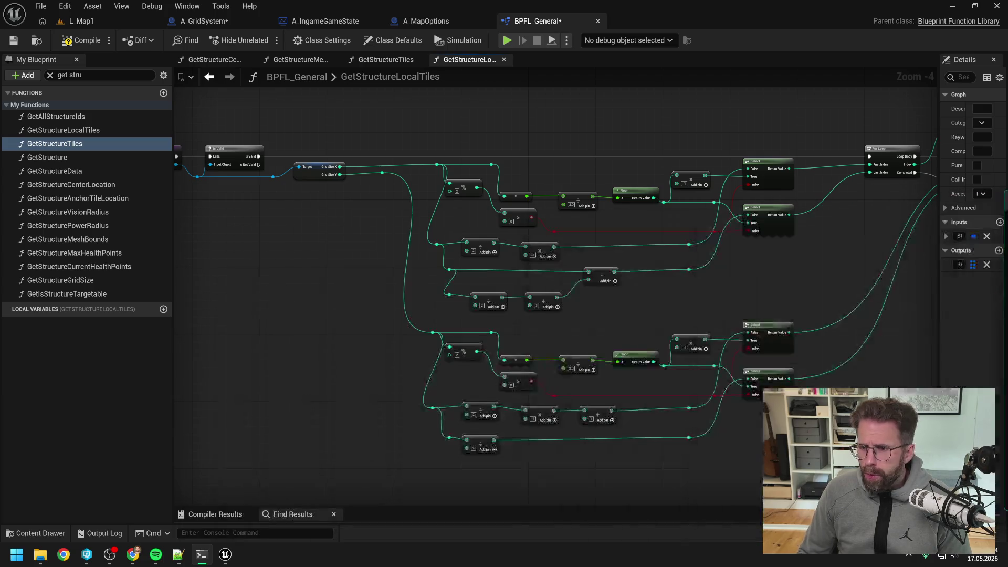
Pan the graph to show the nested ForLoops, Make IntPoint and Add nodes
{"action": "mouse_move", "coordinate": [904, 294]}
{"action": "left_mouse_down"}
{"action": "mouse_move", "coordinate": [660, 294]}
{"action": "mouse_move", "coordinate": [654, 277]}
{"action": "mouse_move", "coordinate": [663, 278]}
{"action": "left_mouse_up"}
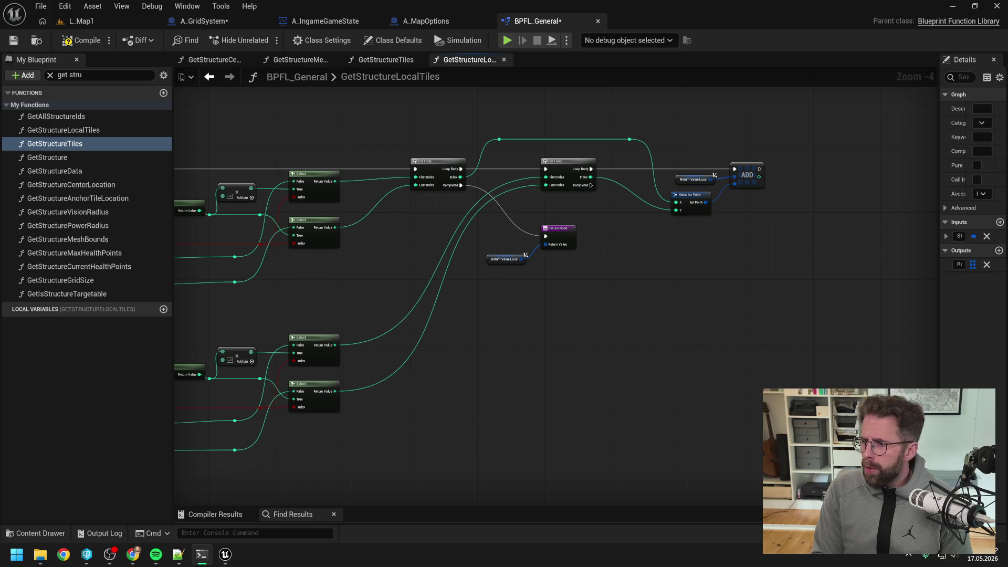
Pan back to the GridSize math nodes and zoom in from -4 to -3
{"action": "mouse_move", "coordinate": [656, 400]}
{"action": "left_mouse_down"}
{"action": "mouse_move", "coordinate": [807, 377]}
{"action": "mouse_move", "coordinate": [757, 322]}
{"action": "left_mouse_up"}
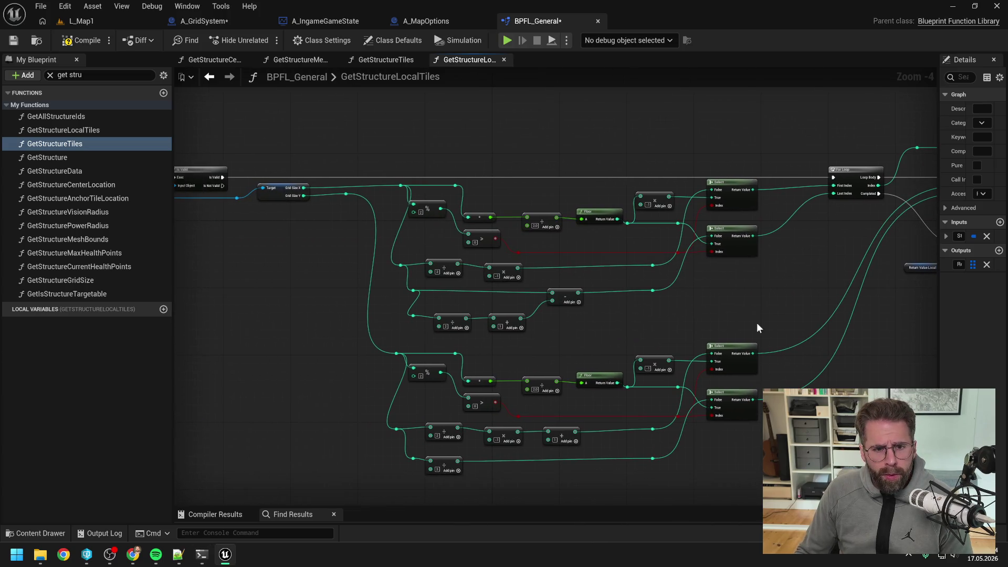
{"action": "key", "text": "alt+Tab"}
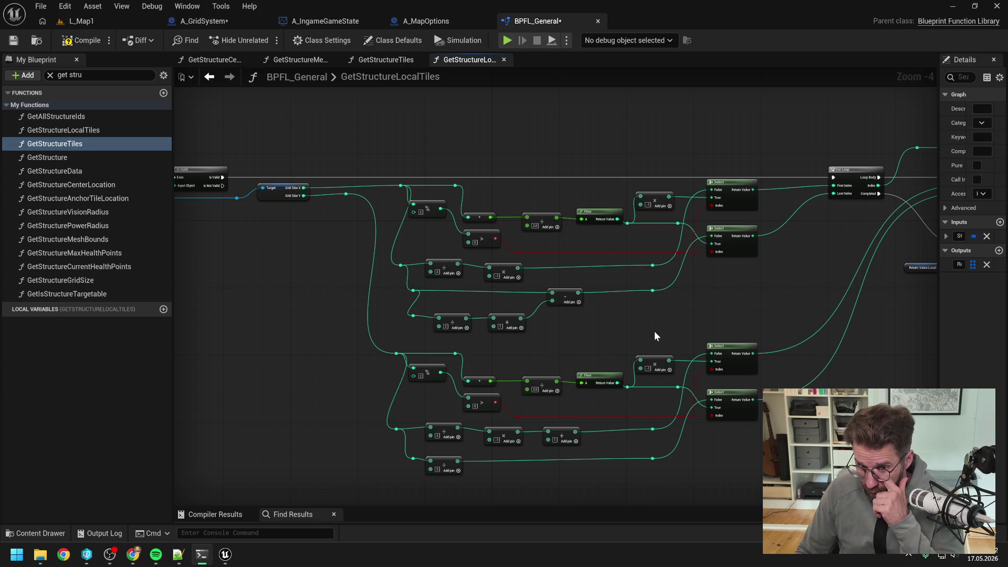
{"action": "scroll", "coordinate": [656, 266], "scroll_direction": "up", "scroll_amount": 1}
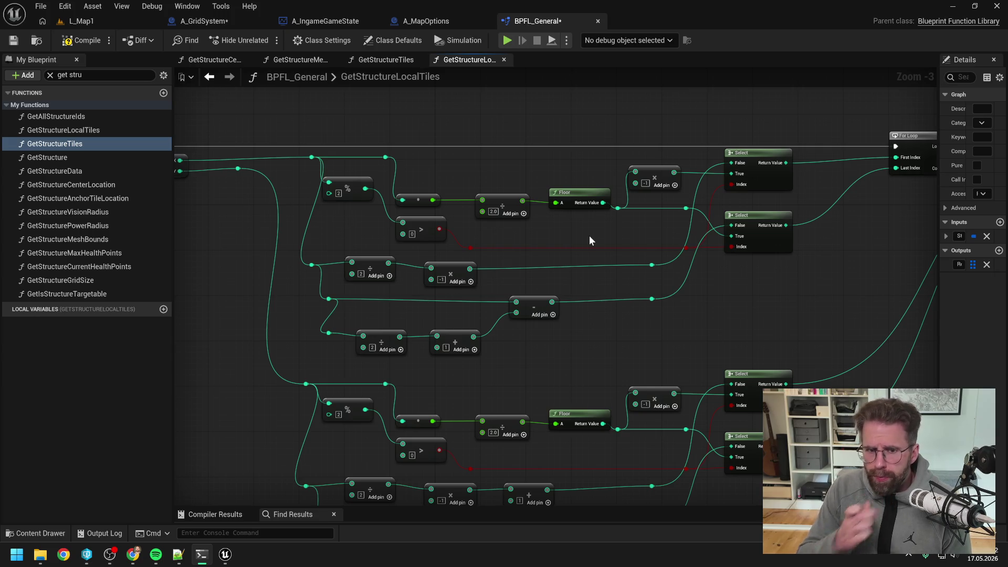
{"action": "left_click_drag", "start_coordinate": [561, 229], "coordinate": [610, 245]}
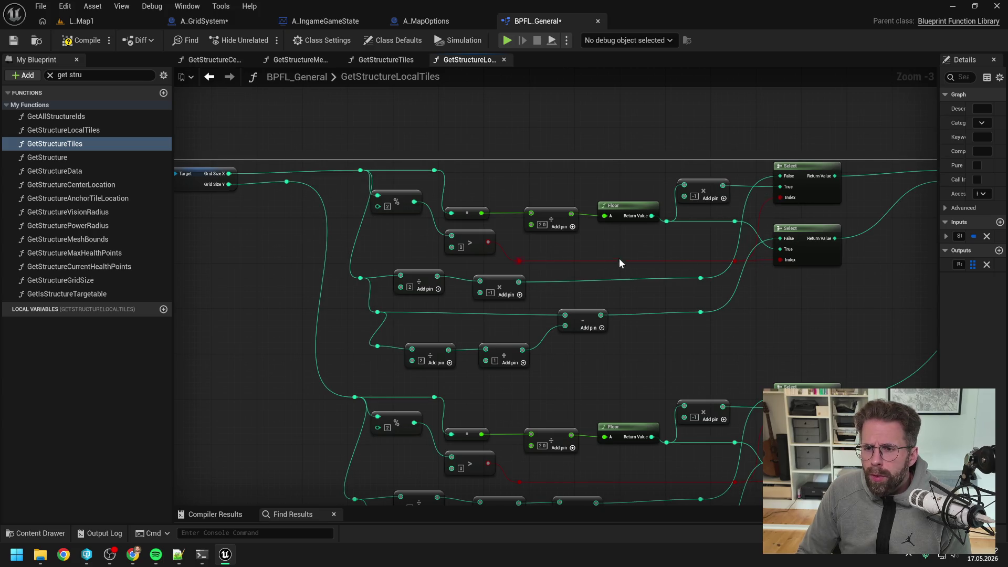
{"action": "mouse_move", "coordinate": [641, 245]}
{"action": "left_mouse_down"}
{"action": "mouse_move", "coordinate": [562, 250]}
{"action": "mouse_move", "coordinate": [647, 260]}
{"action": "mouse_move", "coordinate": [601, 271]}
{"action": "left_mouse_up"}
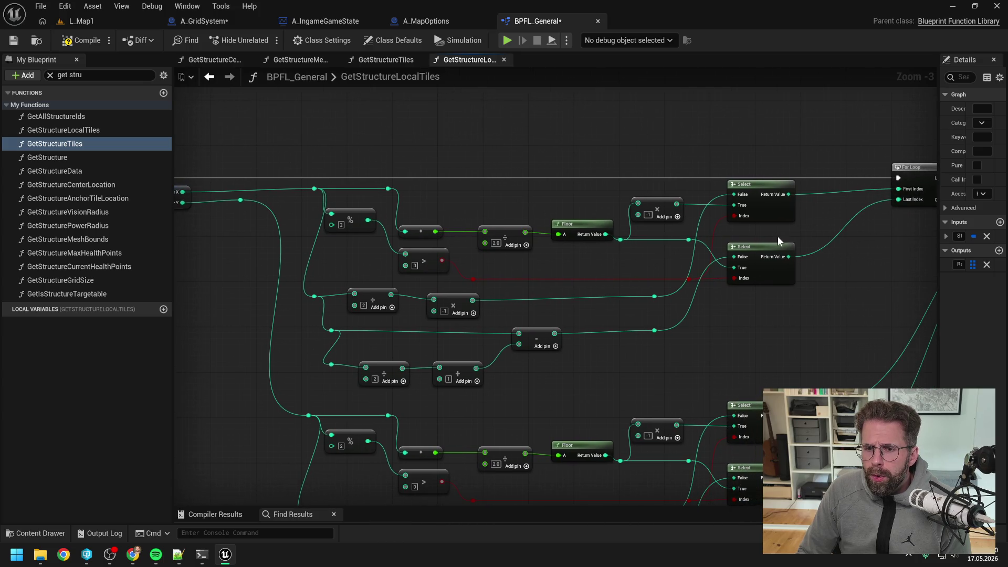
{"action": "mouse_move", "coordinate": [777, 236]}
{"action": "left_mouse_down"}
{"action": "mouse_move", "coordinate": [601, 270]}
{"action": "mouse_move", "coordinate": [620, 275]}
{"action": "left_mouse_up"}
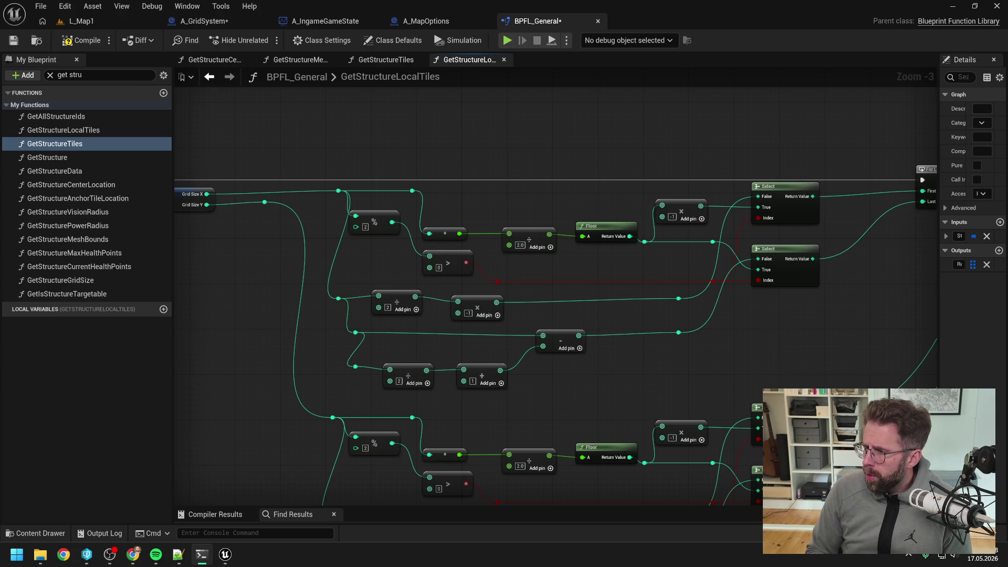
{"action": "key", "text": "alt+Tab"}
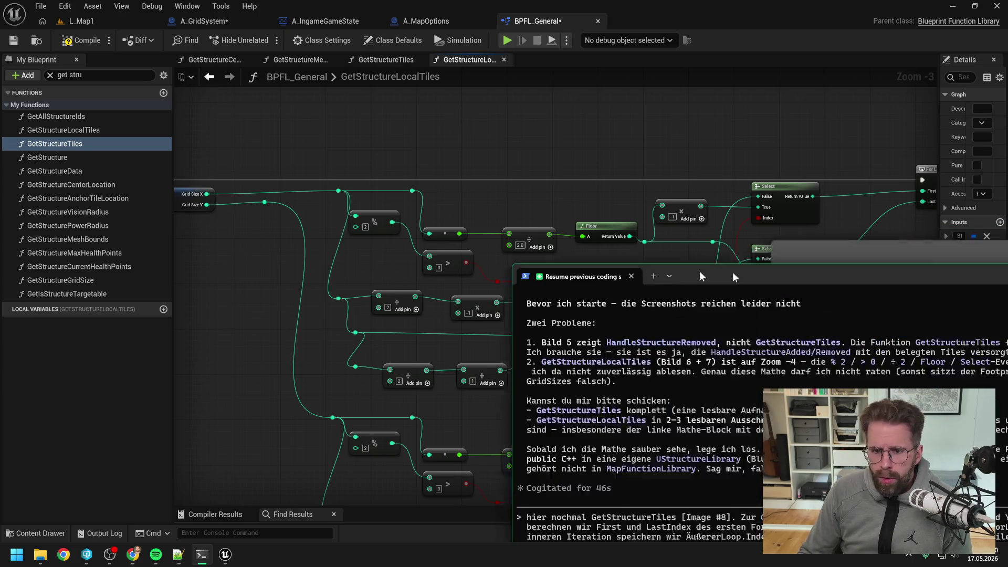
Frame the GetStructureLocalTiles nodes in Unreal and reposition the Claude Code window above them
{"action": "left_click_drag", "start_coordinate": [573, 203], "coordinate": [602, 118]}
{"action": "left_click_drag", "start_coordinate": [623, 72], "coordinate": [653, 113]}
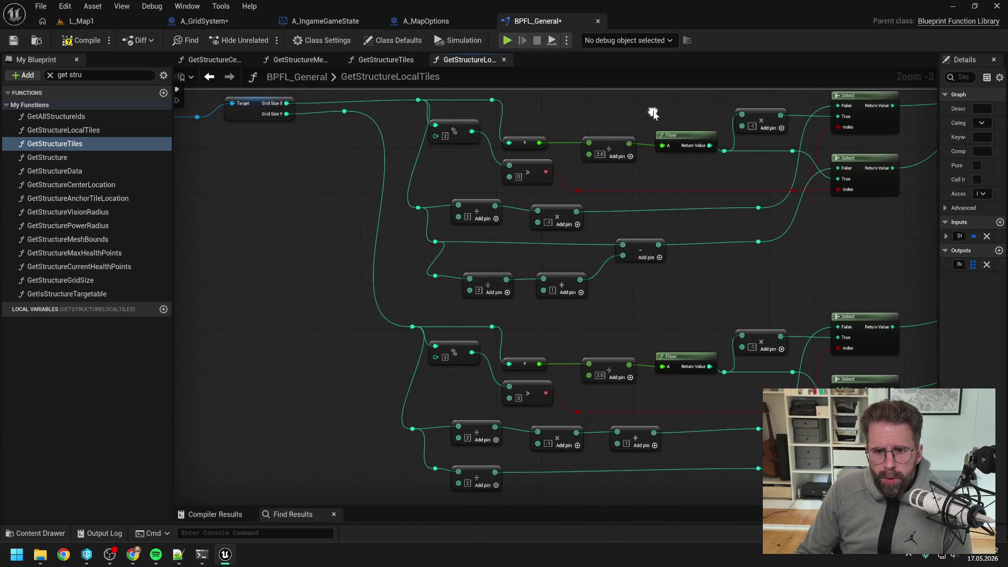
{"action": "left_click", "coordinate": [201, 554]}
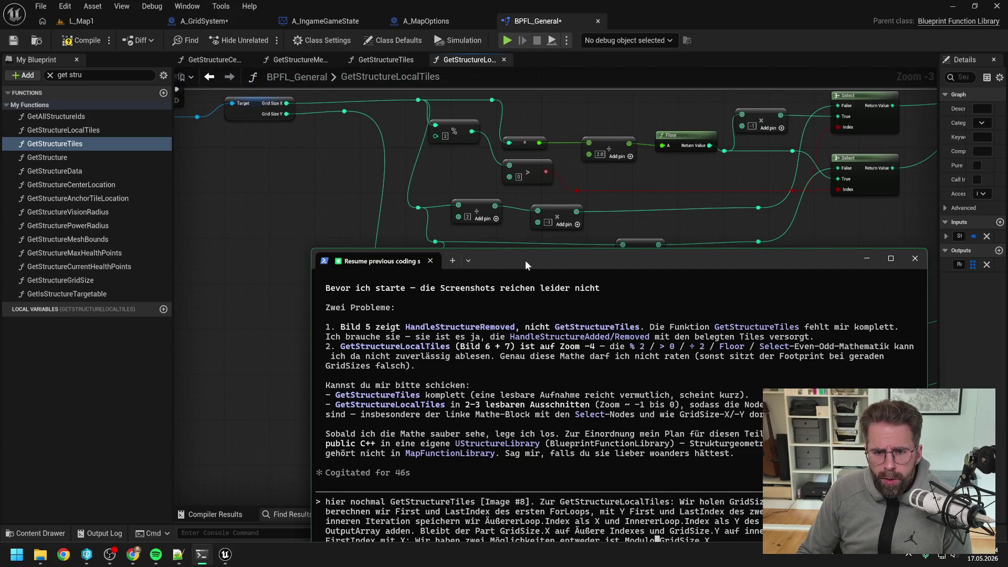
{"action": "left_click_drag", "start_coordinate": [525, 260], "coordinate": [474, 223]}
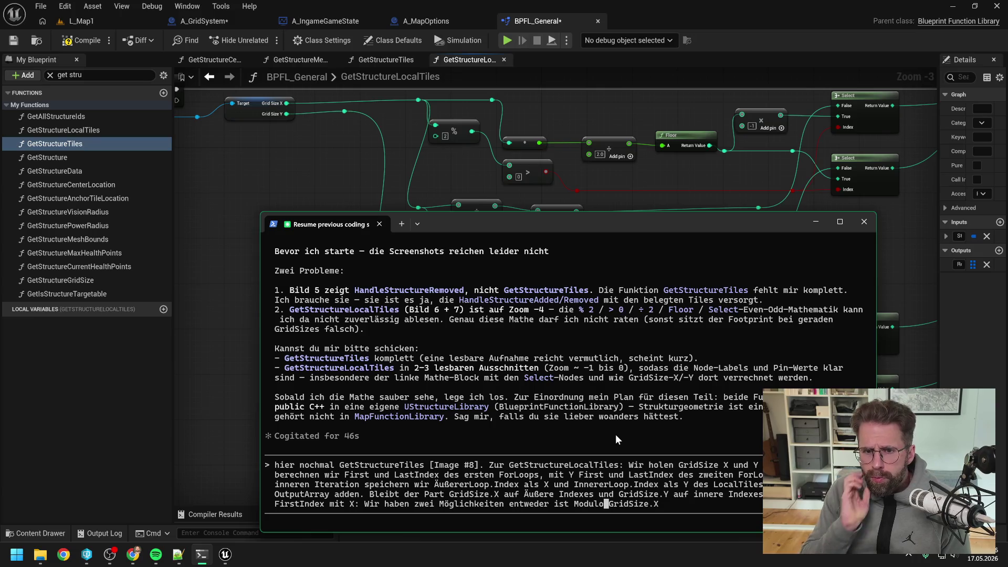
Write the condition 'Modulo(GridSize.X, 2) > 2 dann nehmen' into the draft
{"action": "key", "text": "Right"}
{"action": "left_click", "coordinate": [606, 504]}
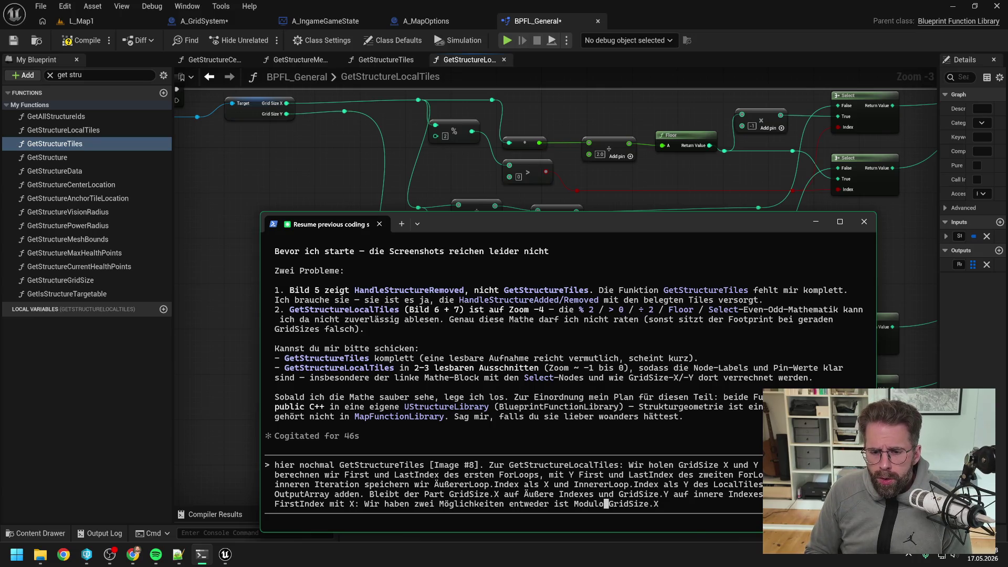
{"action": "type", "text": "("}
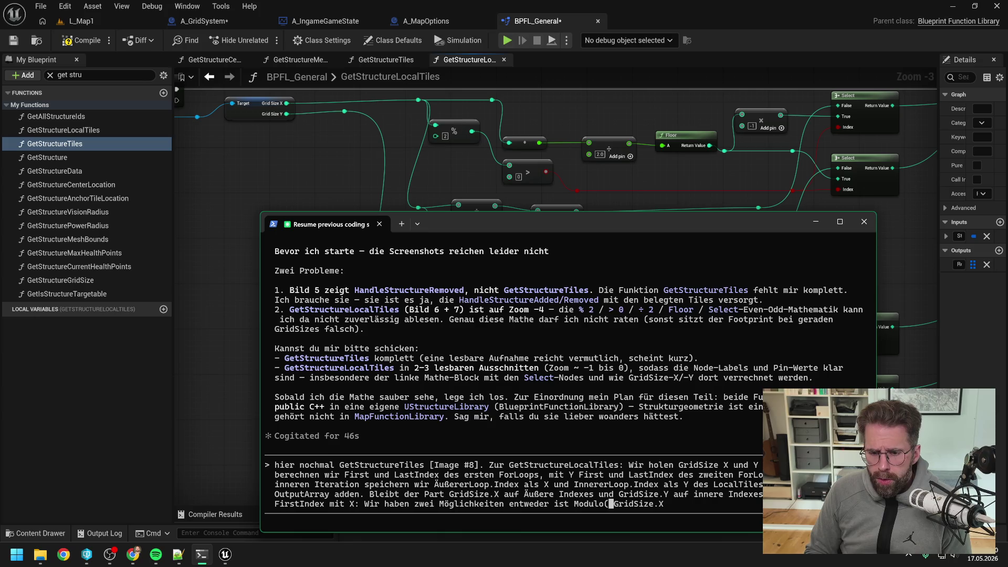
{"action": "key", "text": "BackSpace"}
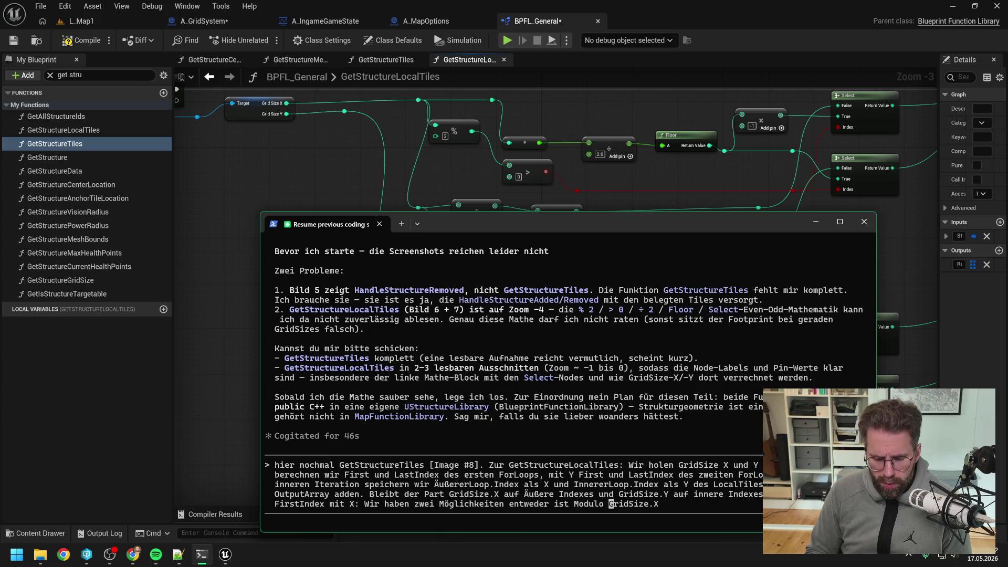
{"action": "type", "text": "("}
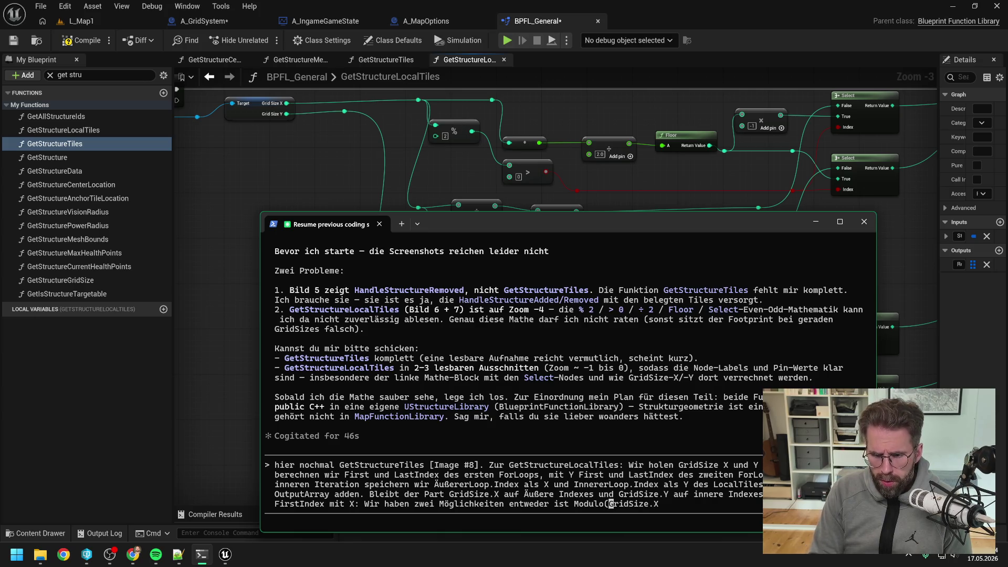
{"action": "key", "text": "alt+Tab"}
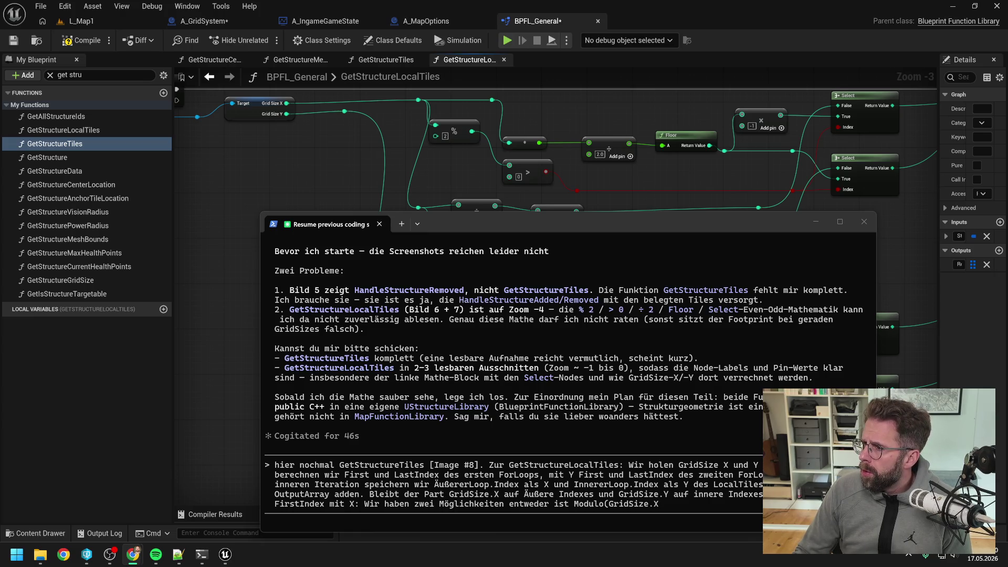
{"action": "left_click", "coordinate": [666, 509]}
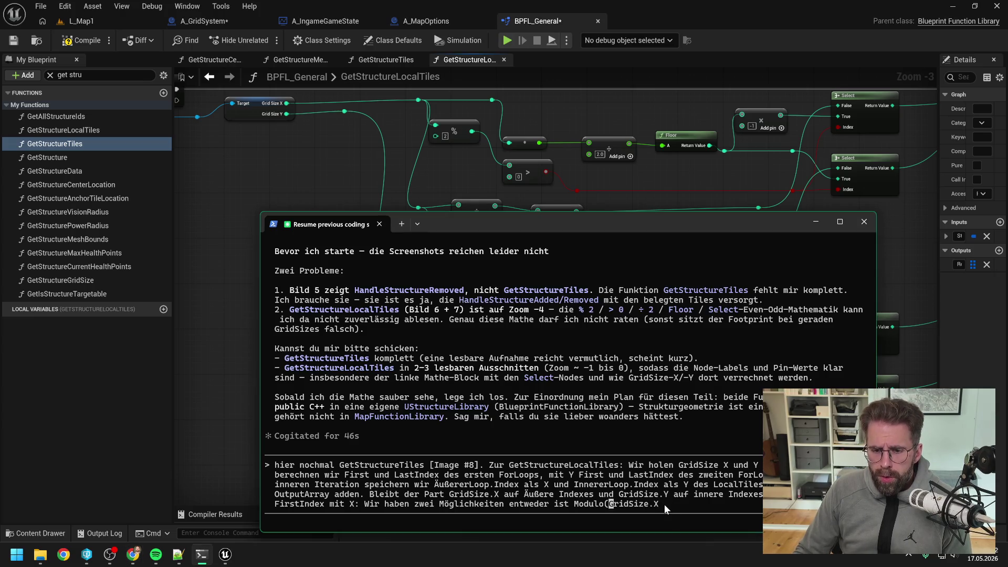
{"action": "key", "text": "Right"}
{"action": "key", "text": "Right"}
{"action": "key", "text": "Right"}
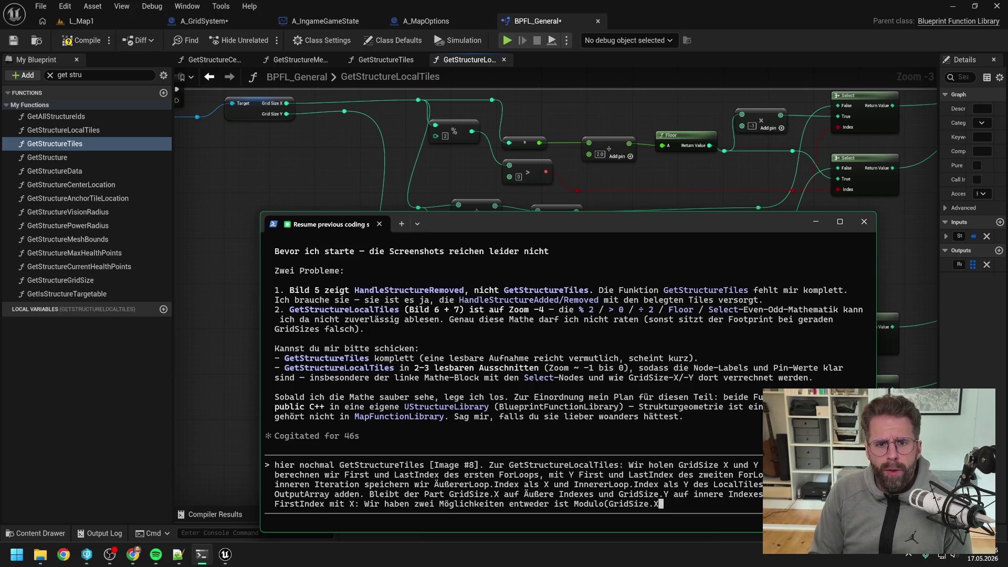
{"action": "type", "text": ","}
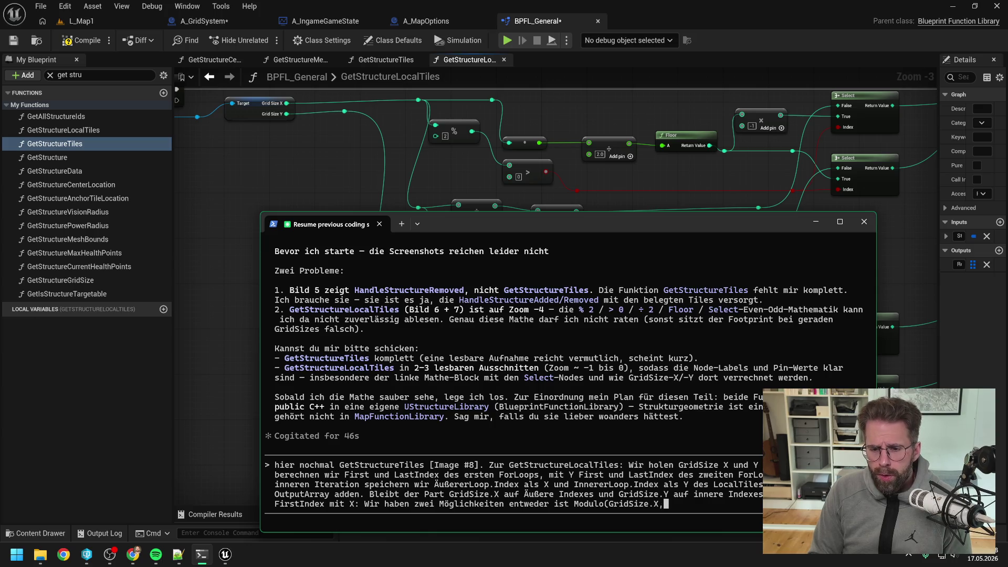
{"action": "type", "text": " 2"}
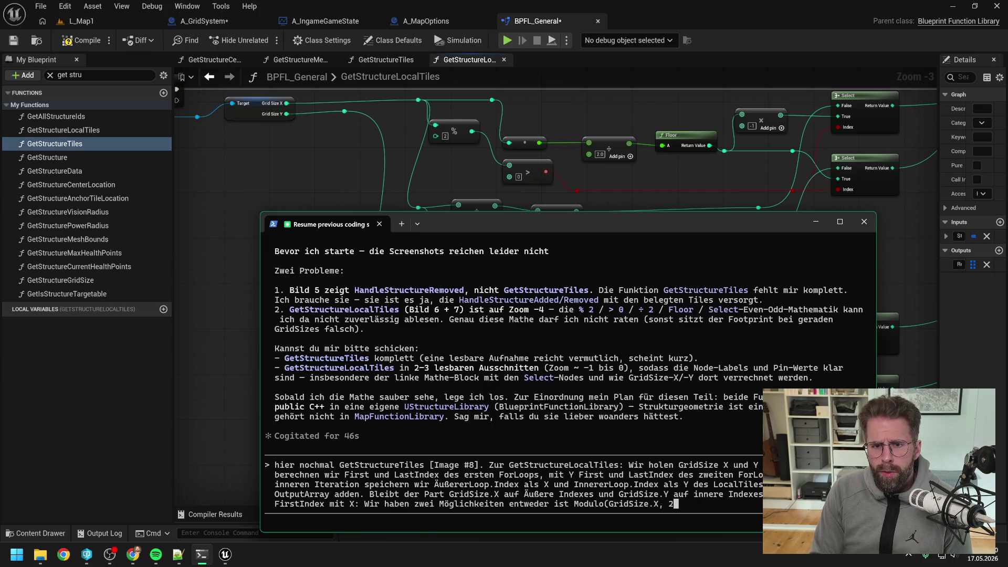
{"action": "type", "text": ") "}
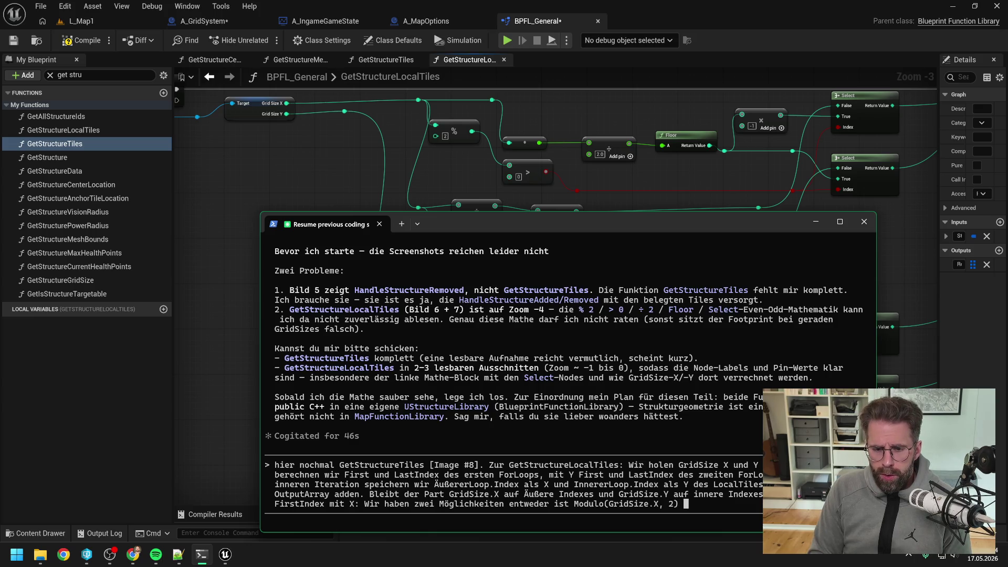
{"action": "type", "text": "> 2"}
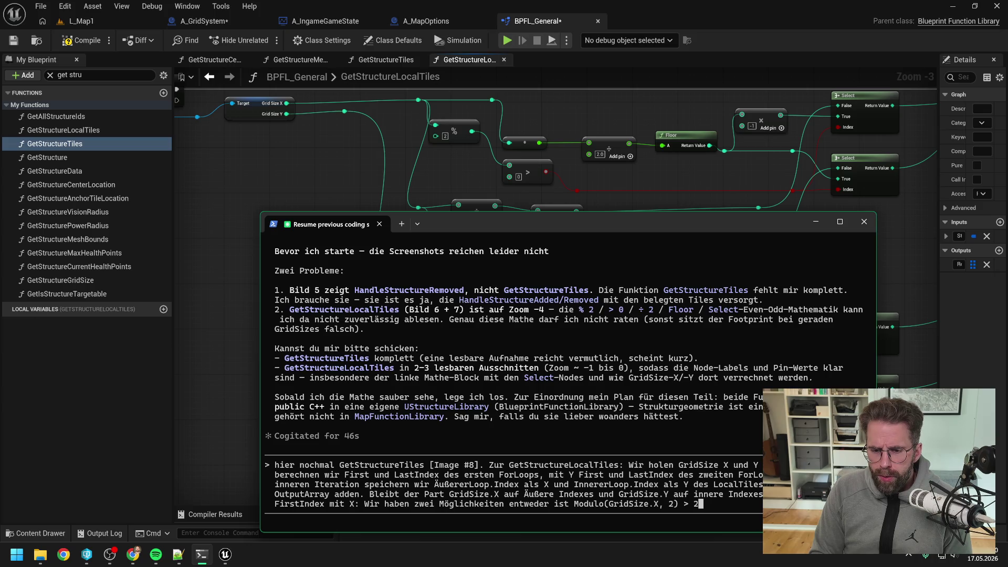
{"action": "type", "text": " da"}
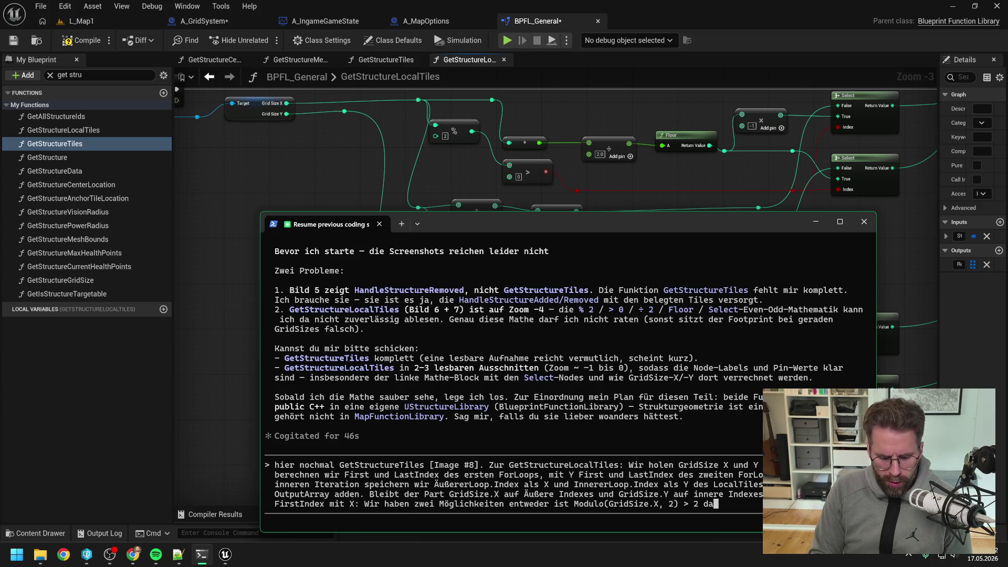
{"action": "type", "text": "nn nehmen"}
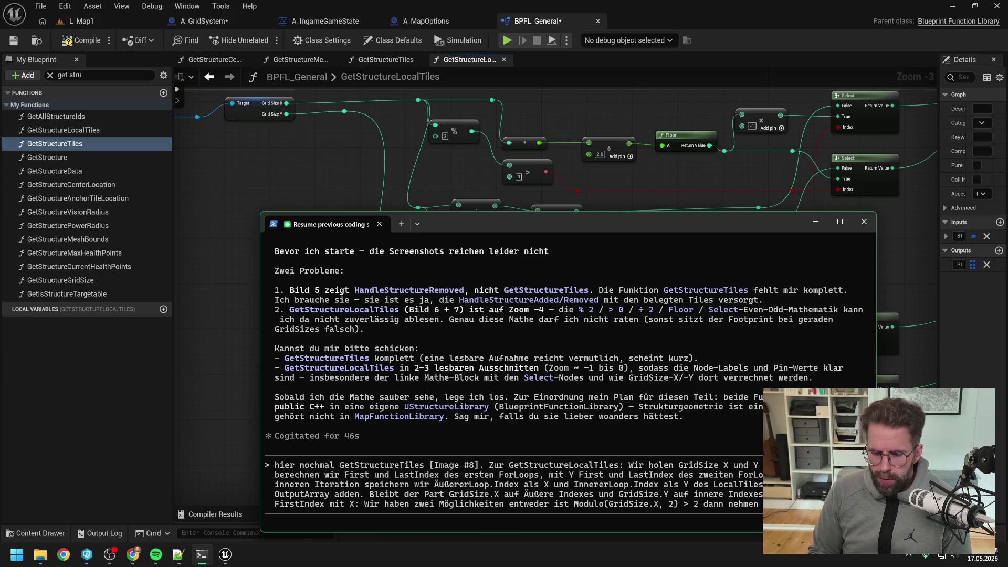
Add the FirstIndex formula Floor(IntToFloat(GridSize.X) / 2) * -1, followed by 'Wenn'
{"action": "type", "text": "GridSize.X, 2) > 2 dann nehmen GridSize.X"}
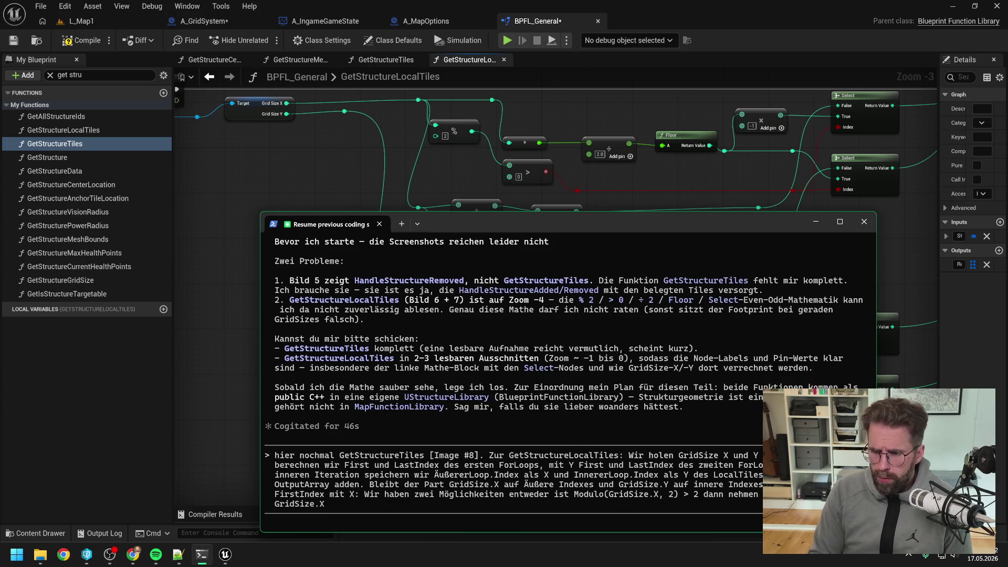
{"action": "type", "text": "IntToFloat("}
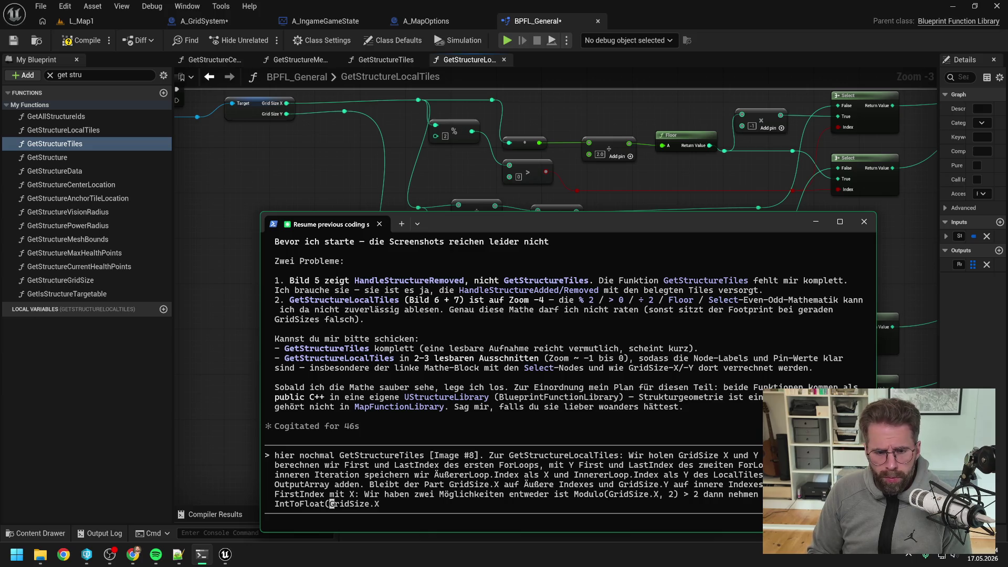
{"action": "key", "text": "Right"}
{"action": "key", "text": "Right"}
{"action": "key", "text": "Right"}
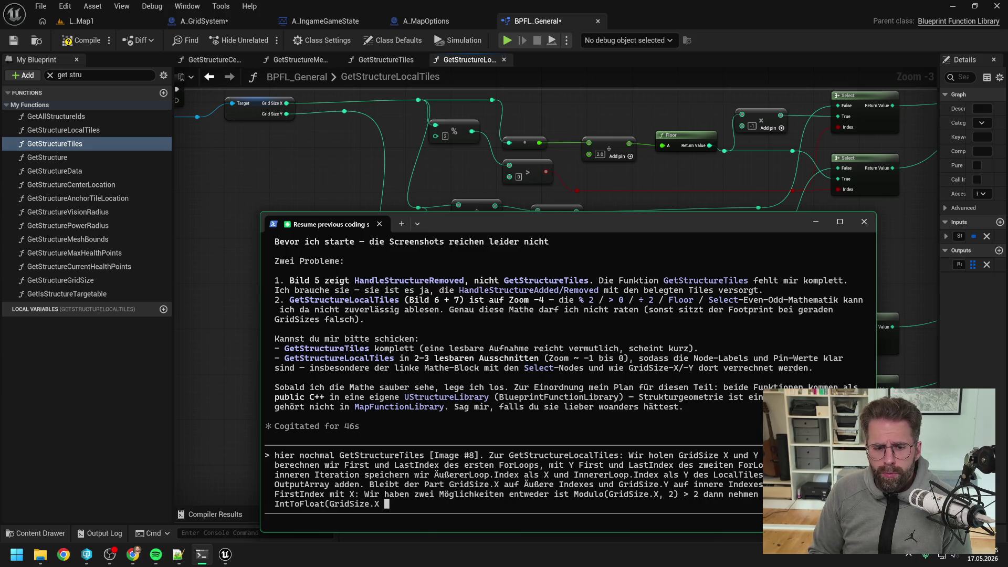
{"action": "key", "text": "BackSpace"}
{"action": "type", "text": ")"}
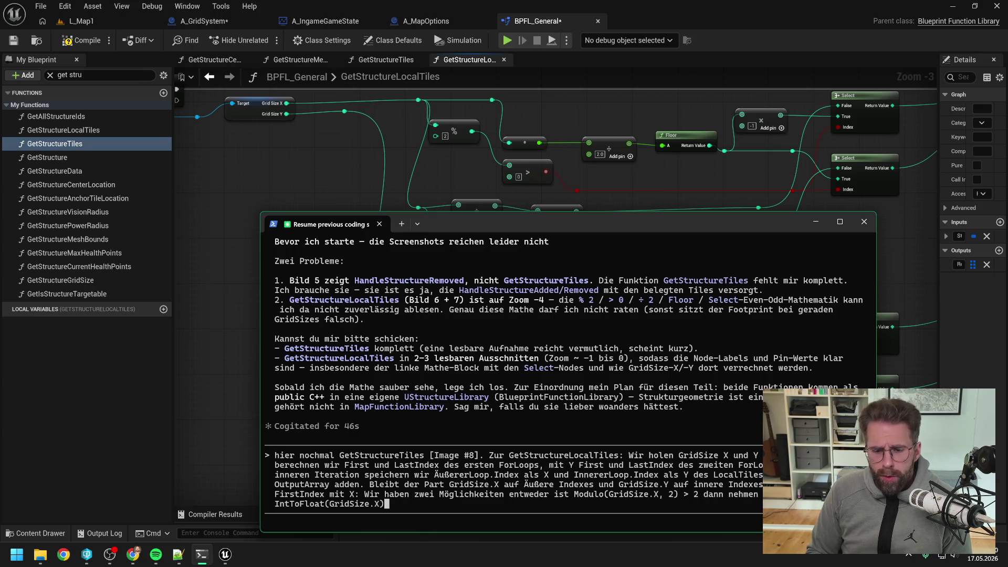
{"action": "type", "text": " / "}
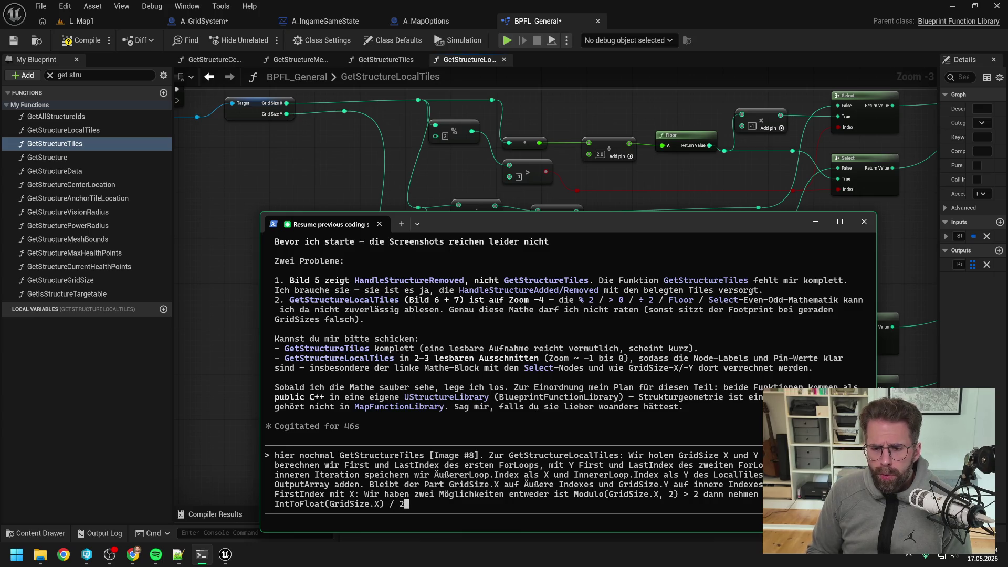
{"action": "type", "text": "2"}
{"action": "key", "text": "Left"}
{"action": "key", "text": "Left"}
{"action": "key", "text": "Left"}
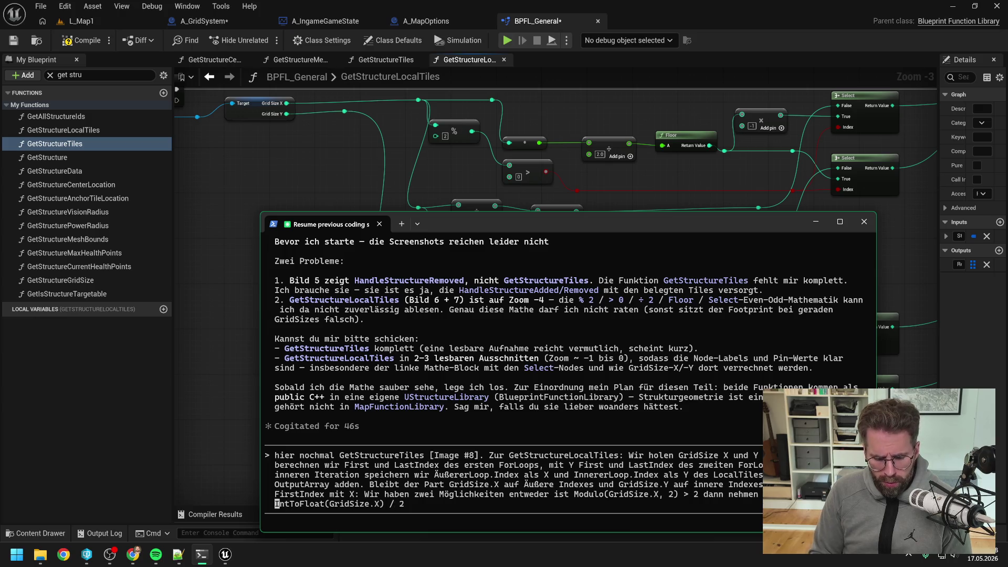
{"action": "type", "text": "Floor"}
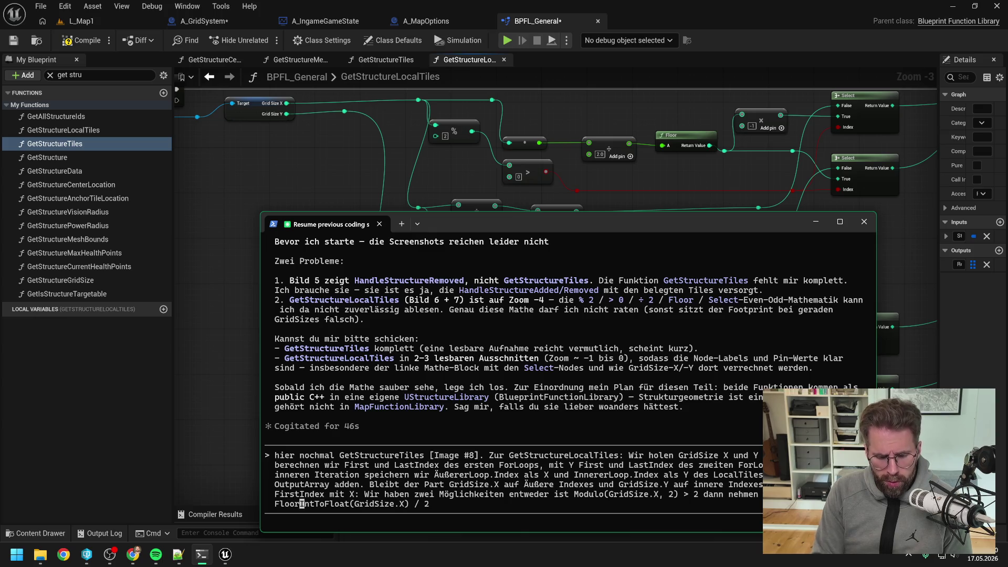
{"action": "type", "text": "("}
{"action": "key", "text": "Right"}
{"action": "key", "text": "Right"}
{"action": "key", "text": "Right"}
{"action": "key", "text": "Right"}
{"action": "key", "text": "Right"}
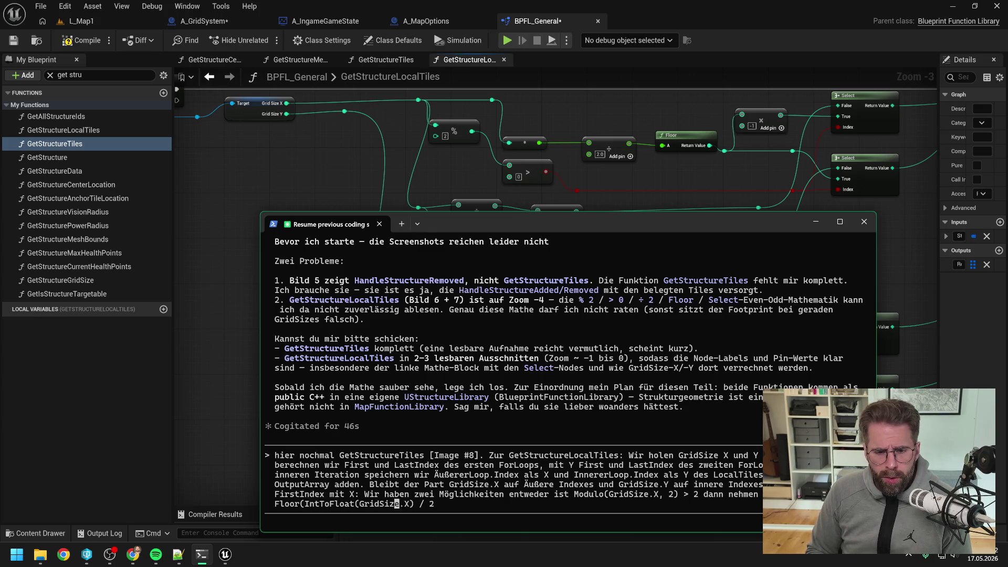
{"action": "type", "text": ")"}
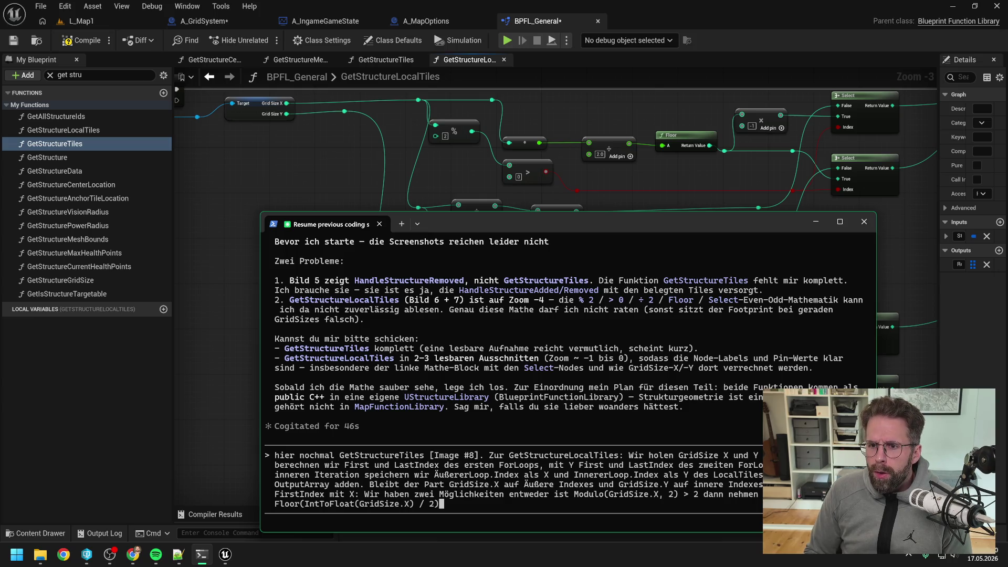
{"action": "type", "text": "*"}
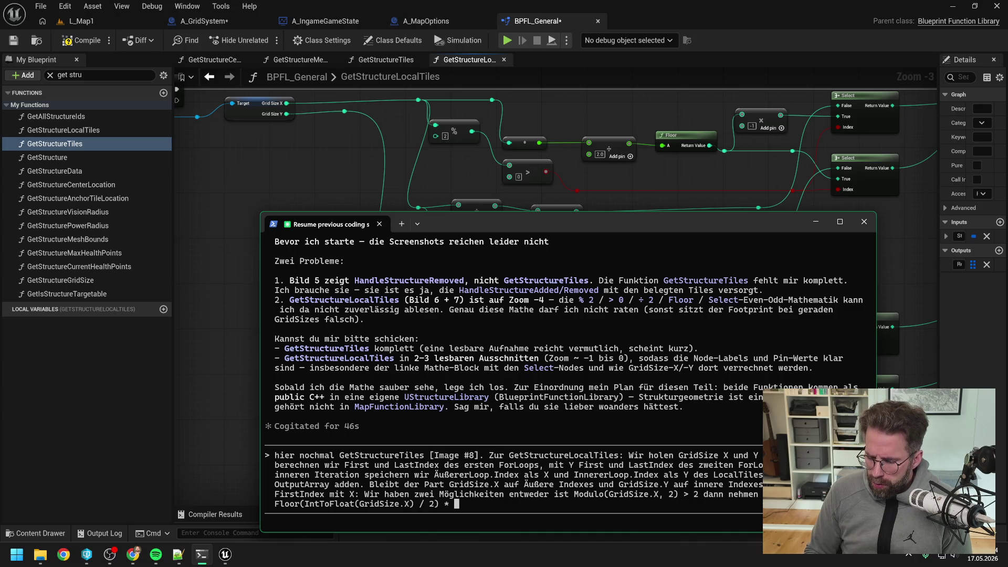
{"action": "type", "text": " -1"}
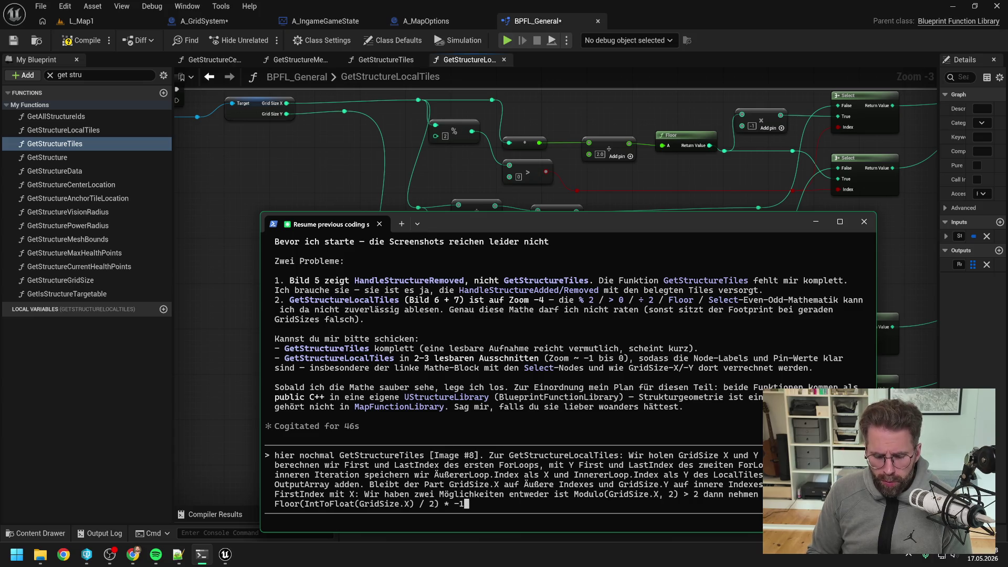
{"action": "type", "text": ". "}
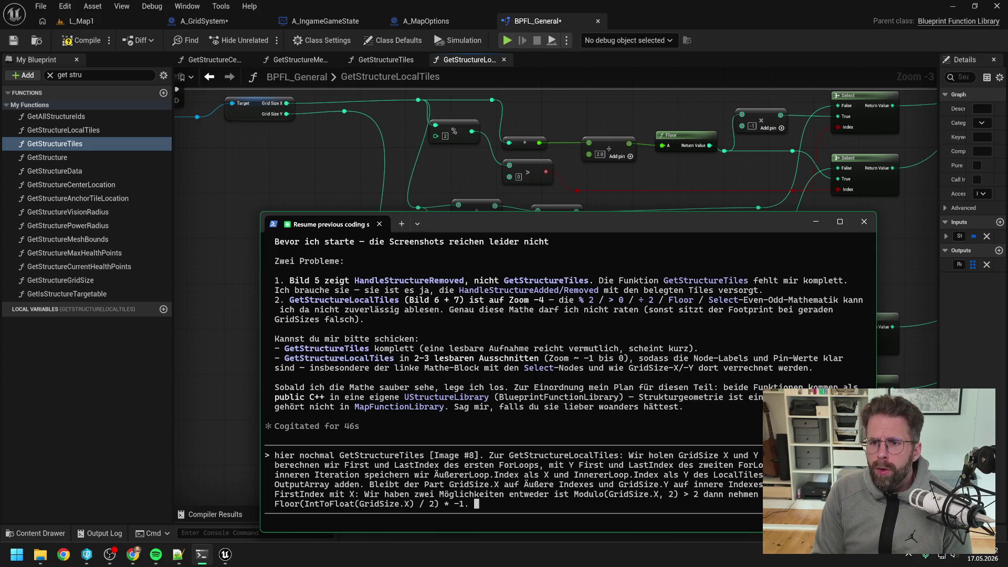
{"action": "type", "text": "Wenn"}
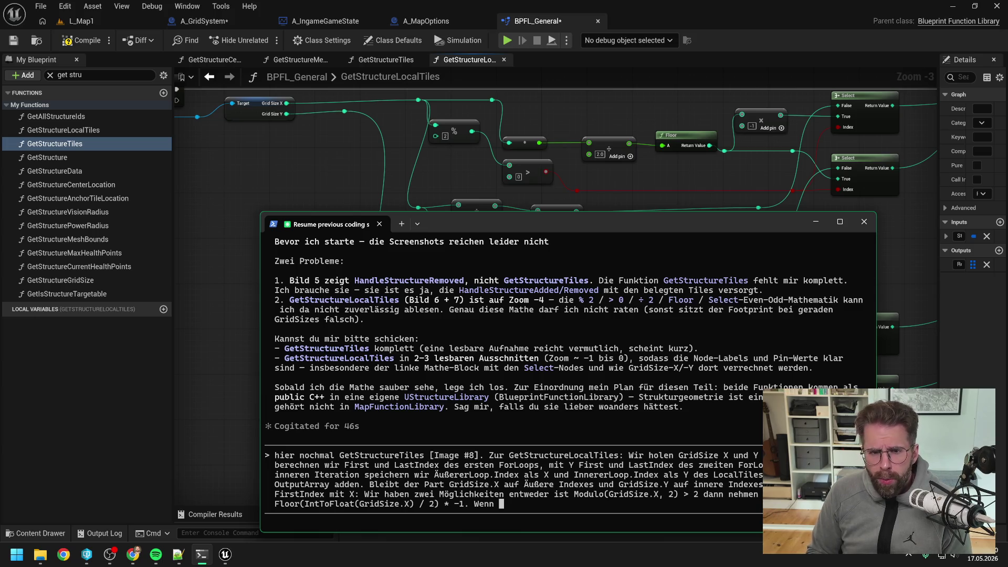
{"action": "key", "text": "Up"}
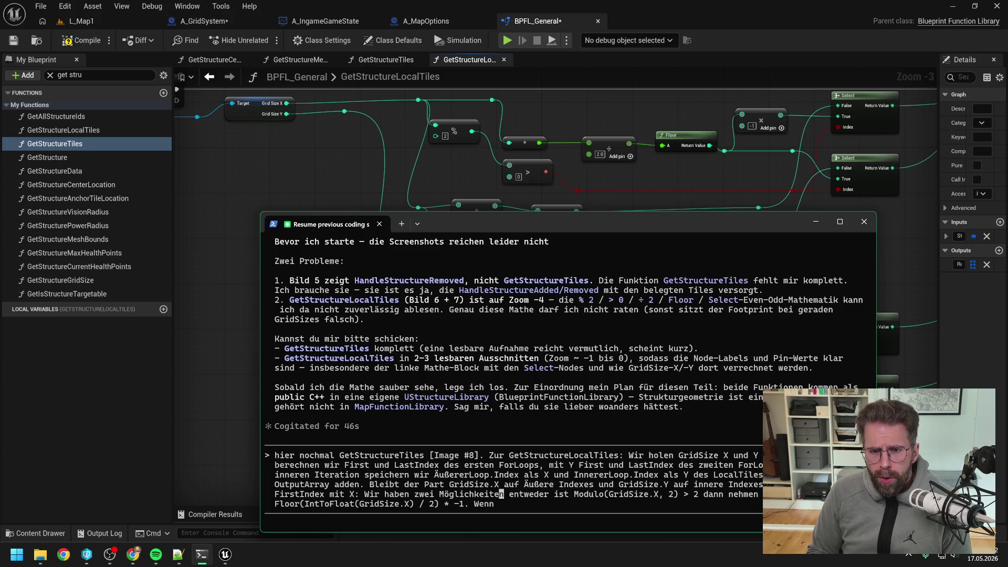
Change the draft's modulo comparison value from 2 to 0
{"action": "key", "text": "Right"}
{"action": "key", "text": "Right"}
{"action": "key", "text": "Right"}
{"action": "key", "text": "Right"}
{"action": "key", "text": "Right"}
{"action": "key", "text": "Right"}
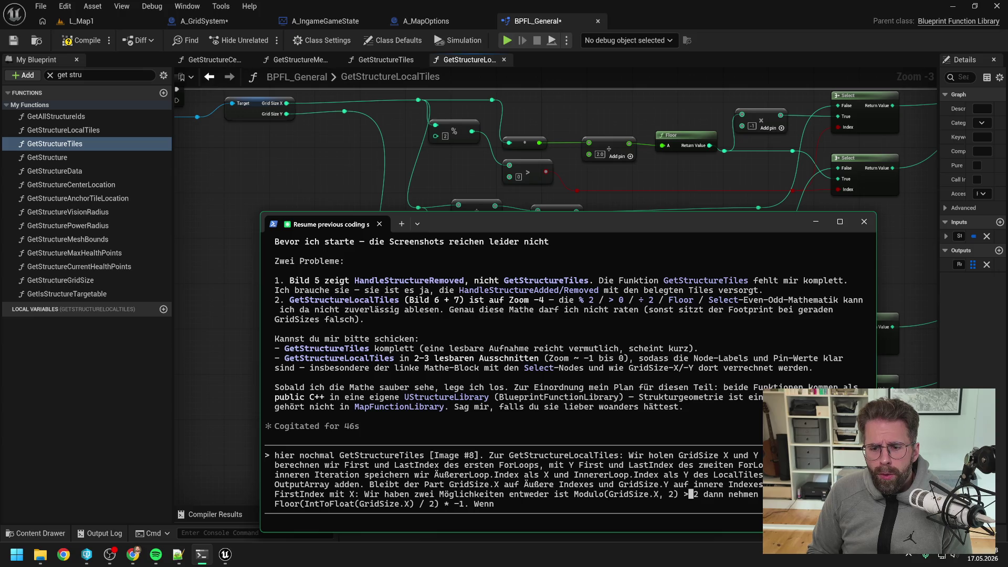
{"action": "key", "text": "Delete"}
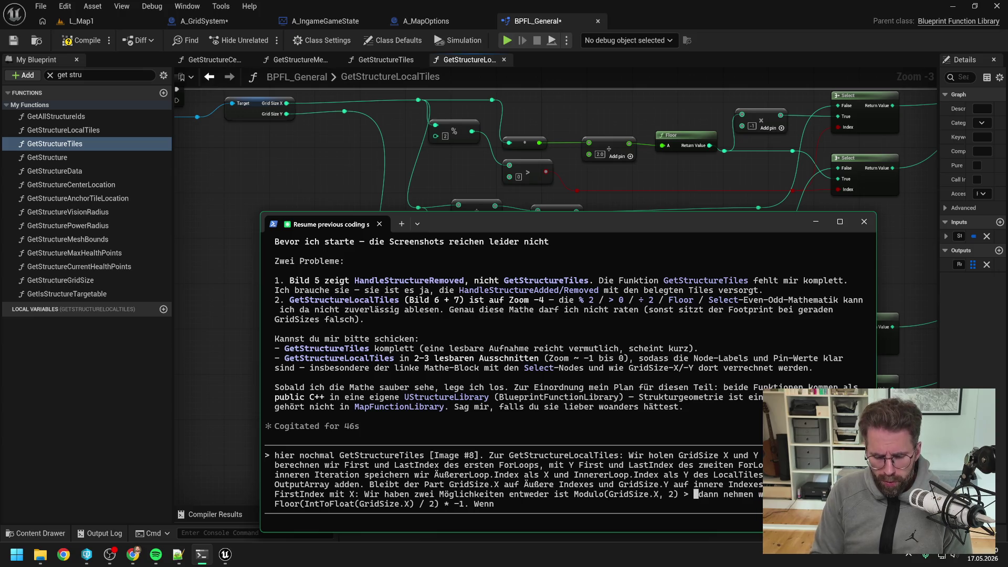
{"action": "type", "text": "0"}
Append '<= 0 dann' to the end of the draft prompt and move the Claude Code window aside
{"action": "left_click", "coordinate": [506, 504]}
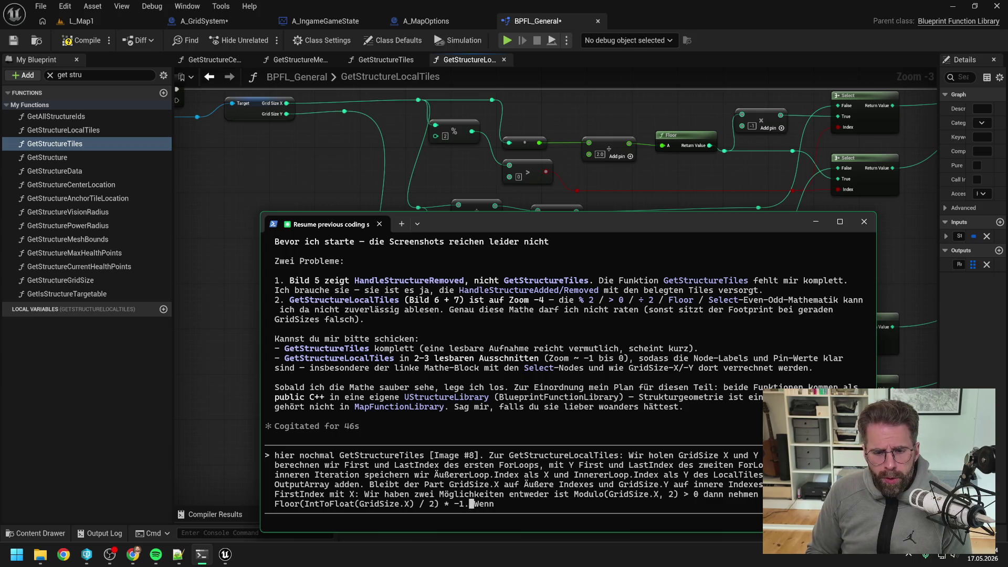
{"action": "left_click", "coordinate": [486, 503]}
{"action": "key", "text": "Right"}
{"action": "key", "text": "Right"}
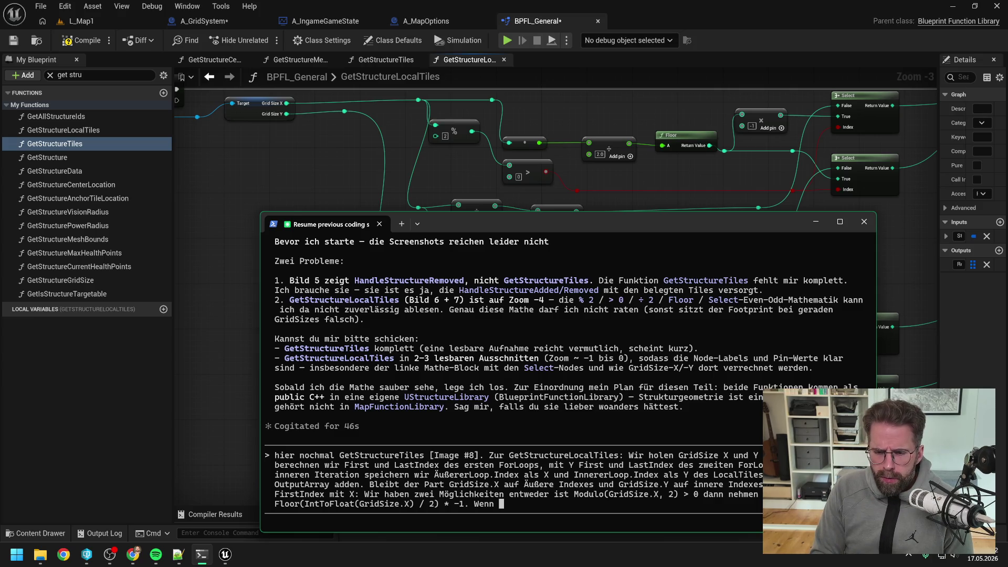
{"action": "type", "text": "<= 0 "}
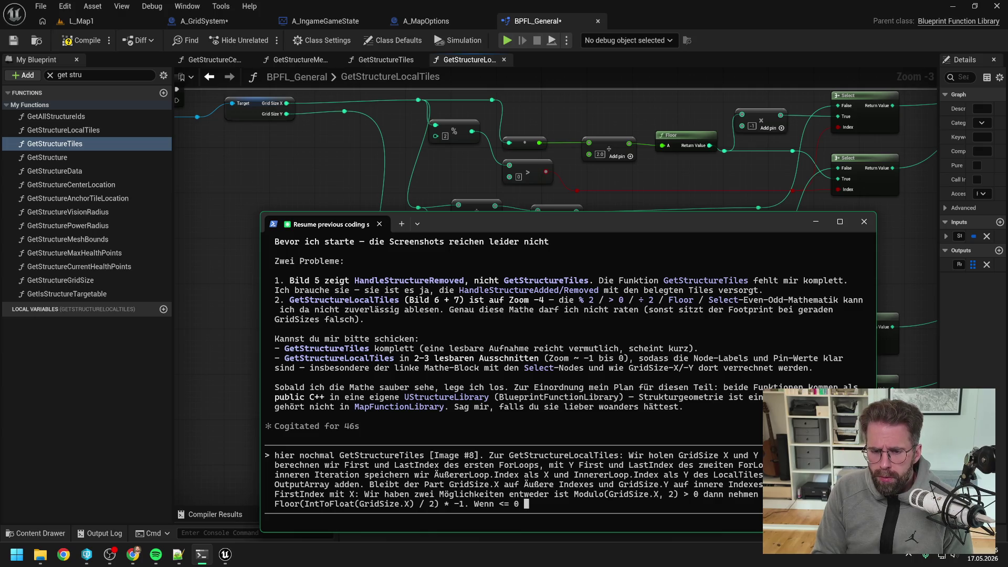
{"action": "type", "text": "dann"}
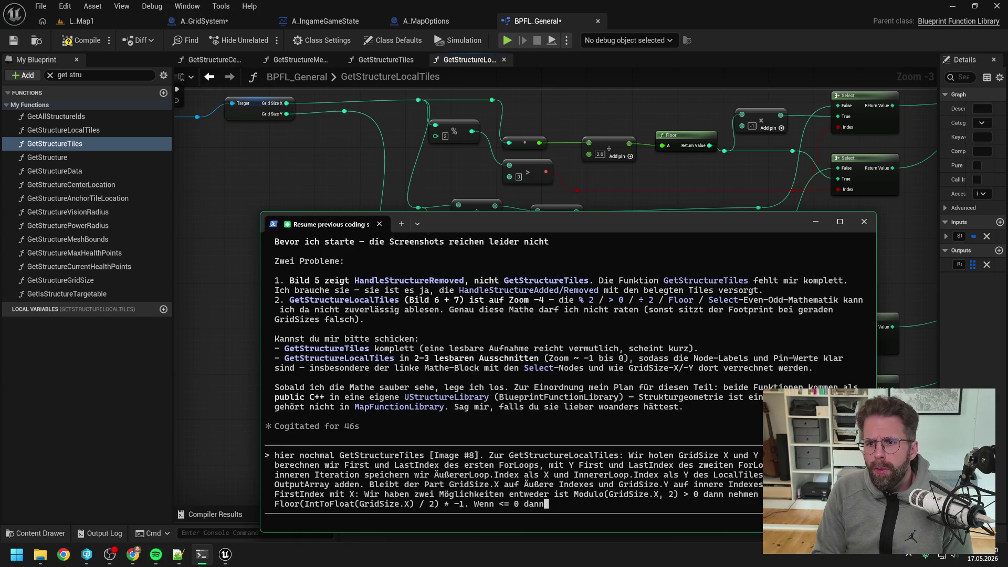
{"action": "mouse_move", "coordinate": [609, 226]}
{"action": "left_mouse_down"}
{"action": "mouse_move", "coordinate": [600, 309]}
{"action": "mouse_move", "coordinate": [610, 321]}
{"action": "left_mouse_up"}
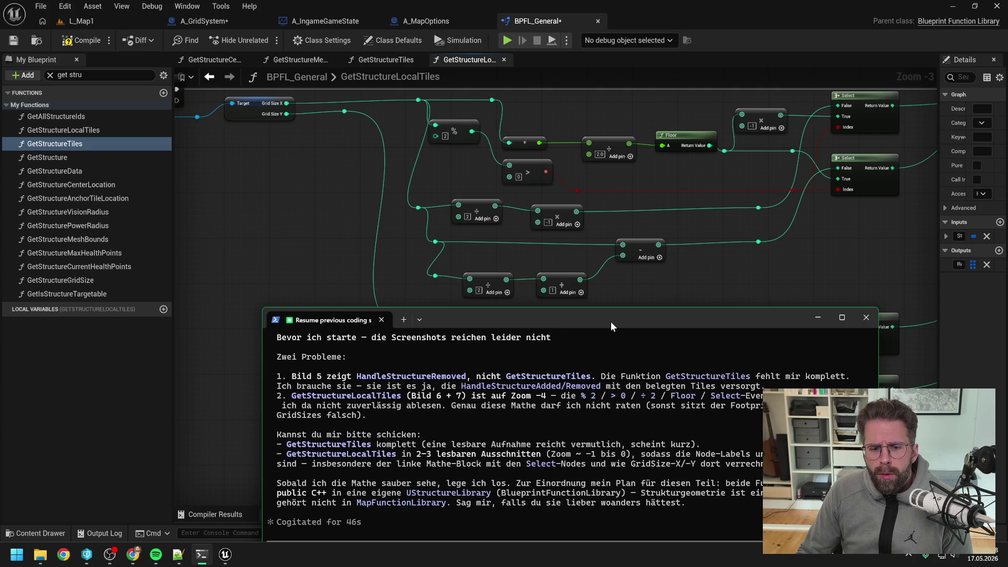
Pan the GetStructureLocalTiles graph to show the GridSize X/Y modulo, Floor and Select nodes
{"action": "mouse_move", "coordinate": [638, 73]}
{"action": "left_mouse_down"}
{"action": "mouse_move", "coordinate": [625, 203]}
{"action": "mouse_move", "coordinate": [602, 188]}
{"action": "mouse_move", "coordinate": [560, 216]}
{"action": "mouse_move", "coordinate": [536, 295]}
{"action": "mouse_move", "coordinate": [546, 312]}
{"action": "left_mouse_up"}
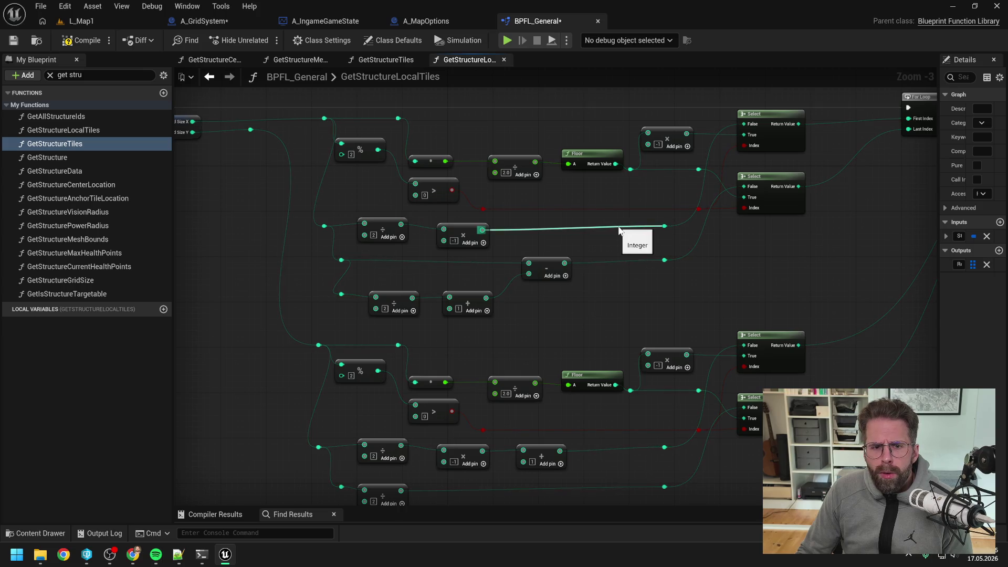
{"action": "mouse_move", "coordinate": [613, 230]}
{"action": "left_mouse_down"}
{"action": "mouse_move", "coordinate": [607, 252]}
{"action": "mouse_move", "coordinate": [667, 280]}
{"action": "left_mouse_up"}
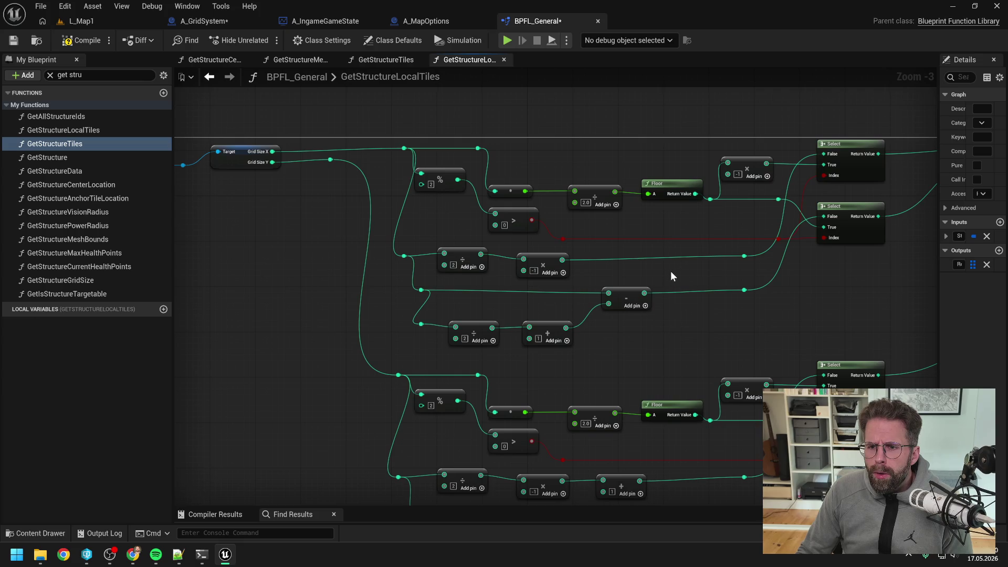
{"action": "left_click", "coordinate": [784, 167], "text": "alt"}
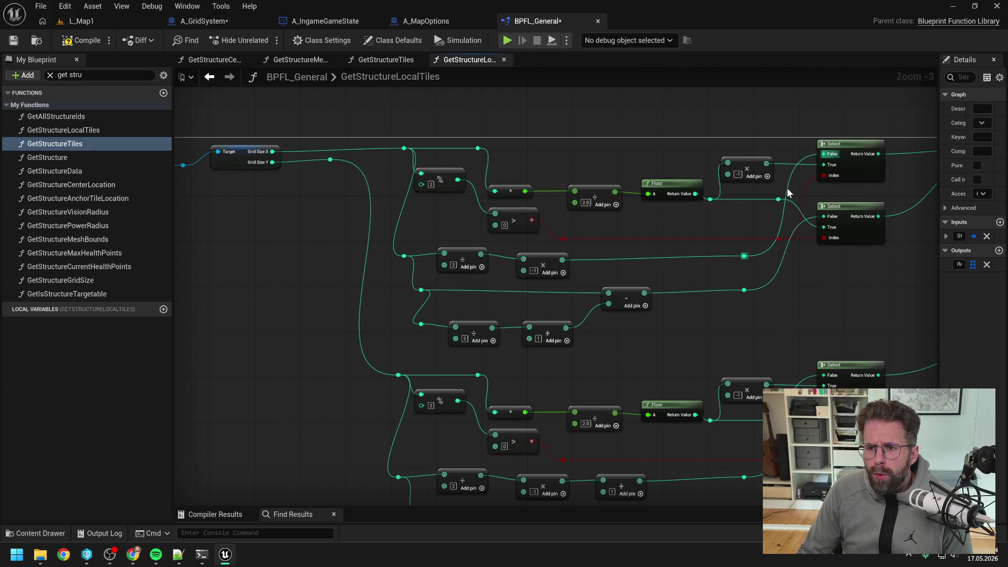
{"action": "left_click", "coordinate": [202, 554]}
{"action": "key", "text": "alt+Tab"}
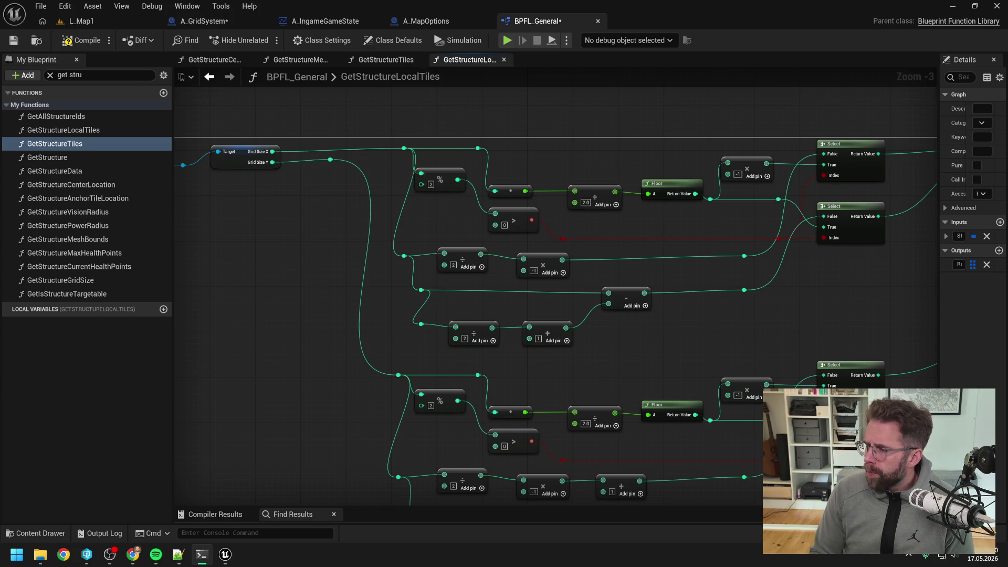
{"action": "mouse_move", "coordinate": [864, 315]}
{"action": "left_mouse_down"}
{"action": "mouse_move", "coordinate": [614, 299]}
{"action": "mouse_move", "coordinate": [740, 239]}
{"action": "mouse_move", "coordinate": [706, 293]}
{"action": "mouse_move", "coordinate": [721, 291]}
{"action": "left_mouse_up"}
{"action": "scroll", "coordinate": [617, 307], "scroll_direction": "down", "scroll_amount": 1}
{"action": "scroll", "coordinate": [697, 254], "scroll_direction": "up", "scroll_amount": 2}
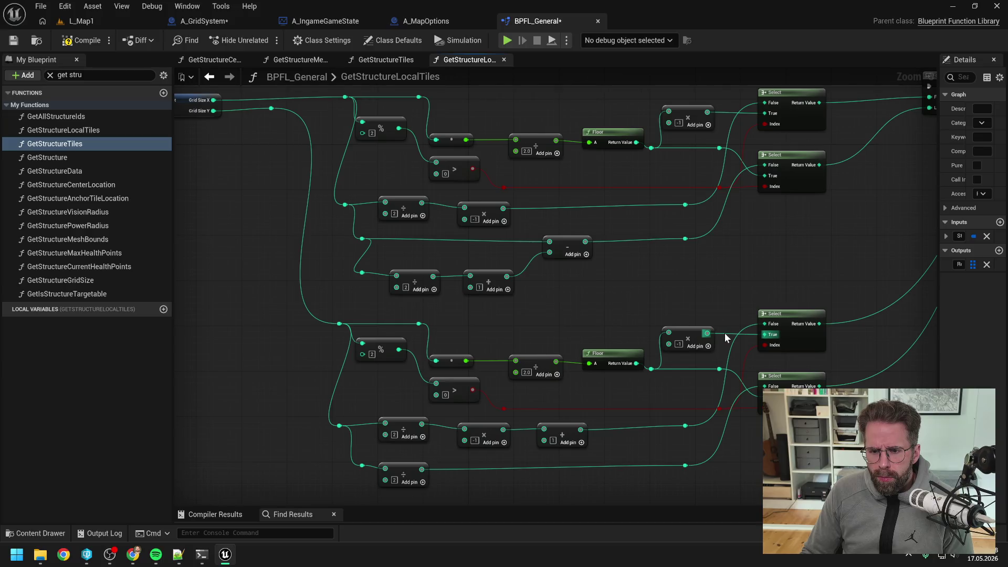
{"action": "mouse_move", "coordinate": [637, 341]}
{"action": "left_mouse_down"}
{"action": "mouse_move", "coordinate": [658, 346]}
{"action": "mouse_move", "coordinate": [640, 332]}
{"action": "left_mouse_up"}
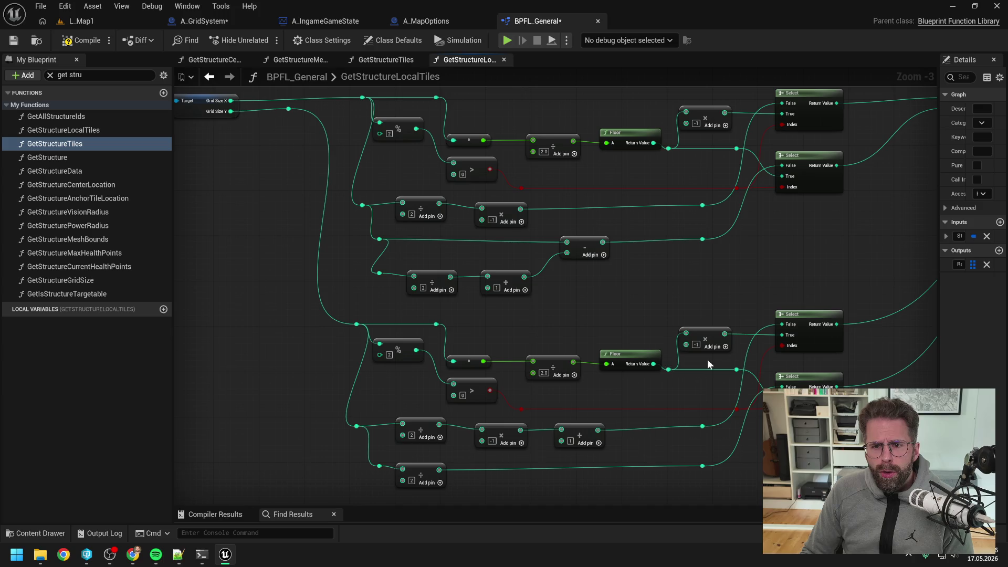
{"action": "key", "text": "alt+Tab"}
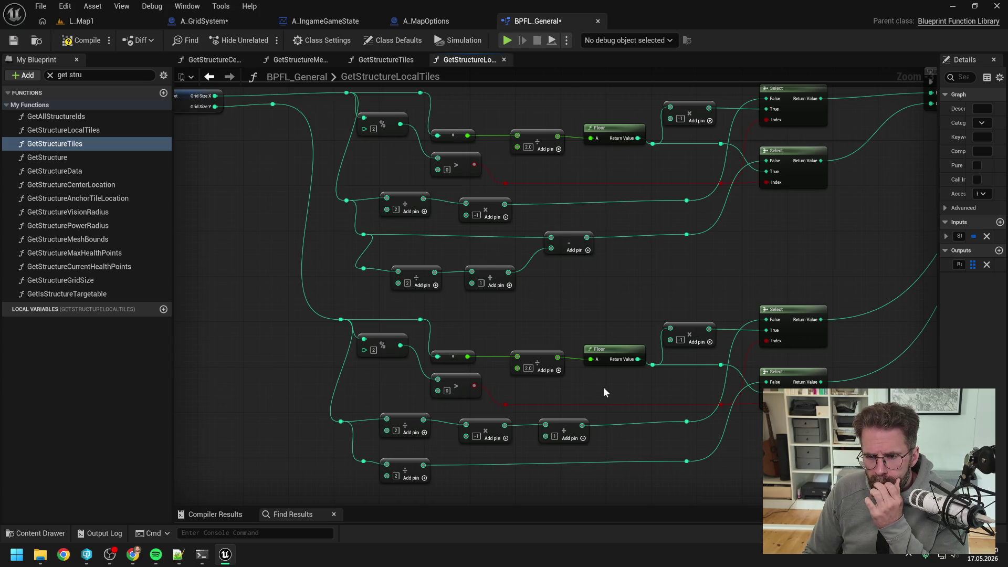
{"action": "left_click_drag", "start_coordinate": [603, 391], "coordinate": [606, 386]}
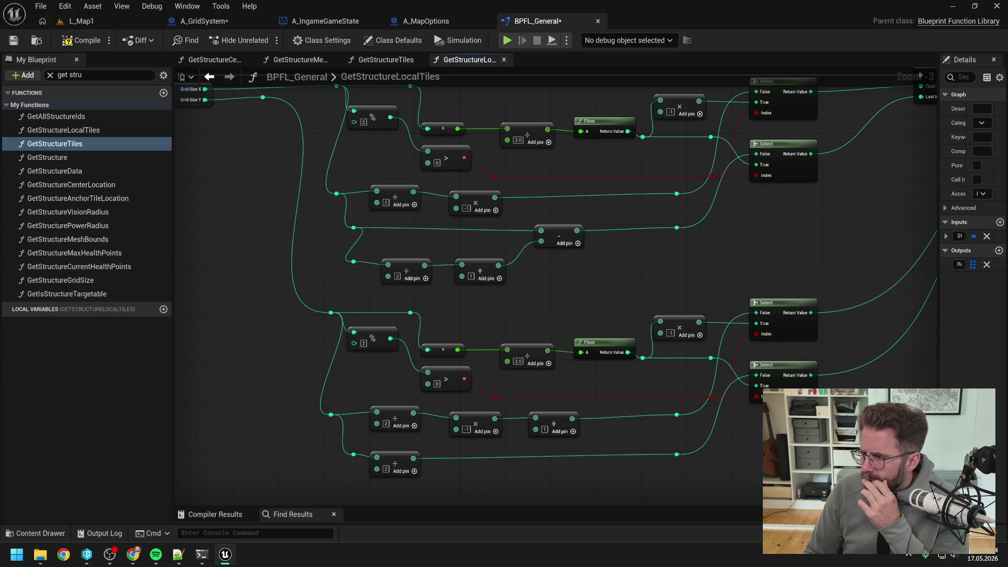
{"action": "key", "text": "alt+Tab"}
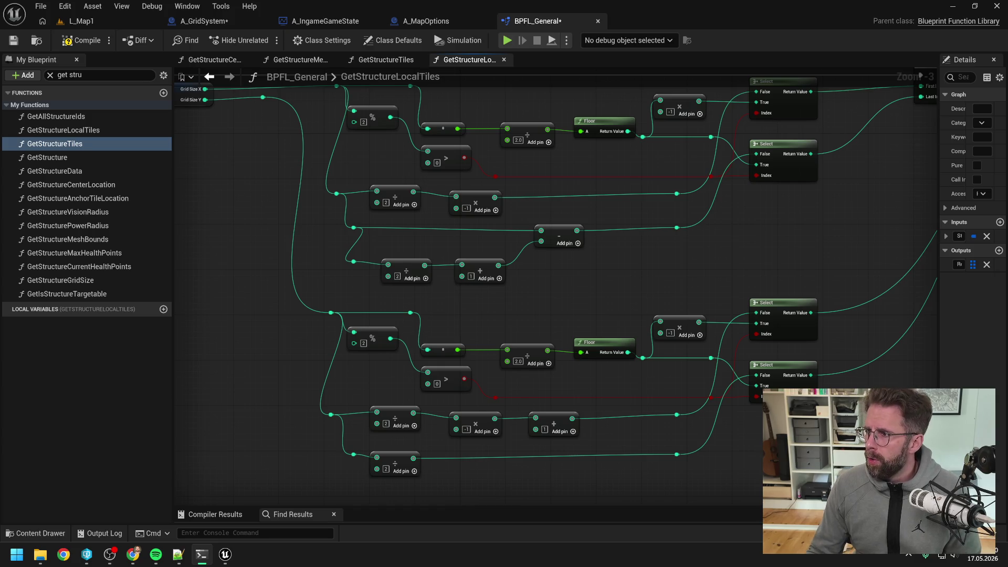
{"action": "key", "text": "alt+Tab"}
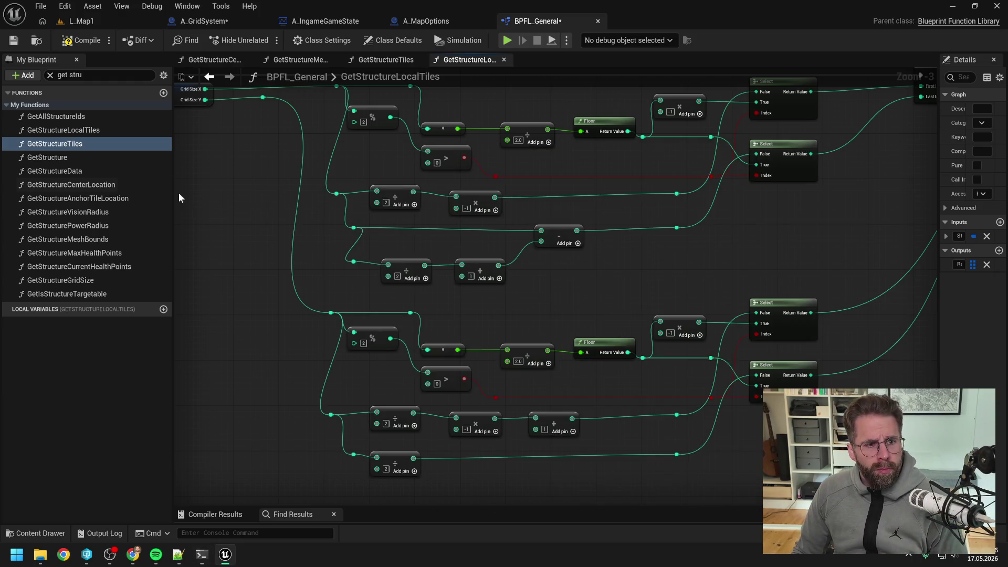
Return to the Unreal Blueprint editor and select the GetStructureTiles function
{"action": "left_click", "coordinate": [183, 200]}
{"action": "left_click", "coordinate": [105, 149]}
Rename GetStructureTiles to GetStructureTilesOLD and open its function graph
{"action": "key", "text": "F2"}
{"action": "key", "text": "End"}
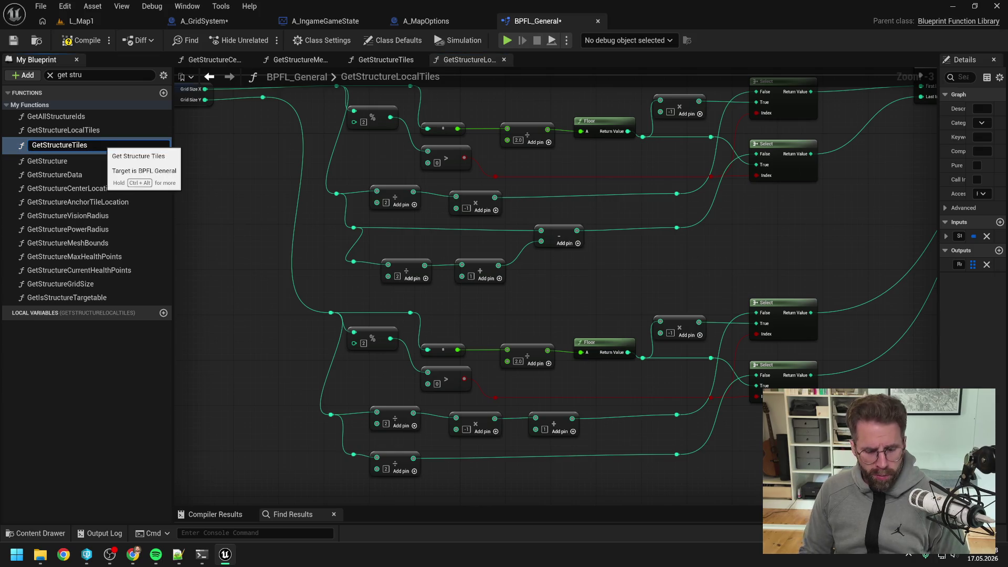
{"action": "type", "text": "OLD"}
{"action": "key", "text": "Return"}
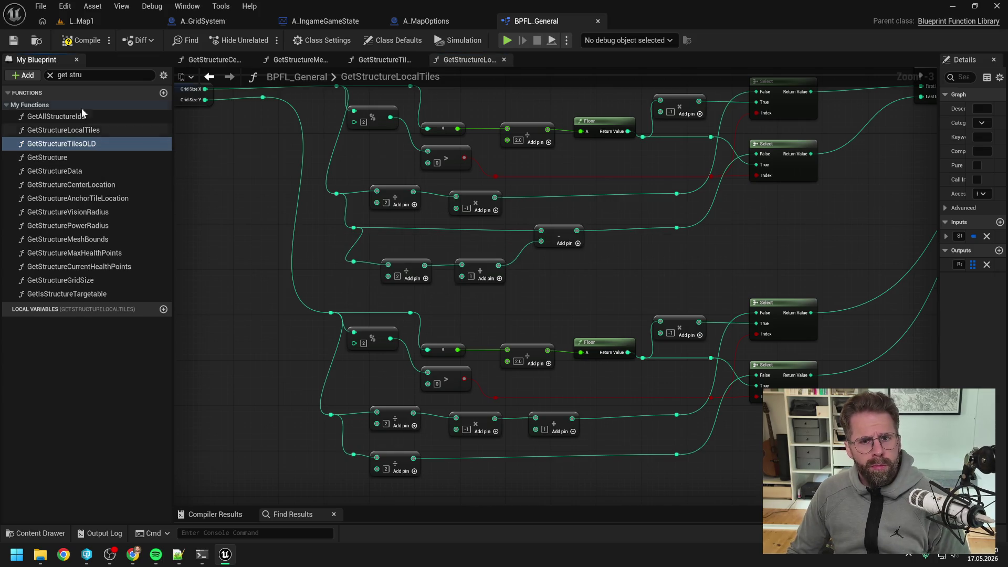
{"action": "left_click", "coordinate": [79, 40]}
{"action": "left_click", "coordinate": [393, 59]}
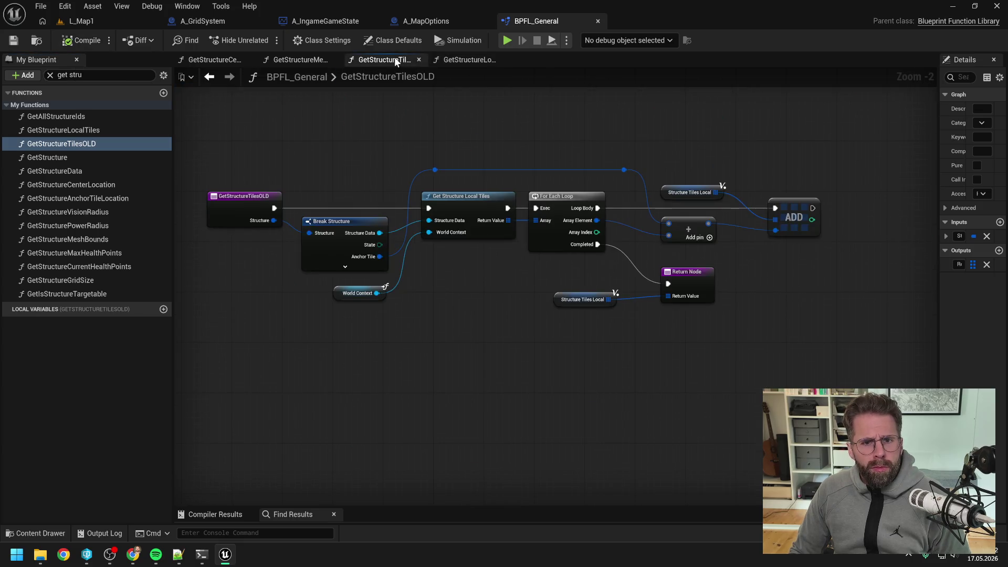
Rename GetStructureLocalTiles to GetStructureLocalTilesOLD and check out A_WorldUiVisualizer
{"action": "left_click", "coordinate": [108, 131]}
{"action": "key", "text": "F2"}
{"action": "key", "text": "End"}
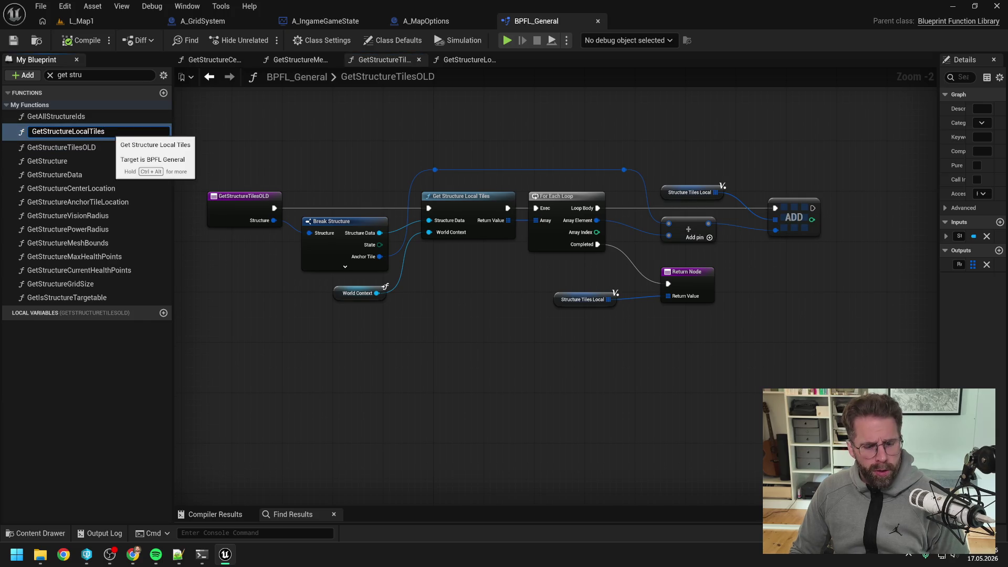
{"action": "type", "text": "OLD"}
{"action": "key", "text": "Return"}
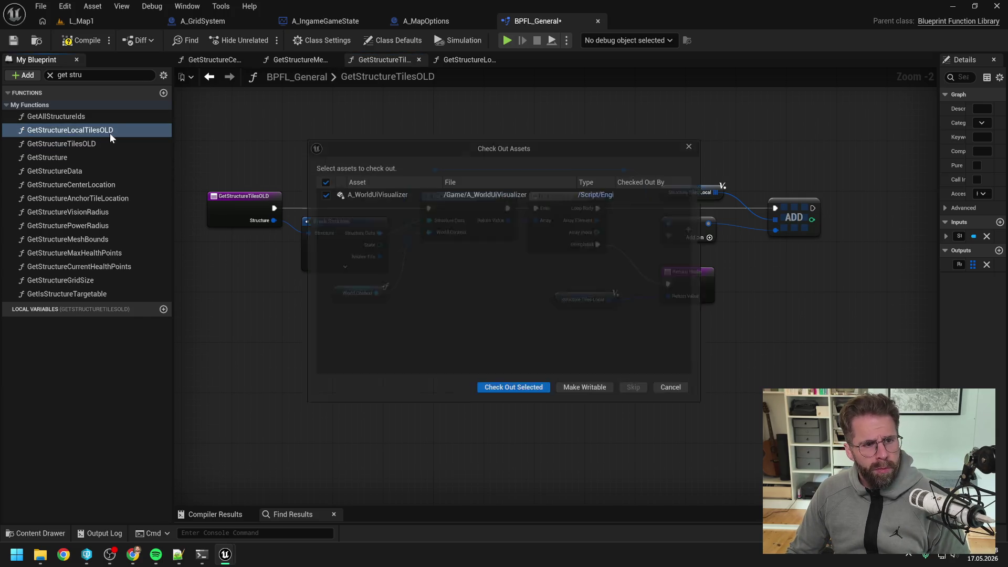
{"action": "left_click", "coordinate": [524, 396]}
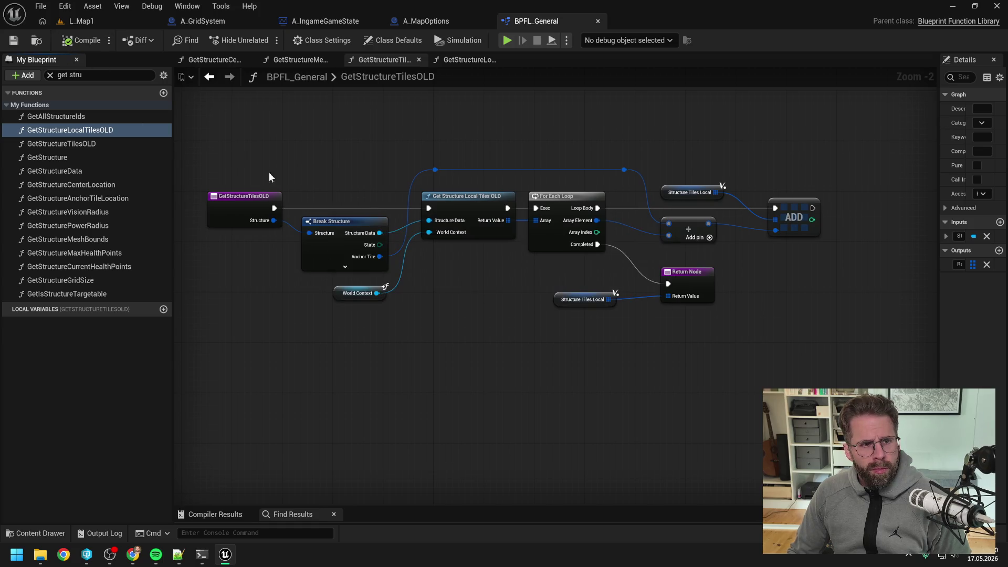
{"action": "left_click", "coordinate": [201, 553]}
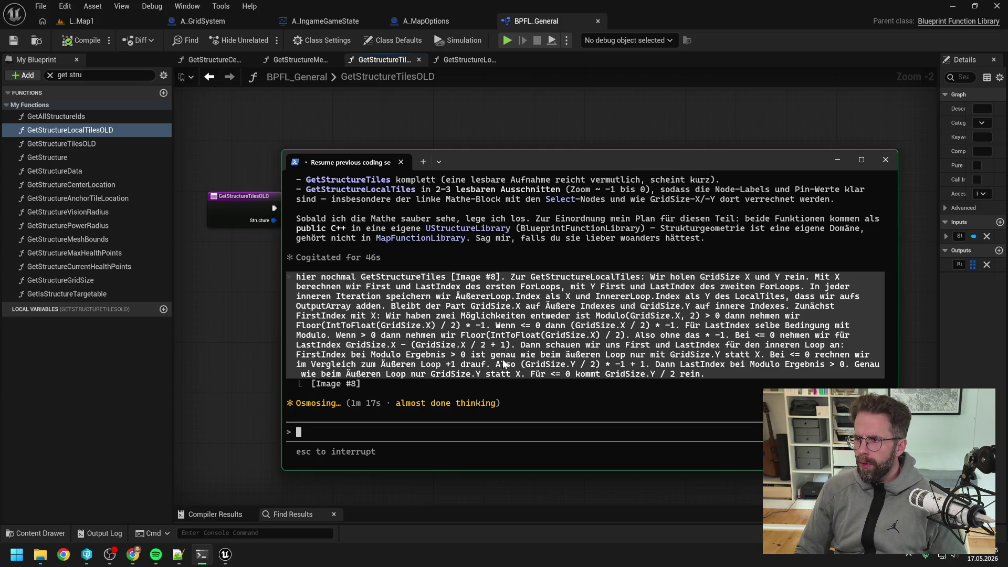
Scroll up through Claude's reply to read the index-range table
{"action": "key", "text": "alt+Tab"}
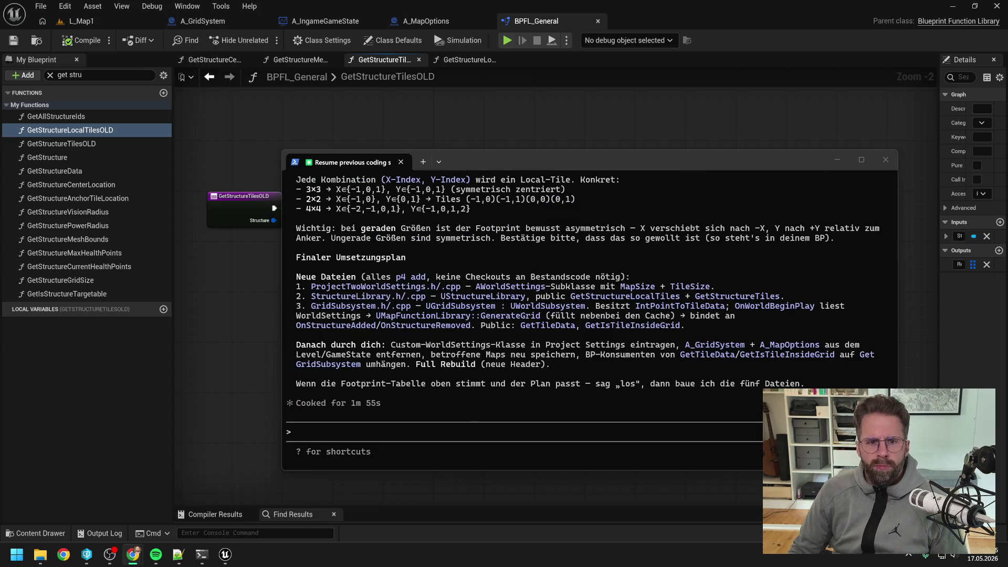
{"action": "scroll", "coordinate": [581, 298], "scroll_direction": "up", "scroll_amount": 2}
{"action": "scroll", "coordinate": [624, 338], "scroll_direction": "up", "scroll_amount": 8}
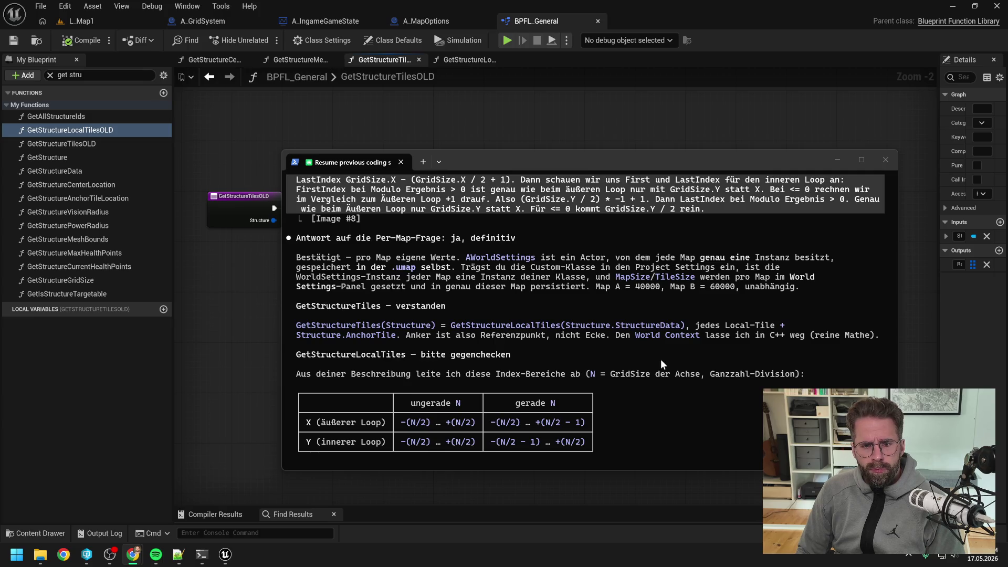
{"action": "scroll", "coordinate": [660, 359], "scroll_direction": "up", "scroll_amount": 4}
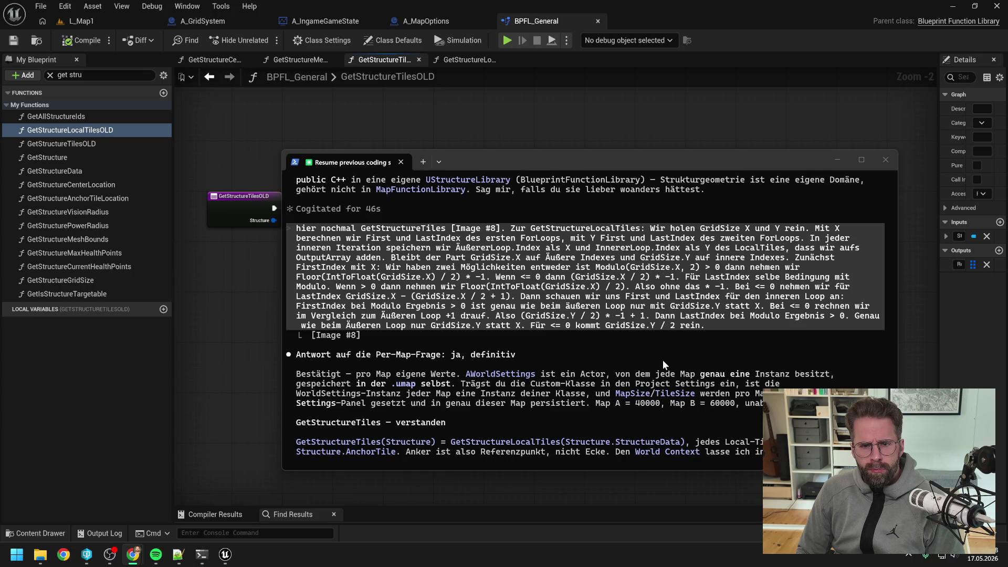
{"action": "scroll", "coordinate": [663, 360], "scroll_direction": "down", "scroll_amount": 1}
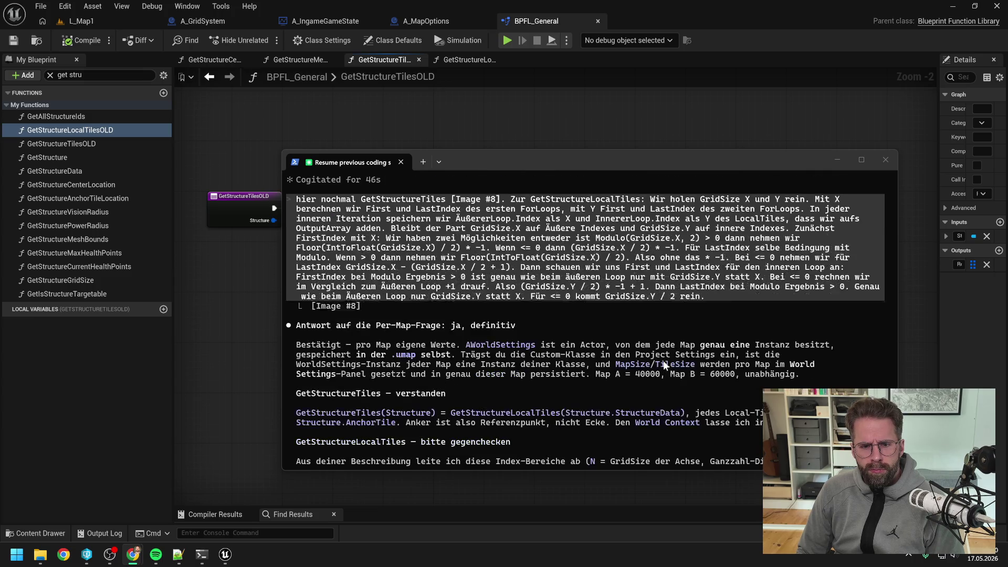
{"action": "scroll", "coordinate": [678, 357], "scroll_direction": "down", "scroll_amount": 2}
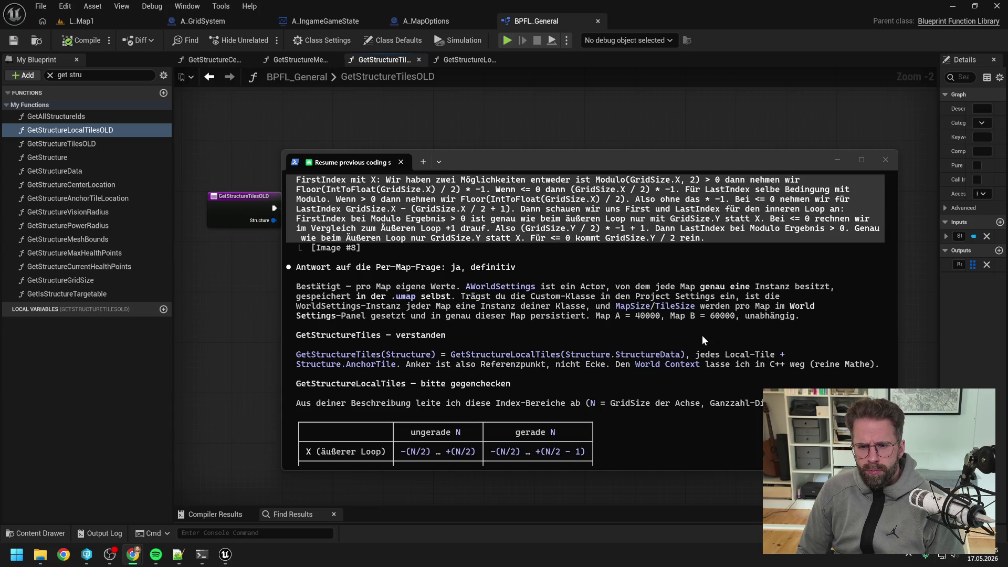
Read down to the final implementation plan, then drag the terminal aside to uncover the Blueprint graph
{"action": "scroll", "coordinate": [712, 328], "scroll_direction": "down", "scroll_amount": 1}
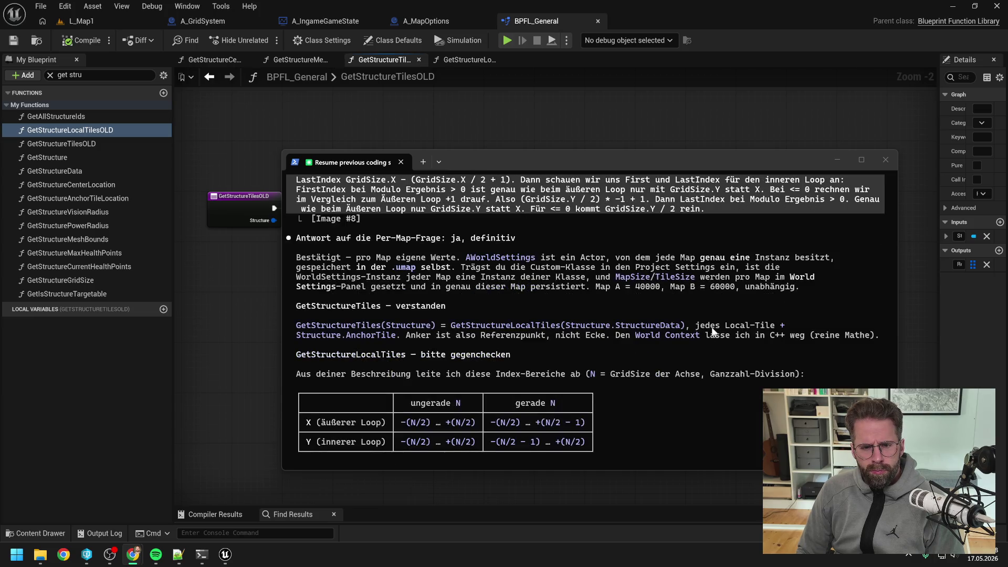
{"action": "scroll", "coordinate": [713, 330], "scroll_direction": "down", "scroll_amount": 2}
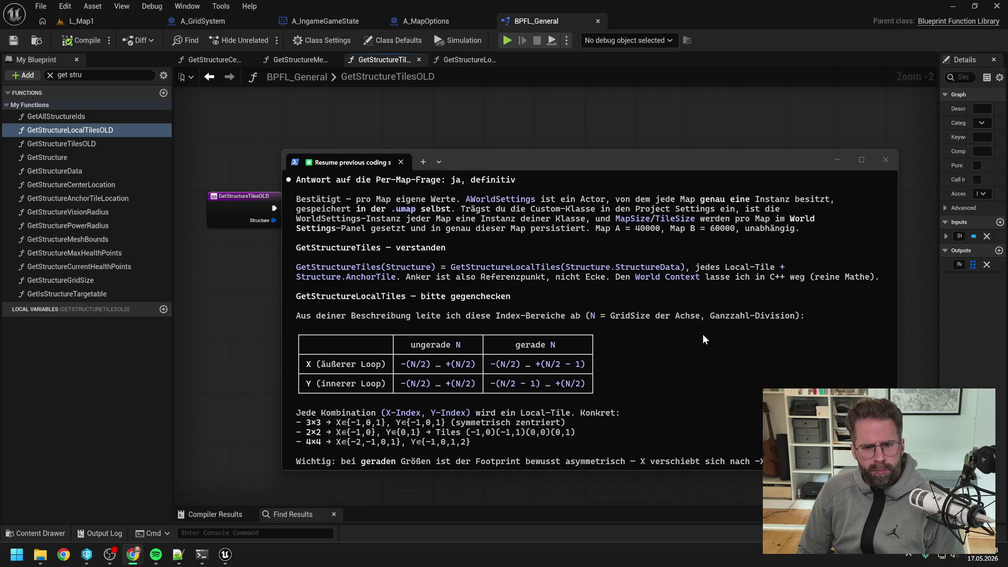
{"action": "scroll", "coordinate": [702, 339], "scroll_direction": "down", "scroll_amount": 2}
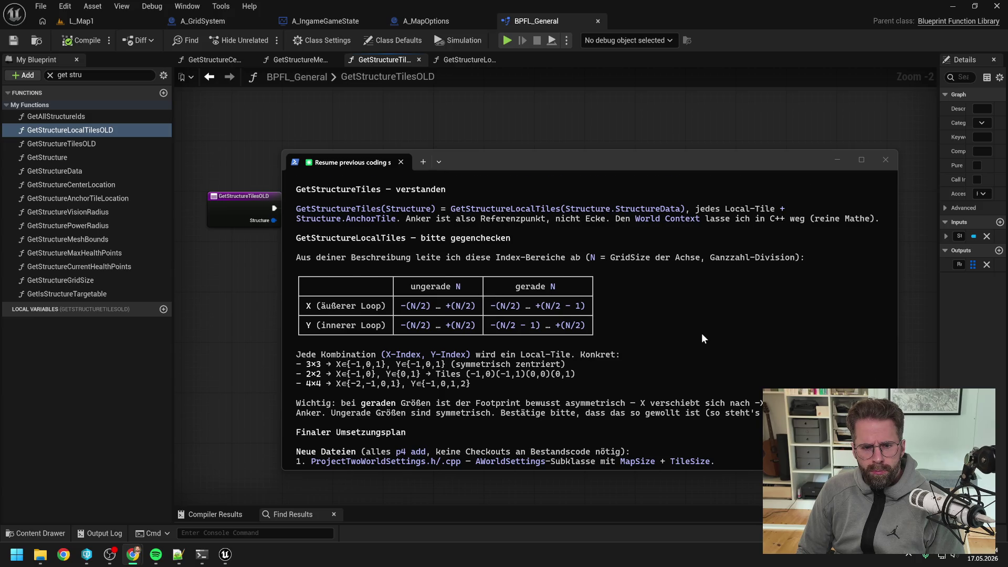
{"action": "scroll", "coordinate": [701, 333], "scroll_direction": "down", "scroll_amount": 1}
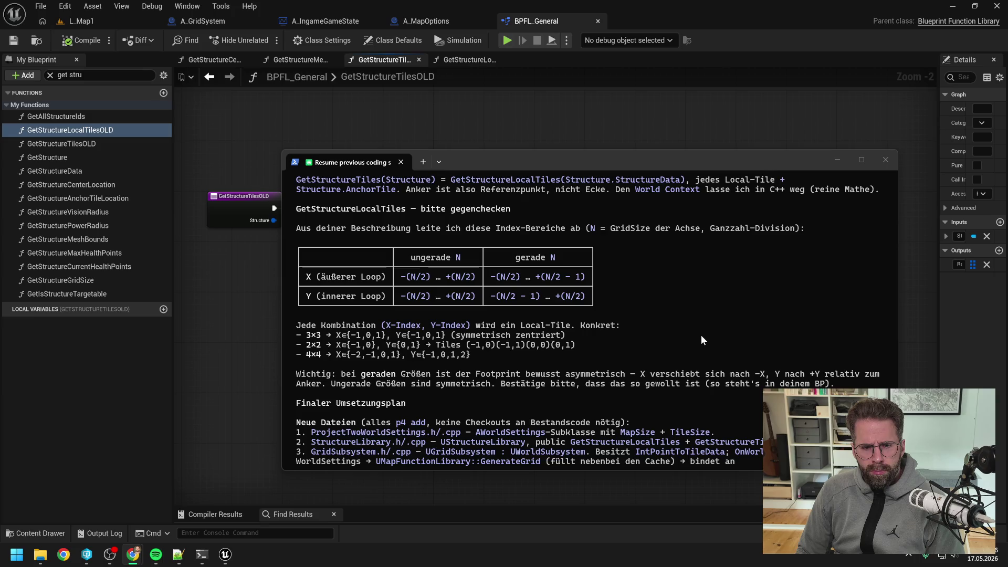
{"action": "scroll", "coordinate": [698, 336], "scroll_direction": "down", "scroll_amount": 1}
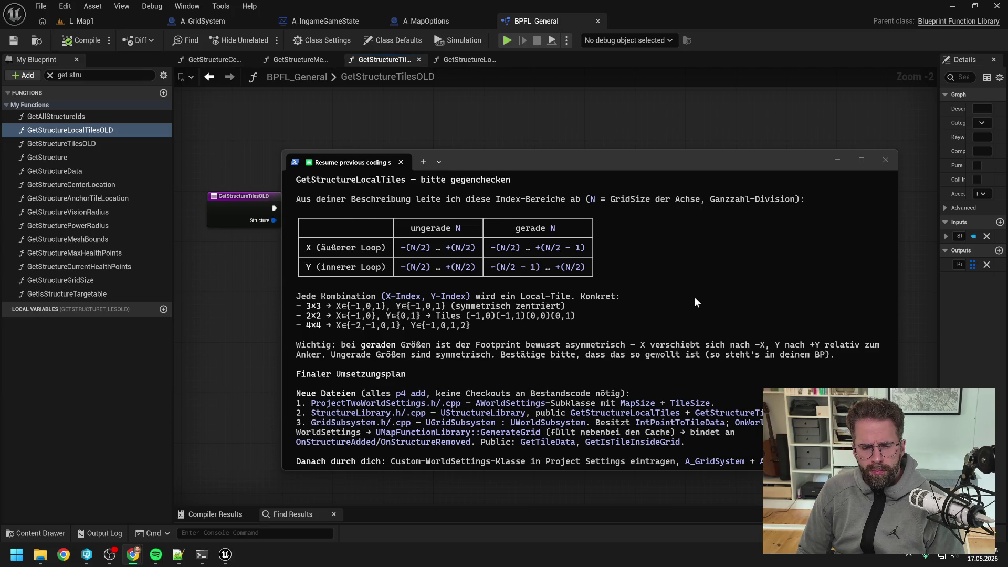
{"action": "scroll", "coordinate": [694, 302], "scroll_direction": "down", "scroll_amount": 1}
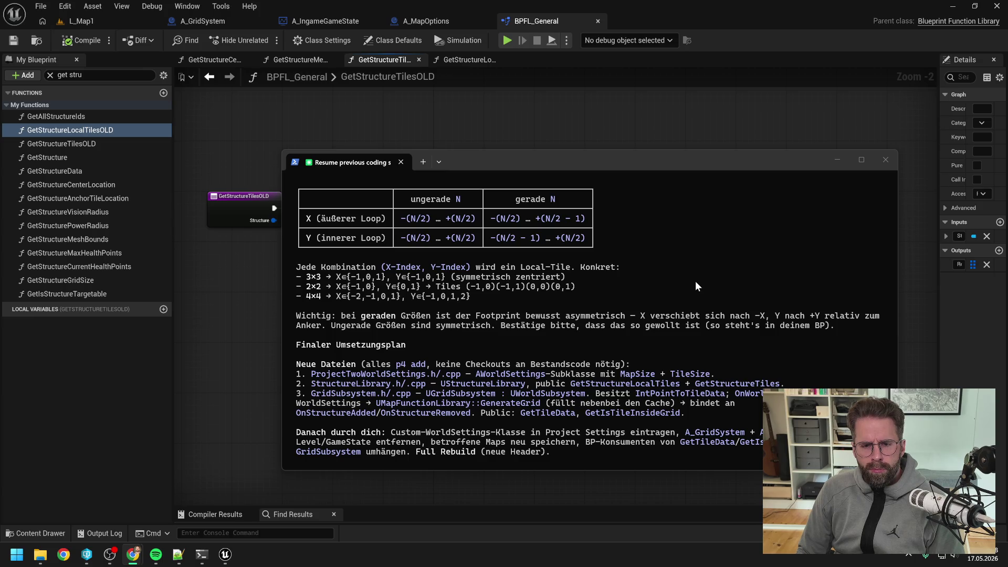
{"action": "left_click_drag", "start_coordinate": [533, 160], "coordinate": [1007, 163]}
{"action": "left_click", "coordinate": [482, 270]}
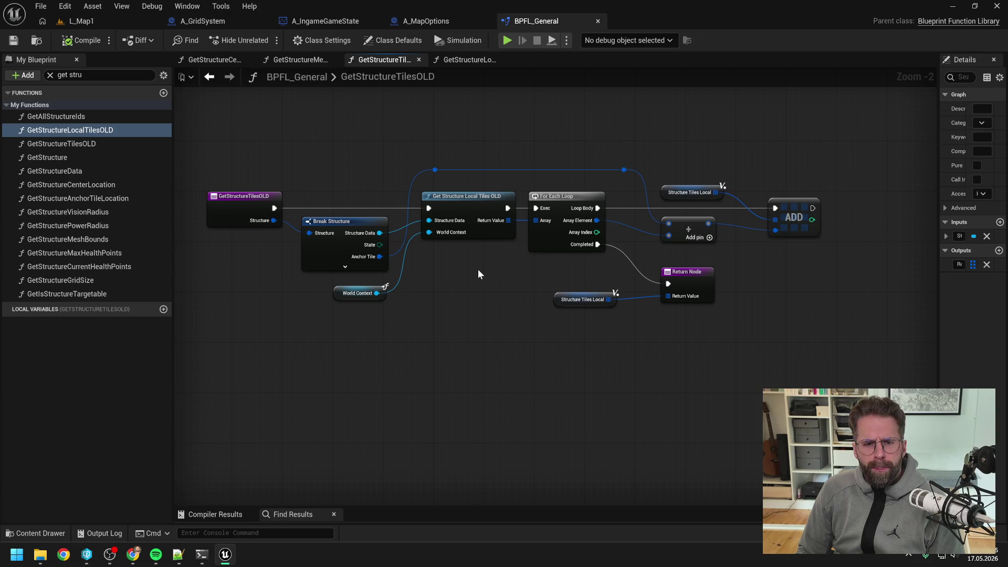
Open GetStructureLocalTilesOLD from its call node, pan across its tile math, then return to GetStructureTilesOLD
{"action": "double_click", "coordinate": [536, 222]}
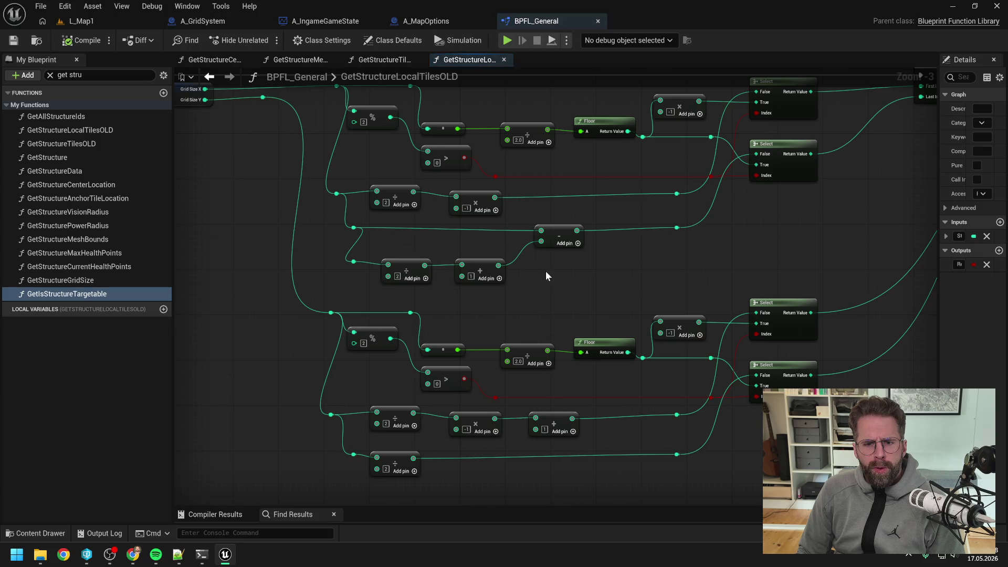
{"action": "scroll", "coordinate": [549, 271], "scroll_direction": "down", "scroll_amount": 2}
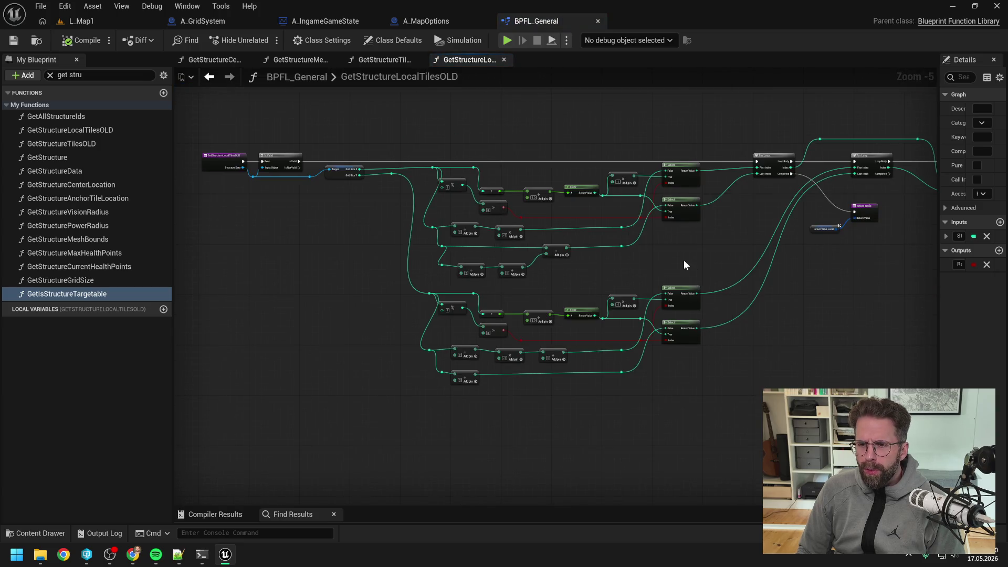
{"action": "left_click_drag", "start_coordinate": [684, 255], "coordinate": [555, 273]}
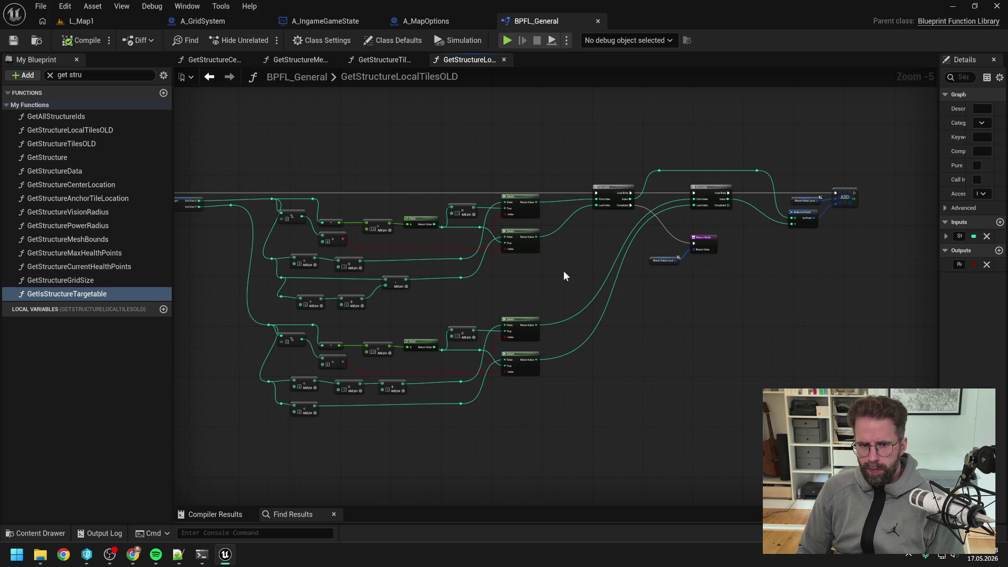
{"action": "mouse_move", "coordinate": [563, 272]}
{"action": "left_mouse_down"}
{"action": "mouse_move", "coordinate": [731, 264]}
{"action": "mouse_move", "coordinate": [708, 274]}
{"action": "mouse_move", "coordinate": [621, 266]}
{"action": "mouse_move", "coordinate": [692, 260]}
{"action": "left_mouse_up"}
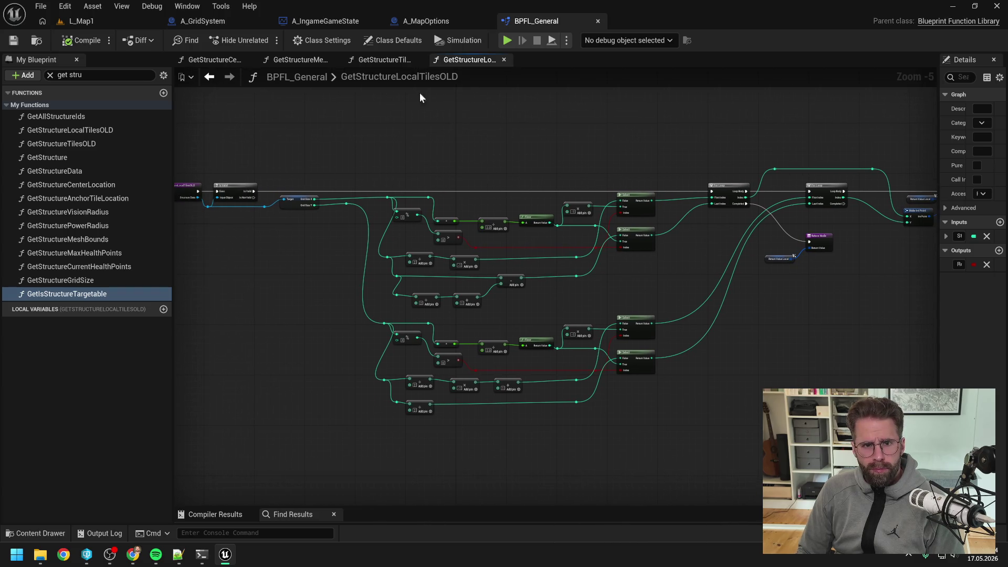
{"action": "left_click", "coordinate": [385, 61]}
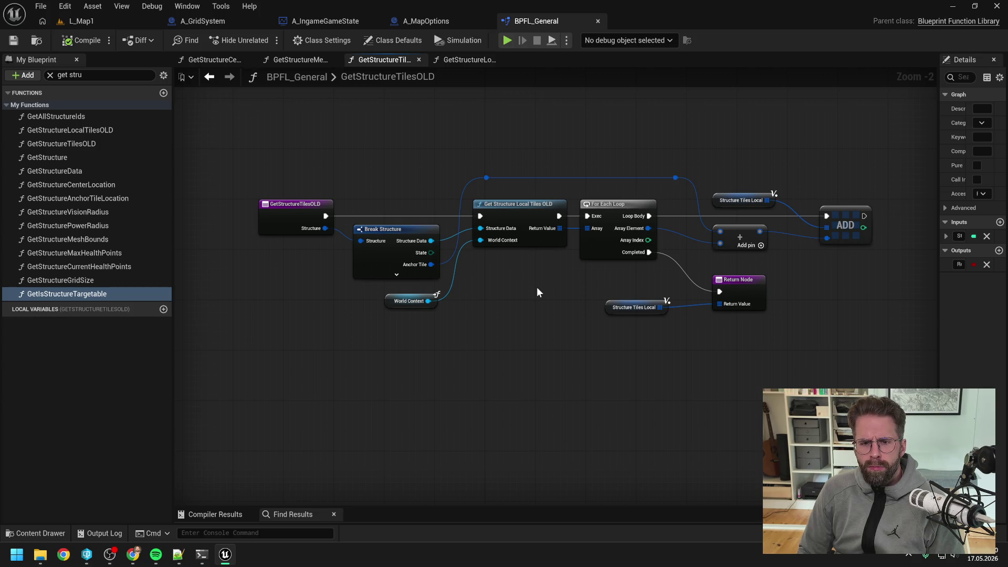
{"action": "left_click_drag", "start_coordinate": [537, 292], "coordinate": [537, 300]}
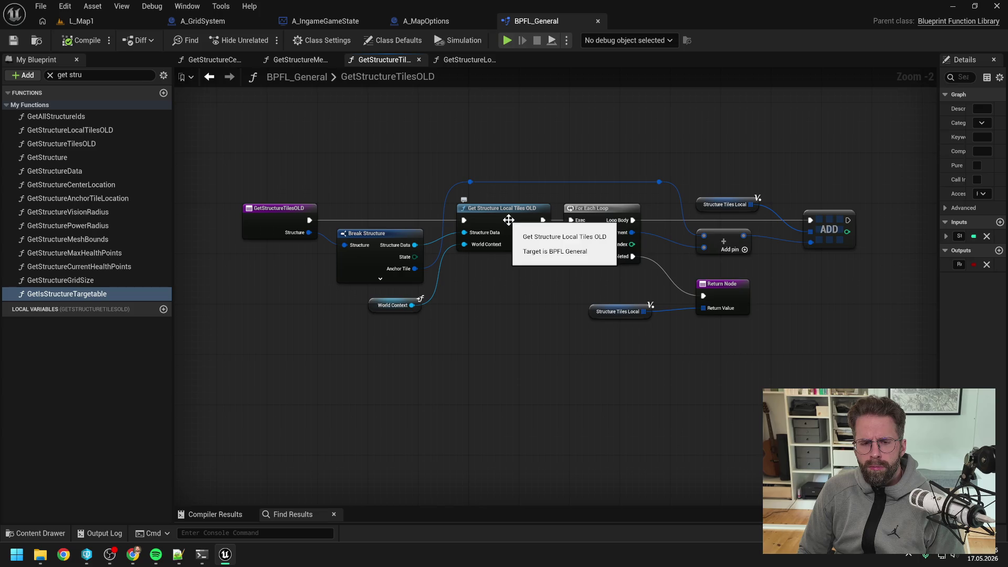
Reopen GetStructureLocalTilesOLD from its call node and bring the Claude Code terminal forward
{"action": "double_click", "coordinate": [508, 219]}
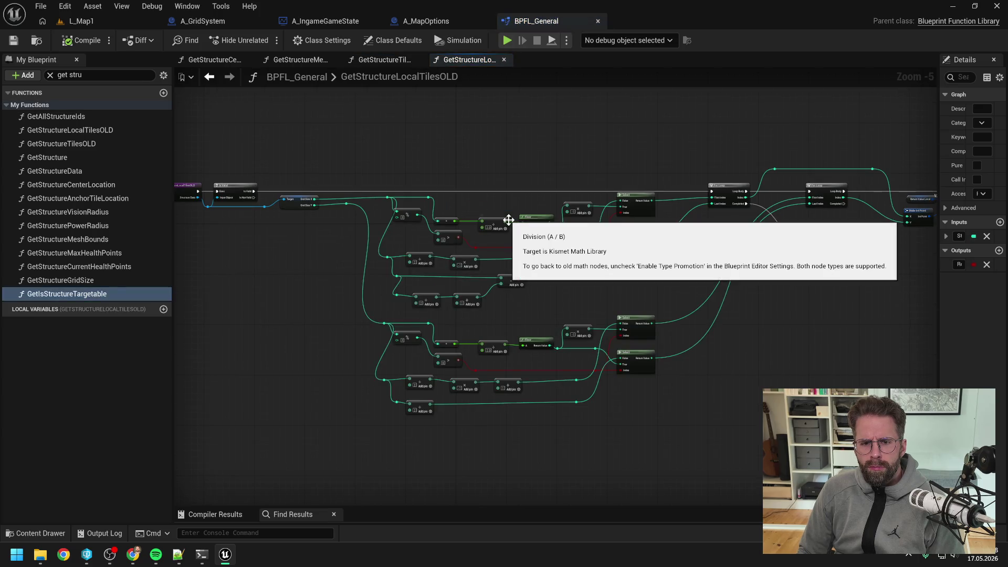
{"action": "key", "text": "alt+Tab"}
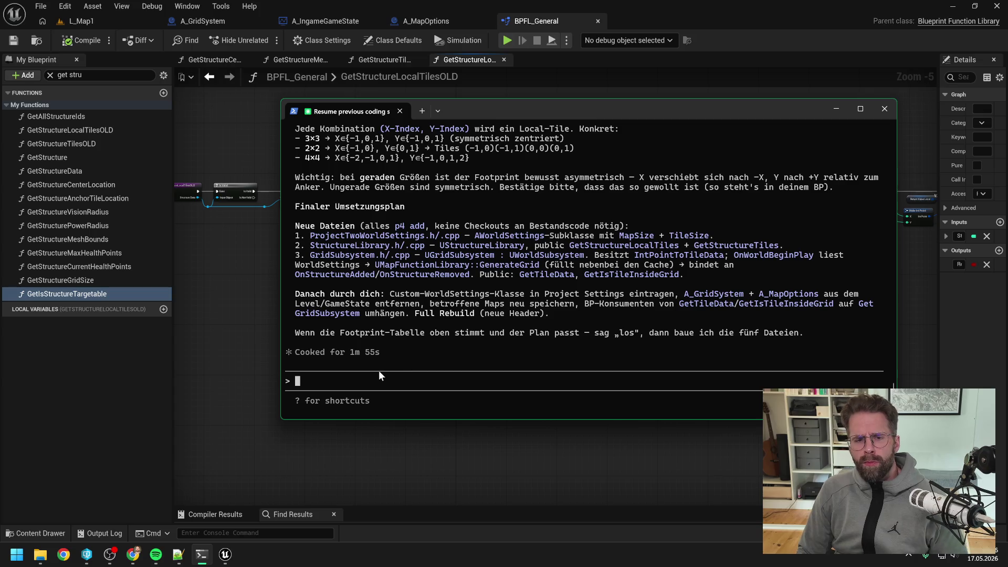
{"action": "type", "text": "N"}
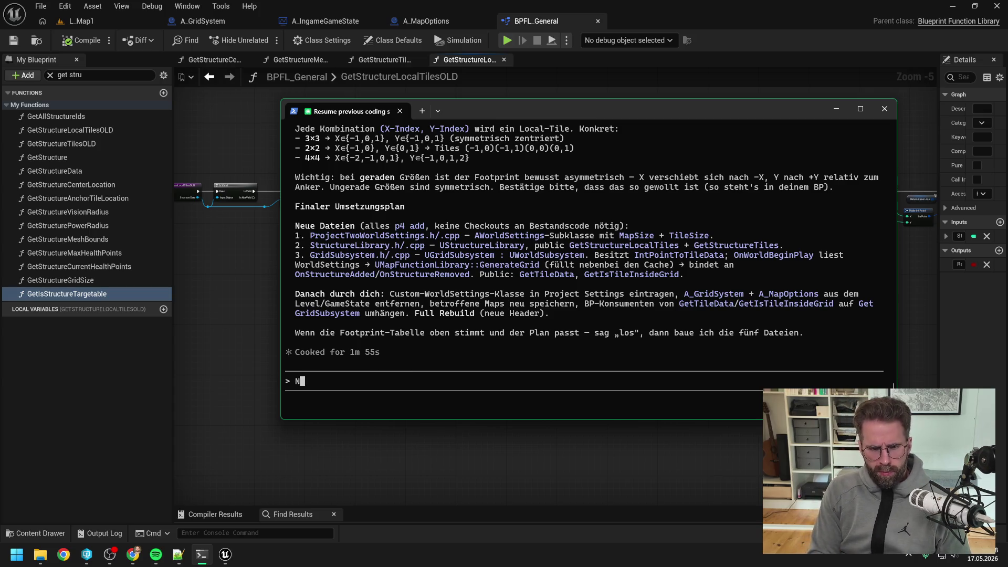
{"action": "type", "text": "enn mal"}
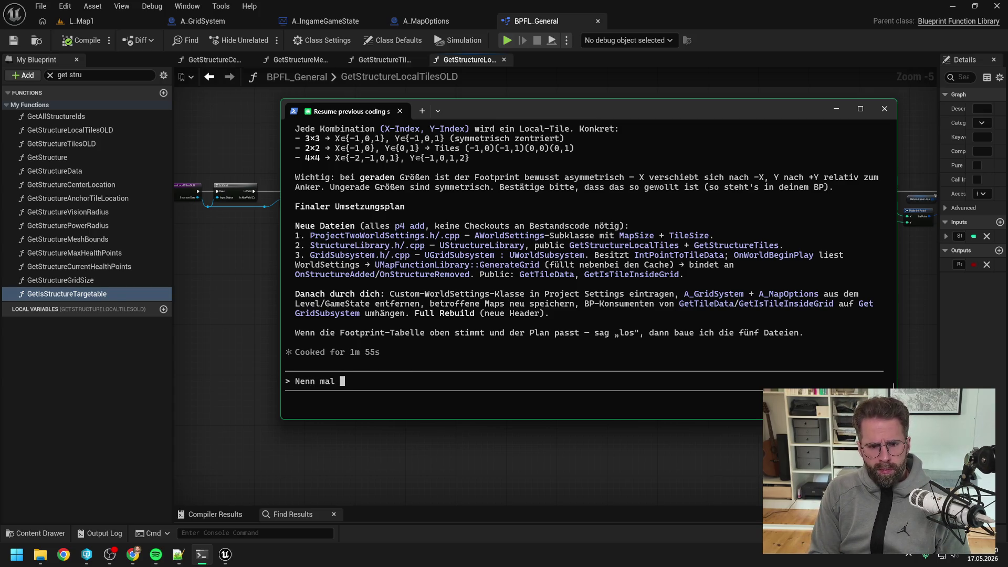
{"action": "key", "text": "BackSpace"}
{"action": "key", "text": "BackSpace"}
{"action": "key", "text": "BackSpace"}
{"action": "type", "text": "di"}
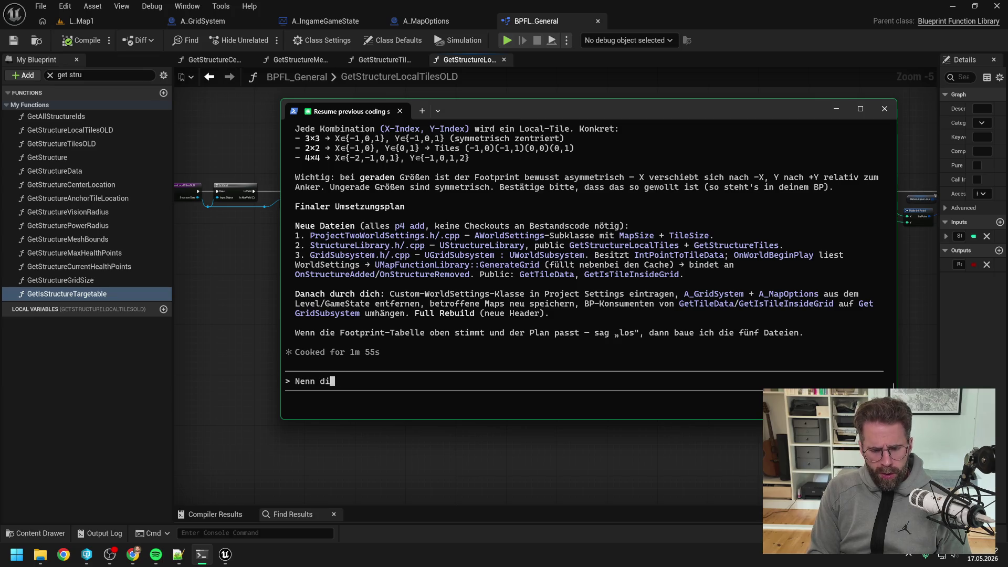
{"action": "type", "text": "e mal My"}
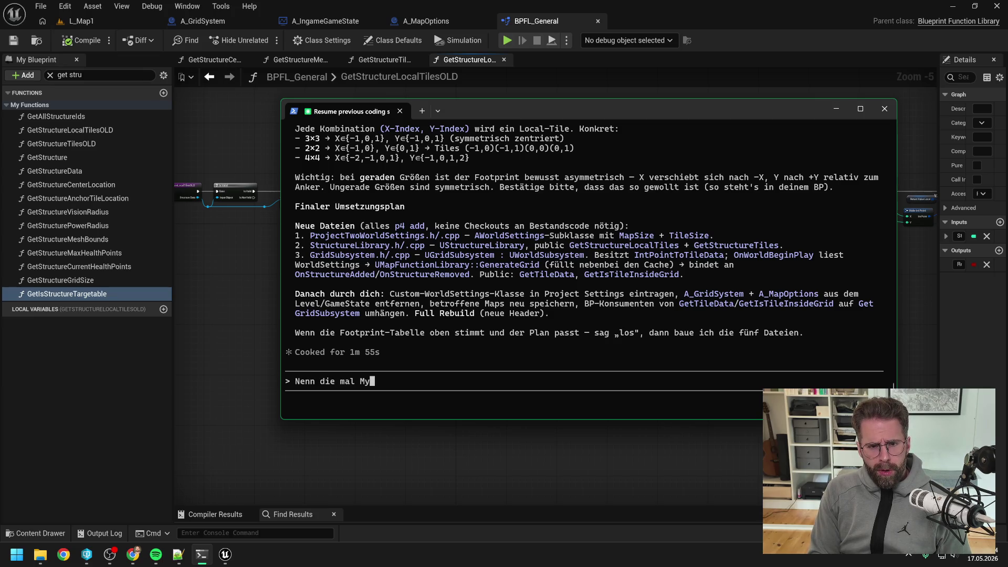
{"action": "type", "text": "WorldSettings"}
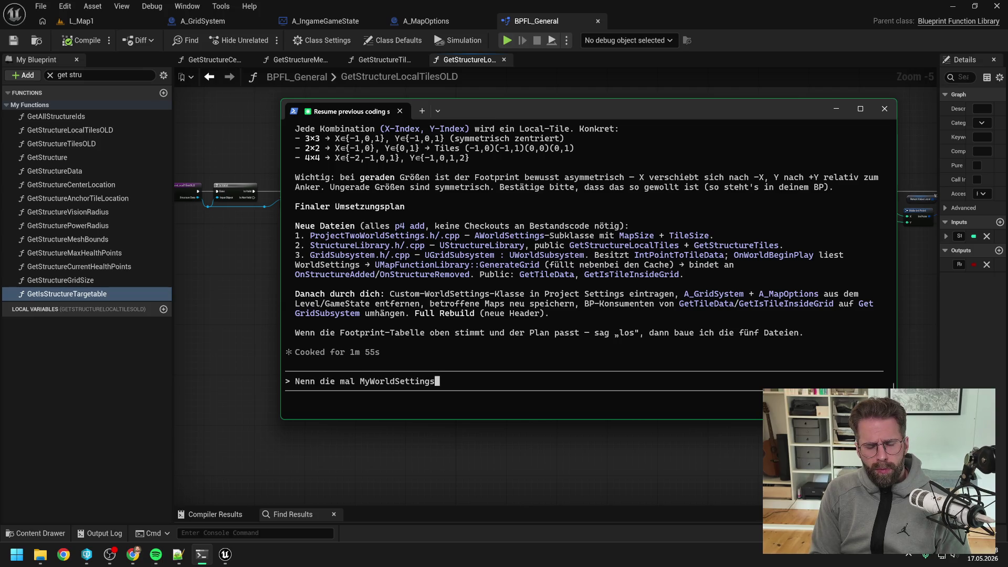
{"action": "key", "text": "BackSpace"}
{"action": "key", "text": "BackSpace"}
{"action": "key", "text": "BackSpace"}
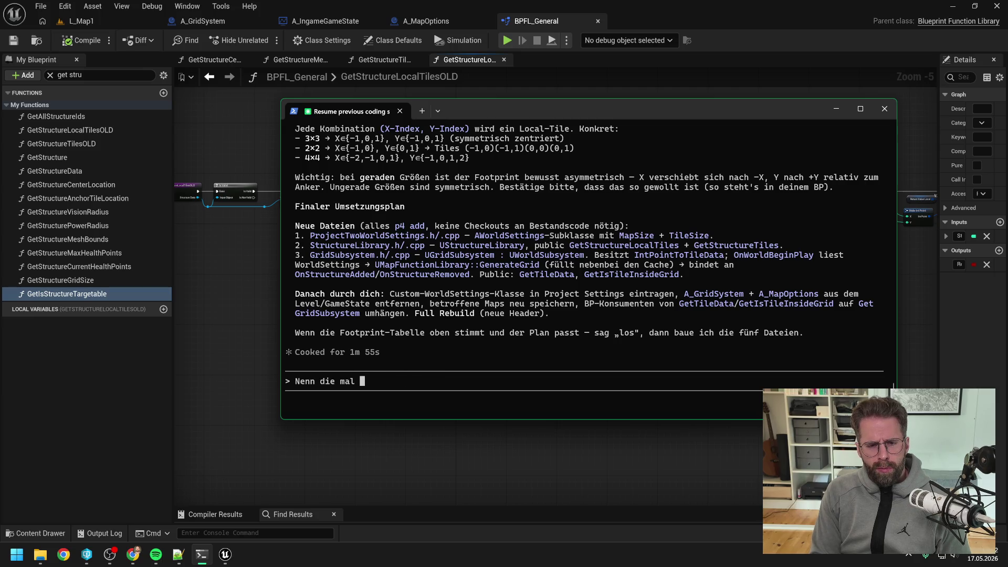
{"action": "key", "text": "BackSpace"}
{"action": "key", "text": "BackSpace"}
{"action": "key", "text": "BackSpace"}
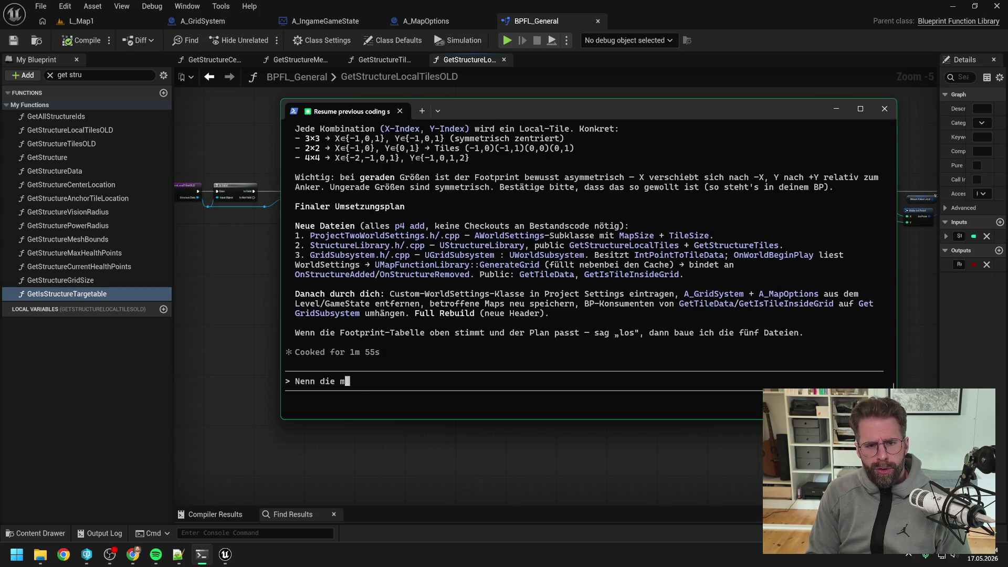
{"action": "key", "text": "BackSpace"}
{"action": "key", "text": "BackSpace"}
{"action": "key", "text": "BackSpace"}
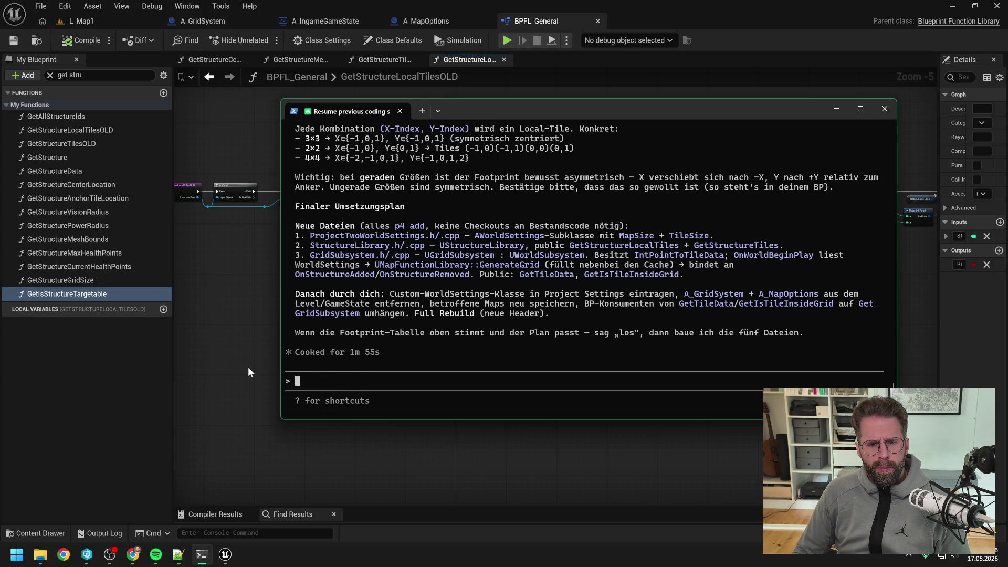
{"action": "left_click", "coordinate": [248, 366]}
Clear the 'map options' search in the Content Drawer so all 61 assets show, then close it
{"action": "key", "text": "ctrl+space"}
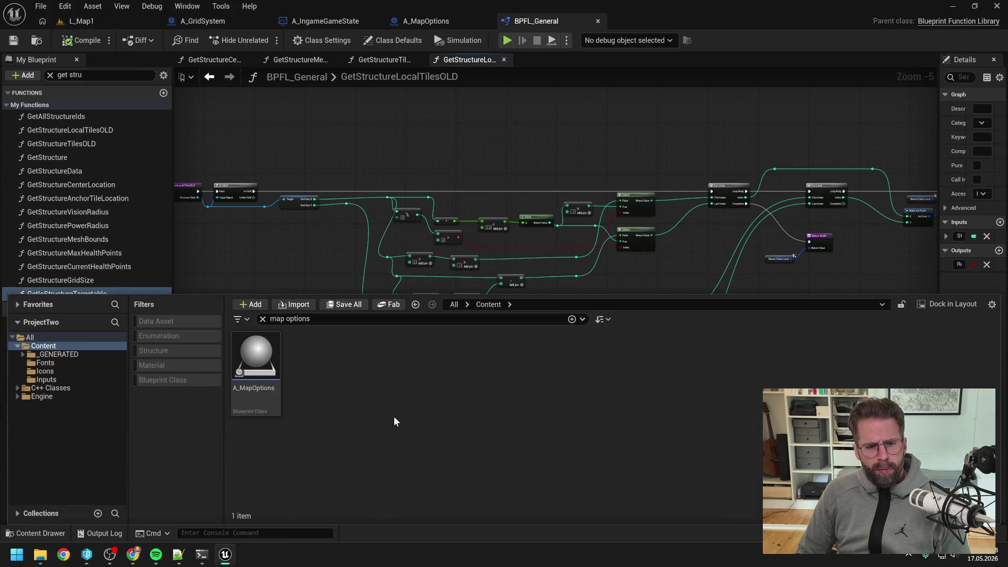
{"action": "left_click", "coordinate": [305, 318]}
{"action": "key", "text": "BackSpace"}
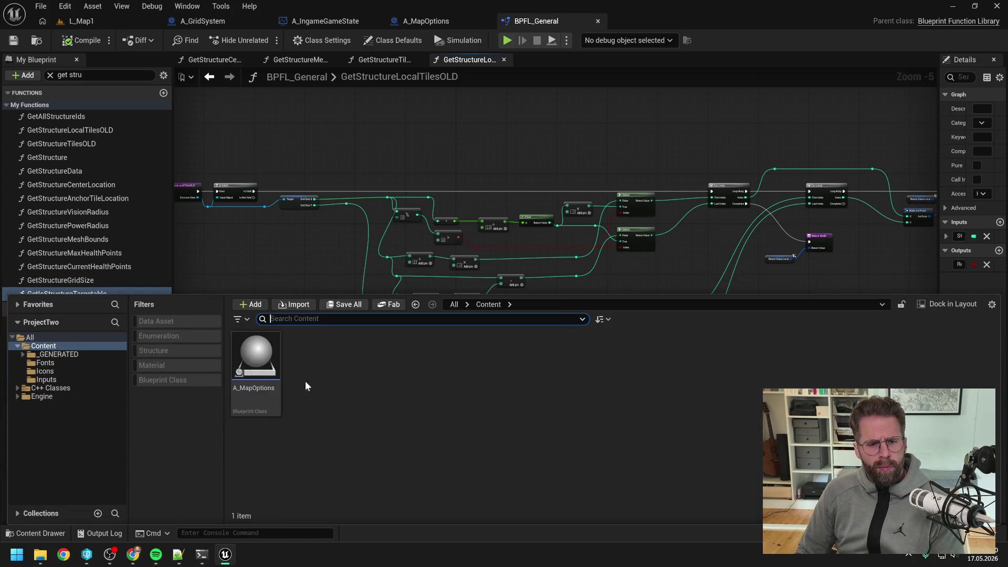
{"action": "scroll", "coordinate": [617, 388], "scroll_direction": "down", "scroll_amount": 2}
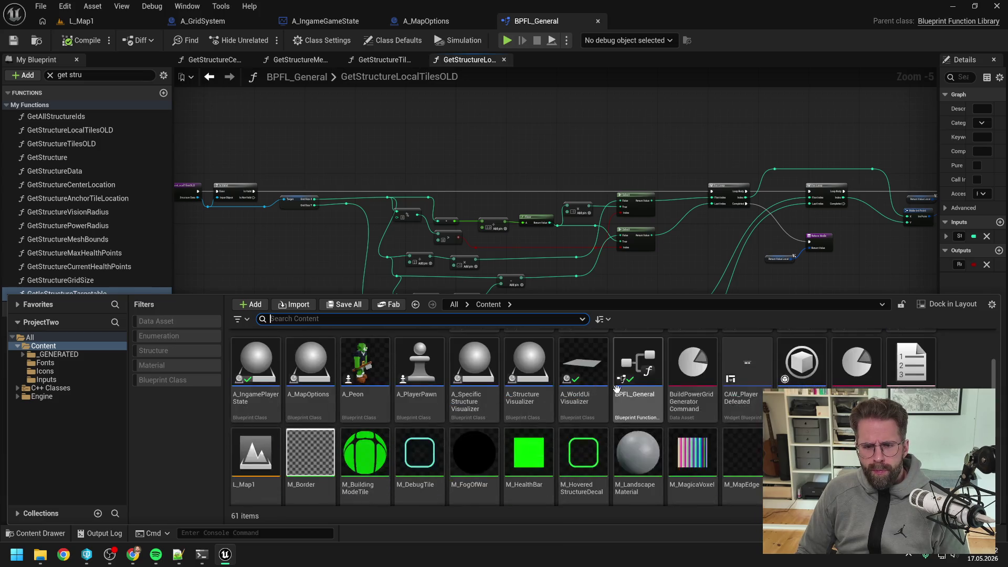
{"action": "scroll", "coordinate": [619, 389], "scroll_direction": "up", "scroll_amount": 3}
{"action": "key", "text": "ctrl+space"}
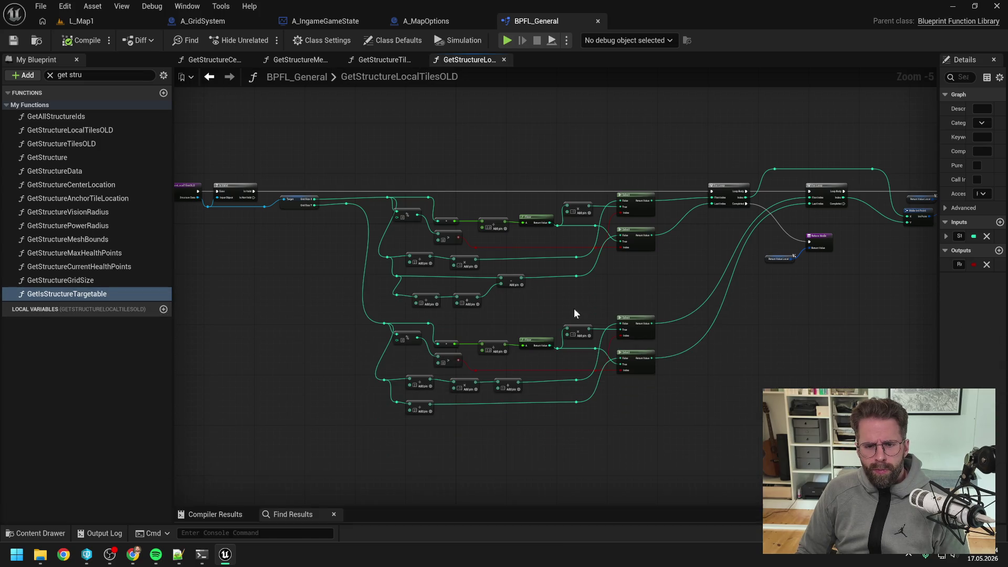
{"action": "left_click", "coordinate": [208, 551]}
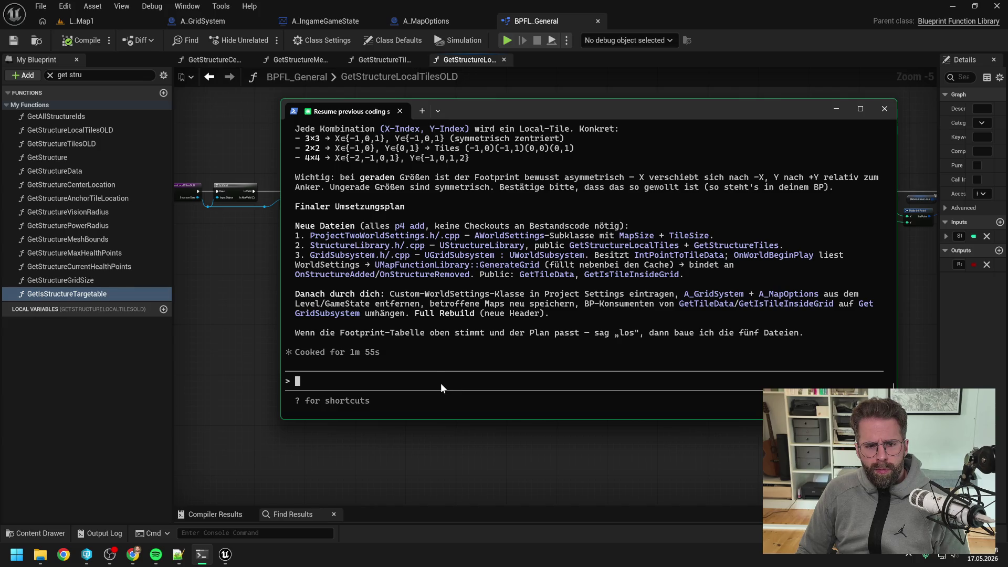
Type the reply 'sollte passen mit dem Footprint, falls nicht finden wir es hinterher heraus, abfahrt!'
{"action": "scroll", "coordinate": [509, 344], "scroll_direction": "up", "scroll_amount": 3}
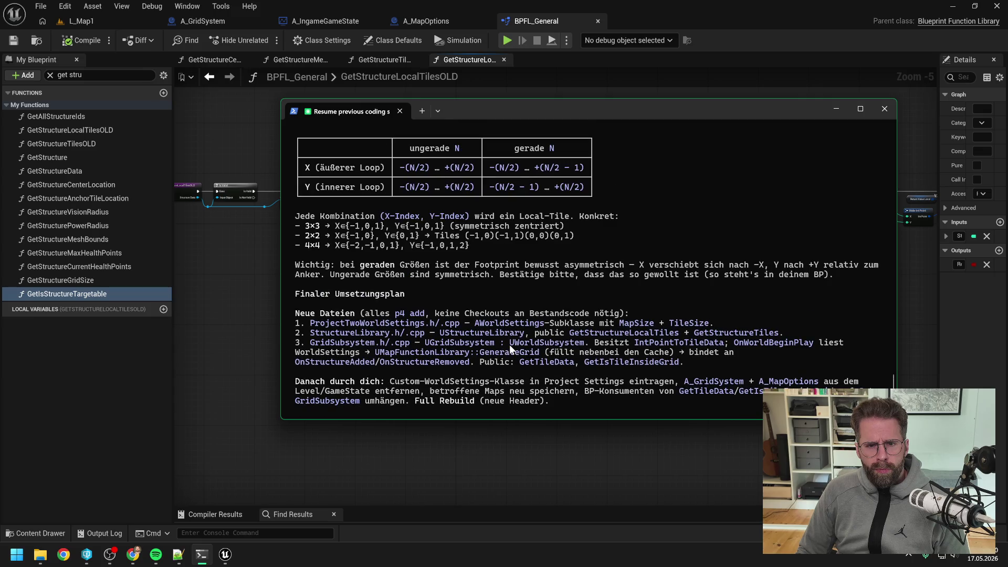
{"action": "scroll", "coordinate": [534, 337], "scroll_direction": "down", "scroll_amount": 3}
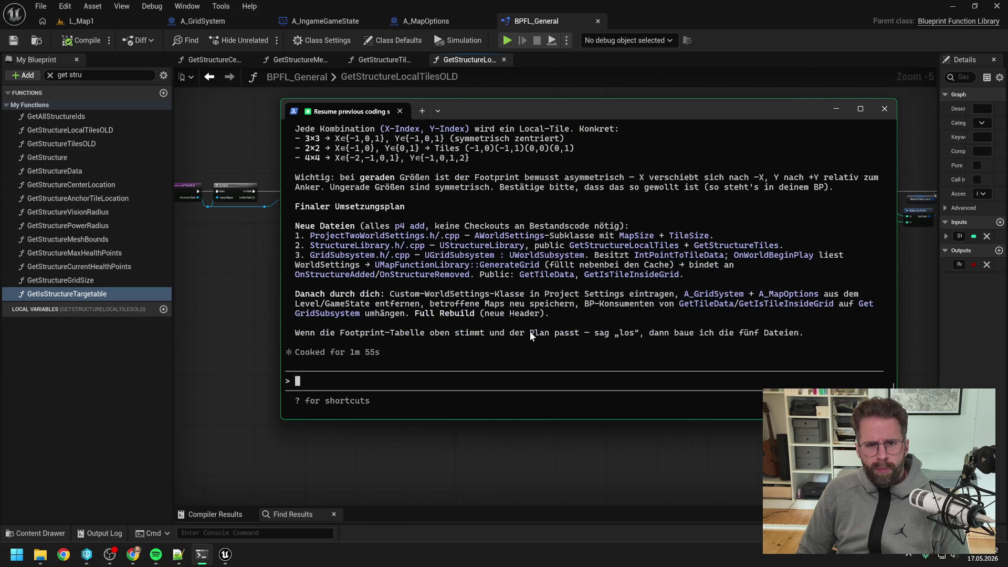
{"action": "scroll", "coordinate": [530, 332], "scroll_direction": "up", "scroll_amount": 1}
{"action": "scroll", "coordinate": [530, 332], "scroll_direction": "down", "scroll_amount": 1}
{"action": "type", "text": "sollte pa"}
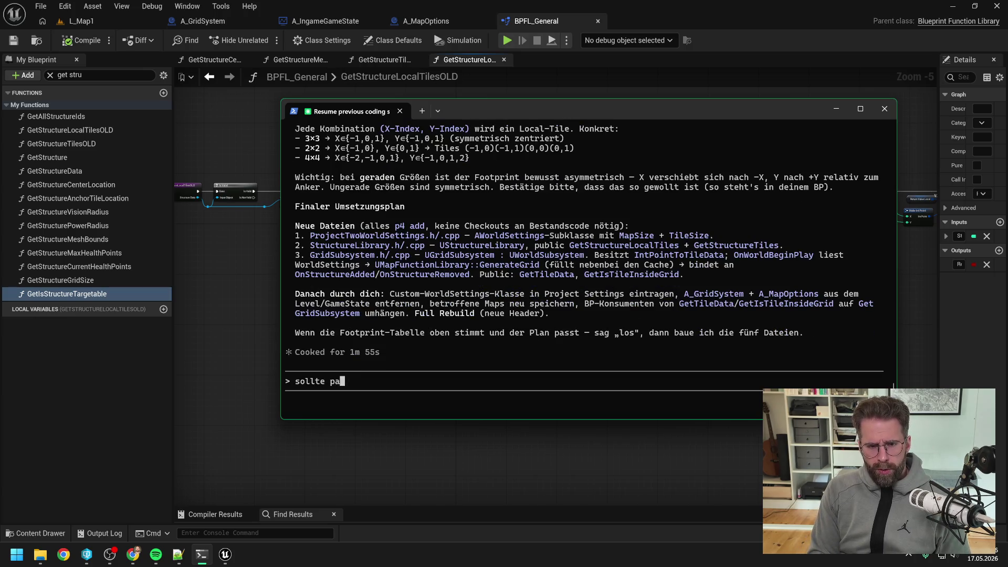
{"action": "type", "text": "ssen"}
{"action": "type", "text": " mit d"}
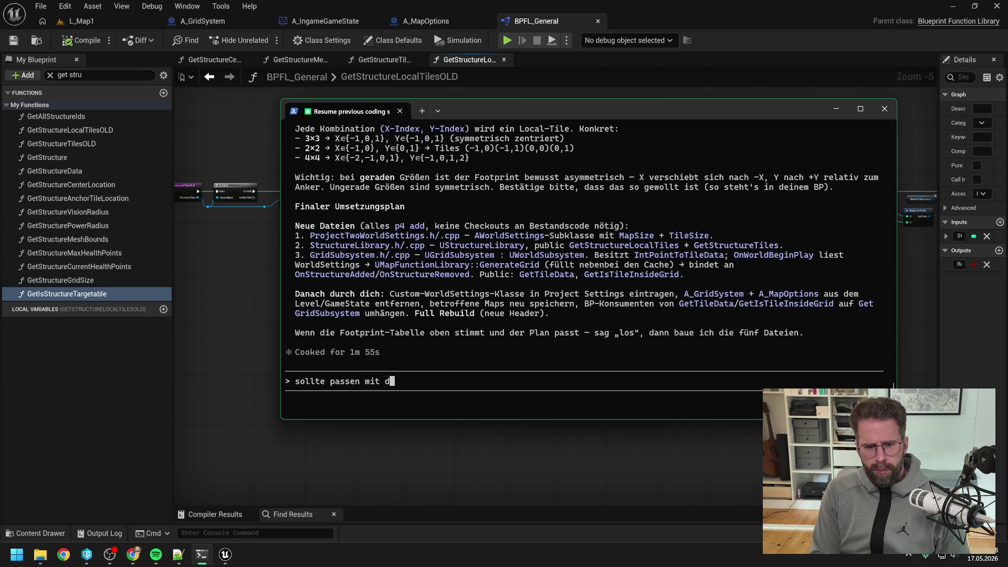
{"action": "type", "text": "em Footprint, falls nicht "}
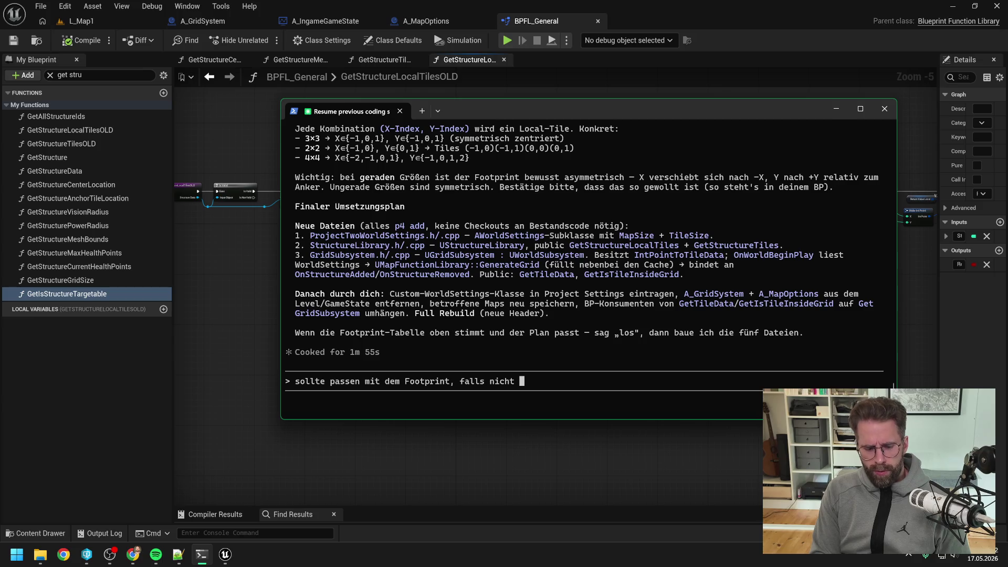
{"action": "type", "text": "finden wir es hinterher r"}
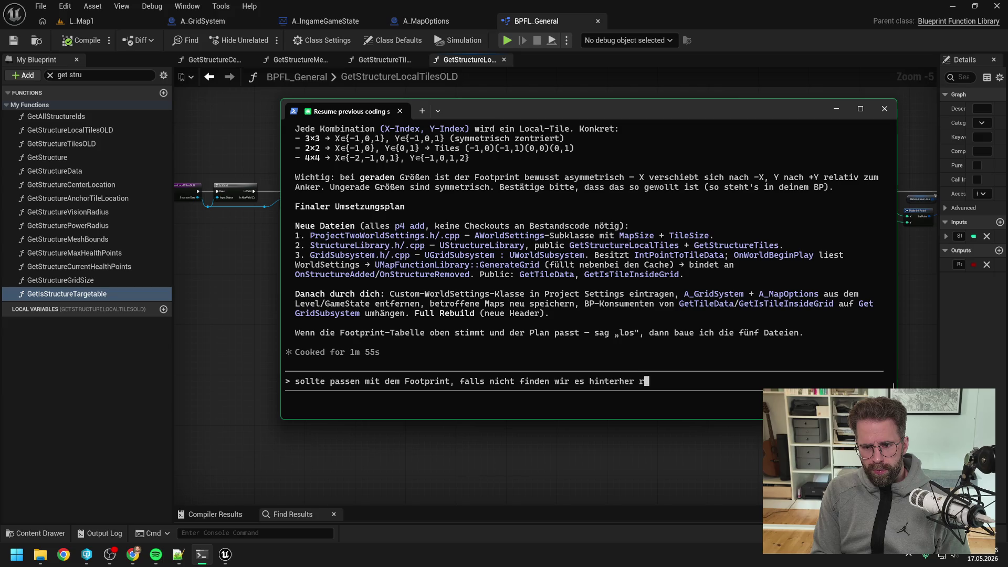
{"action": "type", "text": "herau"}
{"action": "key", "text": "BackSpace"}
{"action": "key", "text": "BackSpace"}
{"action": "key", "text": "BackSpace"}
{"action": "type", "text": "h"}
{"action": "type", "text": "eraus"}
{"action": "key", "text": "BackSpace"}
{"action": "key", "text": "BackSpace"}
{"action": "key", "text": "BackSpace"}
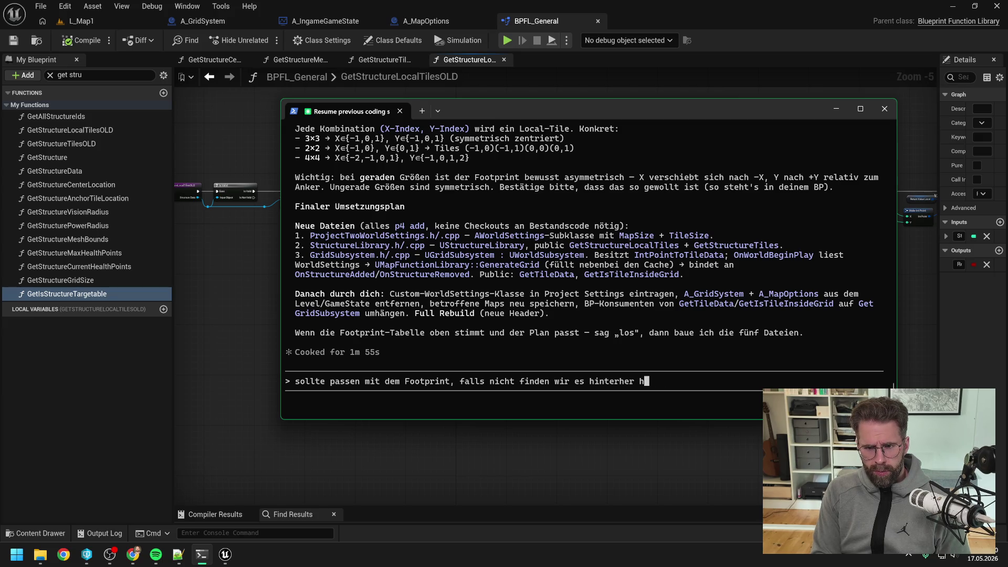
{"action": "type", "text": "eraus, abfahr"}
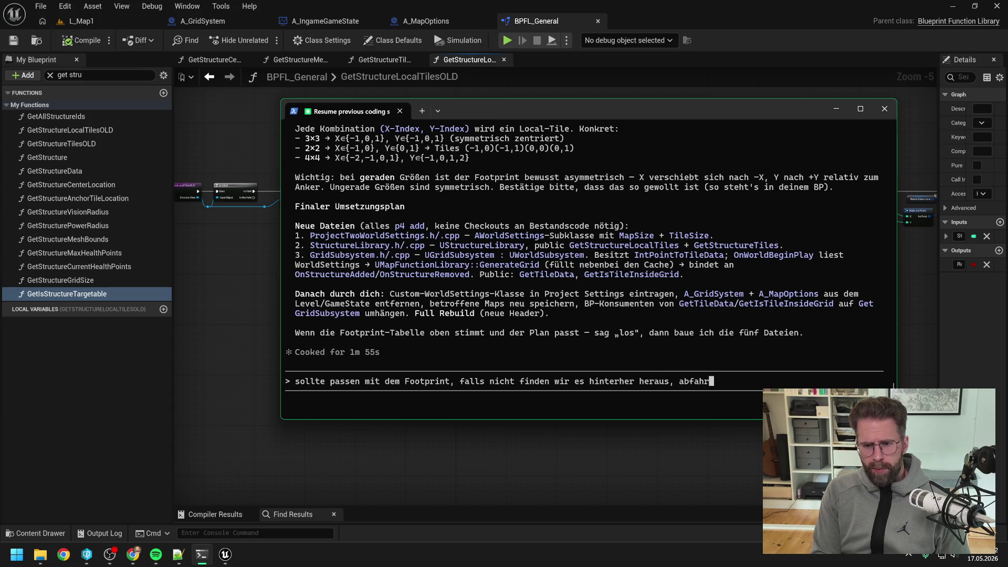
{"action": "type", "text": "t!"}
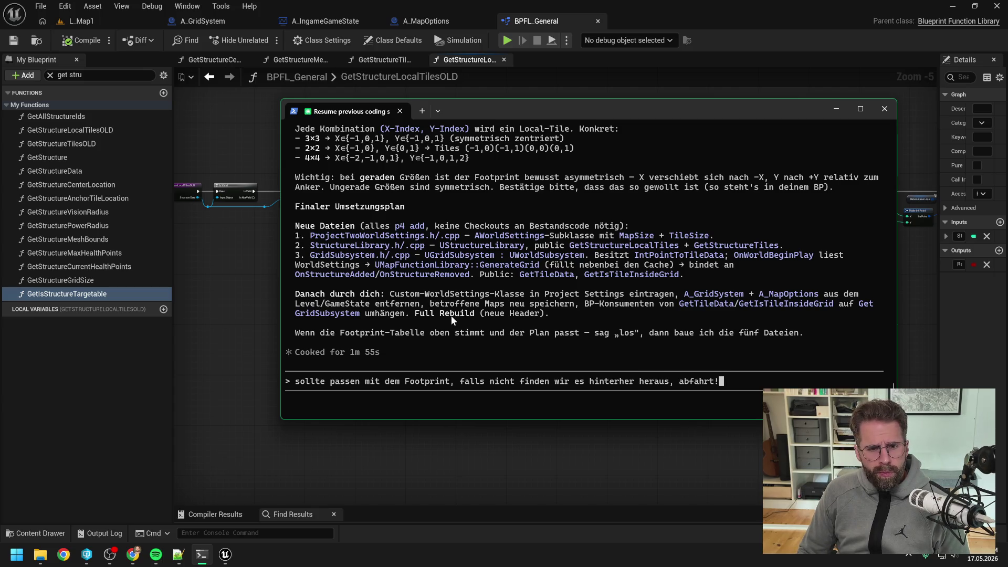
{"action": "mouse_move", "coordinate": [200, 556]}
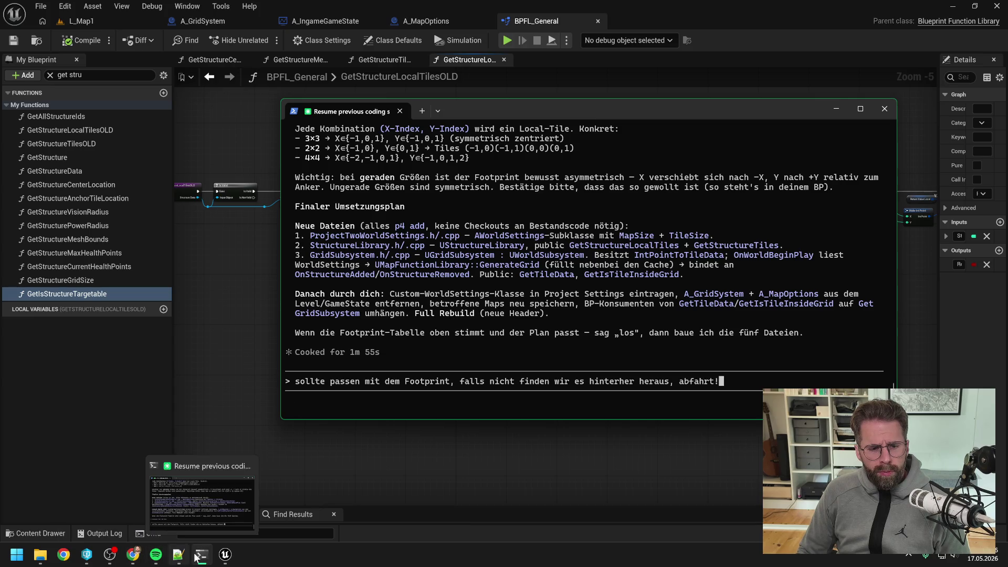
{"action": "left_click", "coordinate": [87, 555]}
{"action": "left_click_drag", "start_coordinate": [373, 68], "coordinate": [1007, 68]}
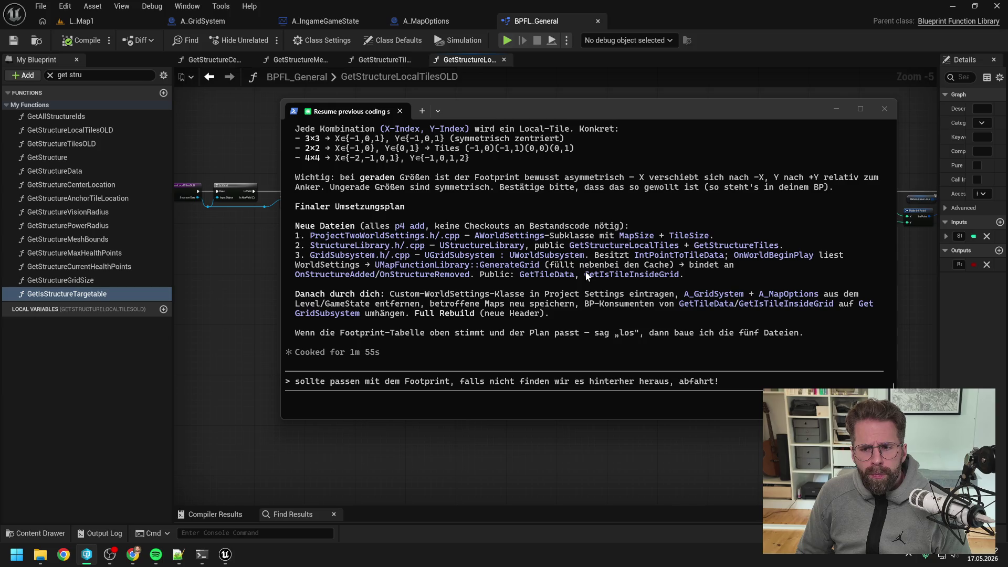
Send the go-ahead reply to Claude Code and glance at Perforce P4V
{"action": "left_click", "coordinate": [728, 379]}
{"action": "key", "text": "Return"}
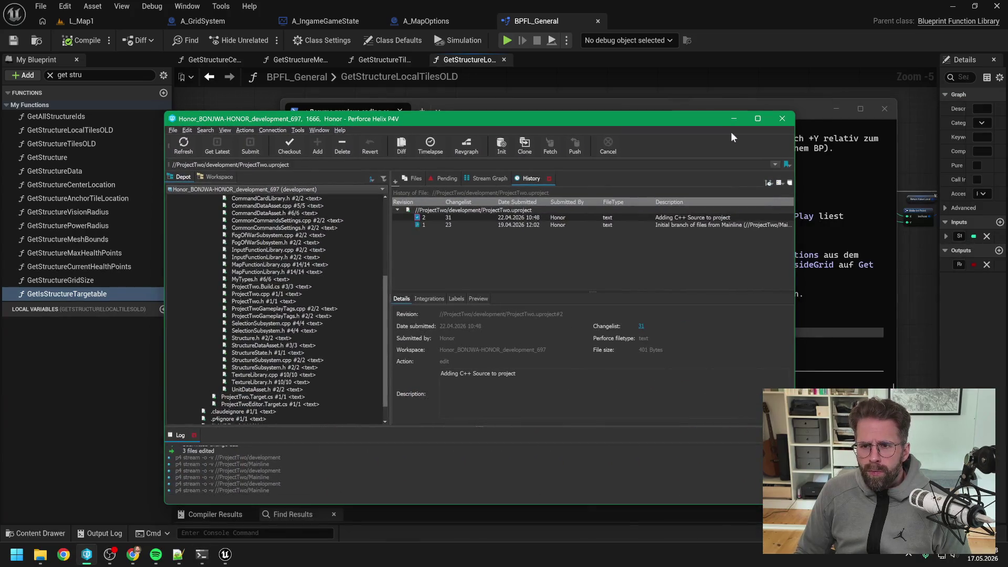
{"action": "left_click", "coordinate": [803, 109]}
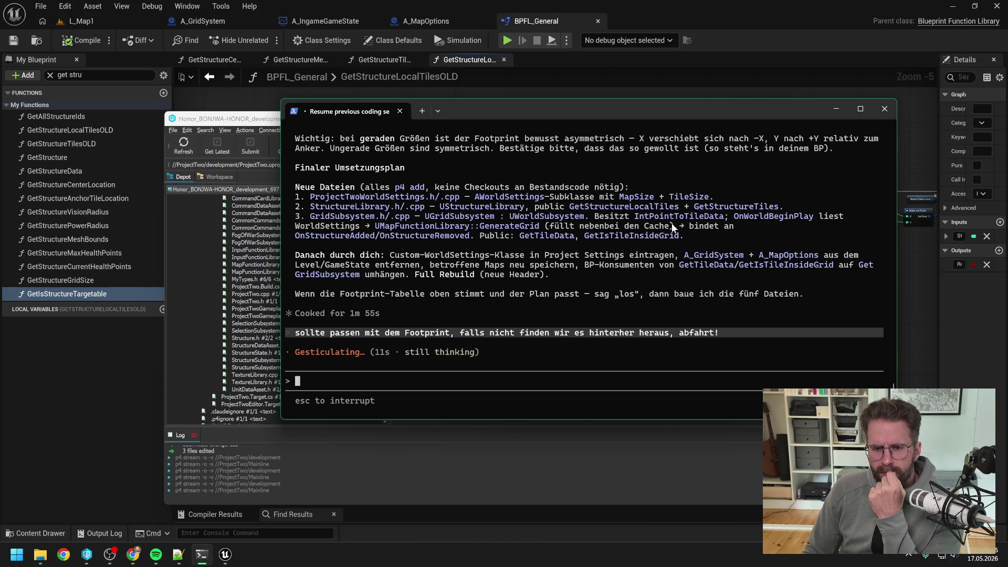
{"action": "scroll", "coordinate": [665, 222], "scroll_direction": "up", "scroll_amount": 2}
{"action": "scroll", "coordinate": [663, 222], "scroll_direction": "up", "scroll_amount": 3}
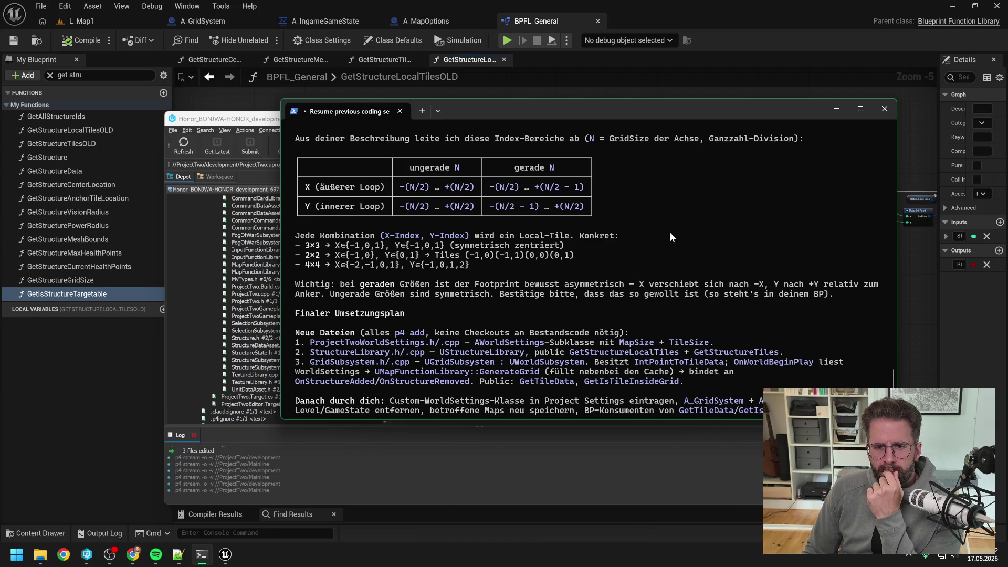
{"action": "scroll", "coordinate": [669, 237], "scroll_direction": "up", "scroll_amount": 1}
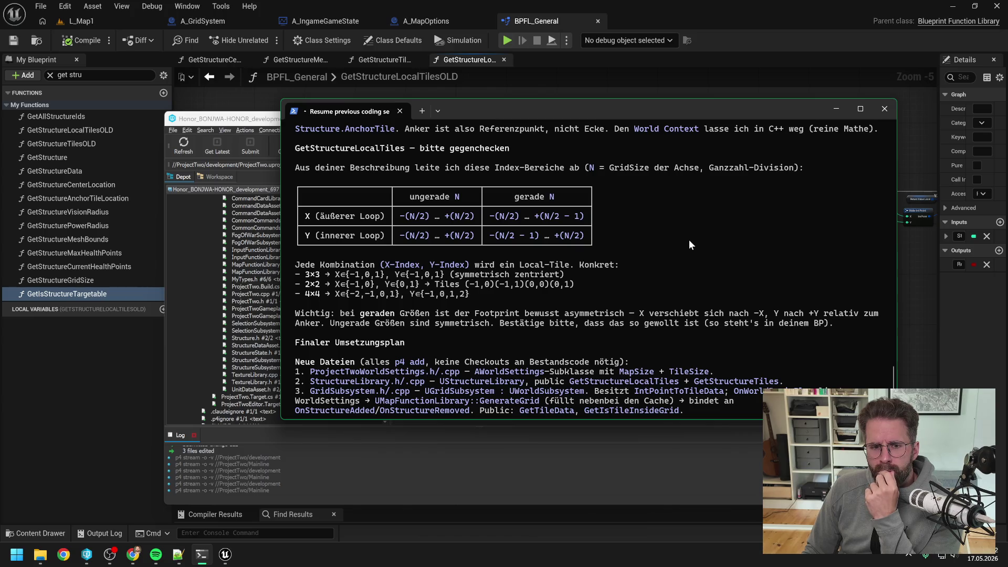
{"action": "scroll", "coordinate": [688, 239], "scroll_direction": "down", "scroll_amount": 6}
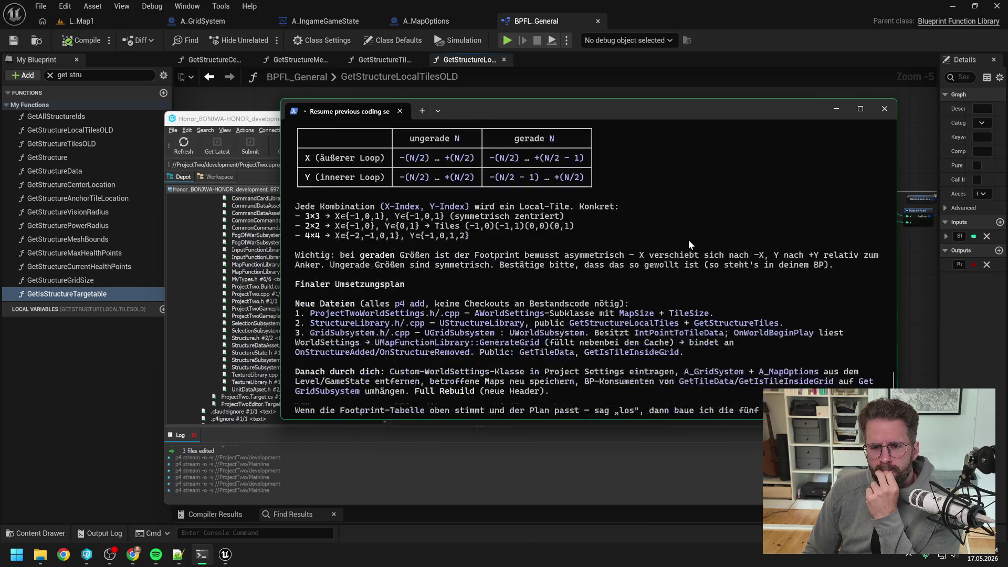
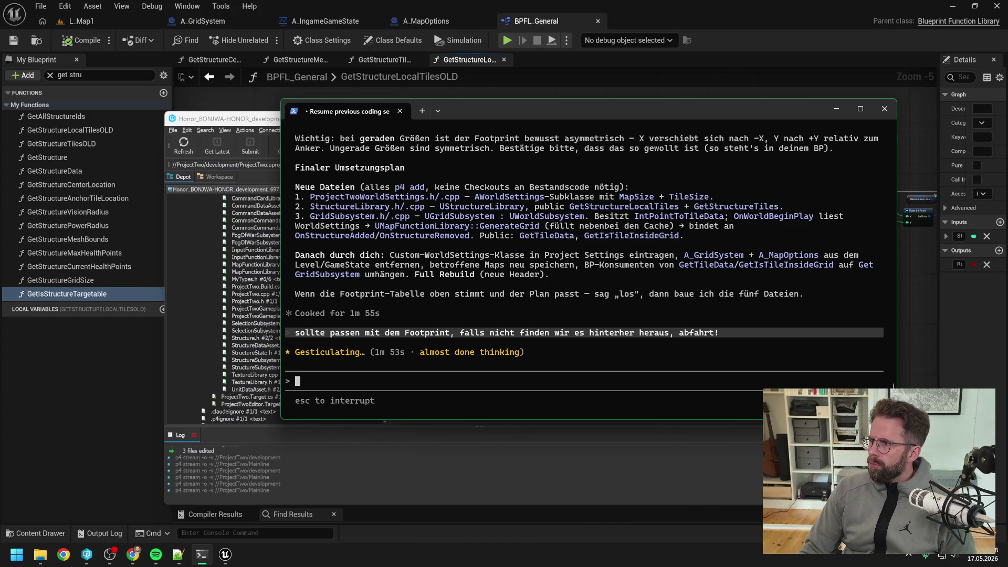
Send Claude Code the go-ahead to build the planned grid files
{"action": "key", "text": "alt+Tab"}
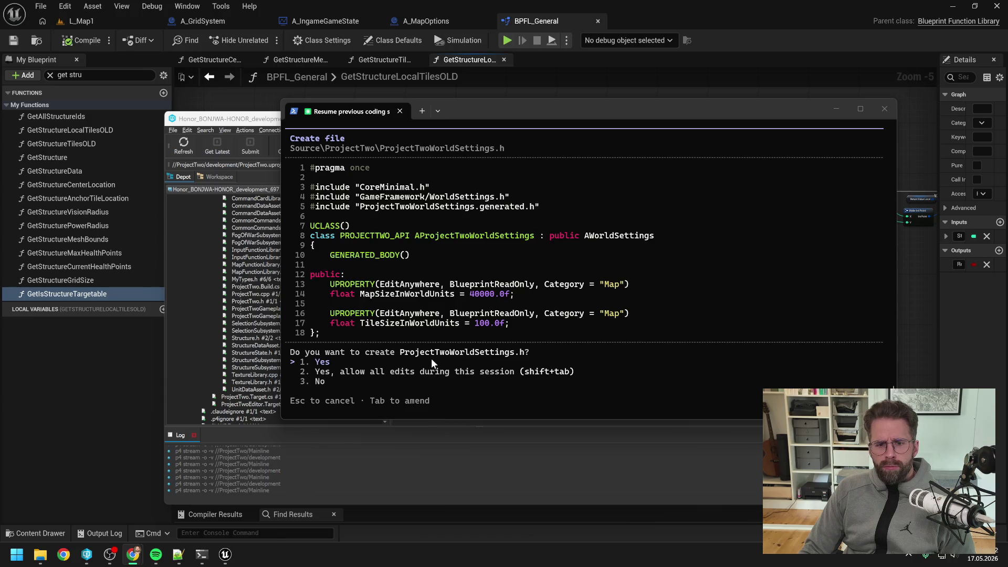
Approve creating ProjectTwoWorldSettings.h, StructureLibrary.h and StructureLibrary.cpp
{"action": "left_click", "coordinate": [431, 360]}
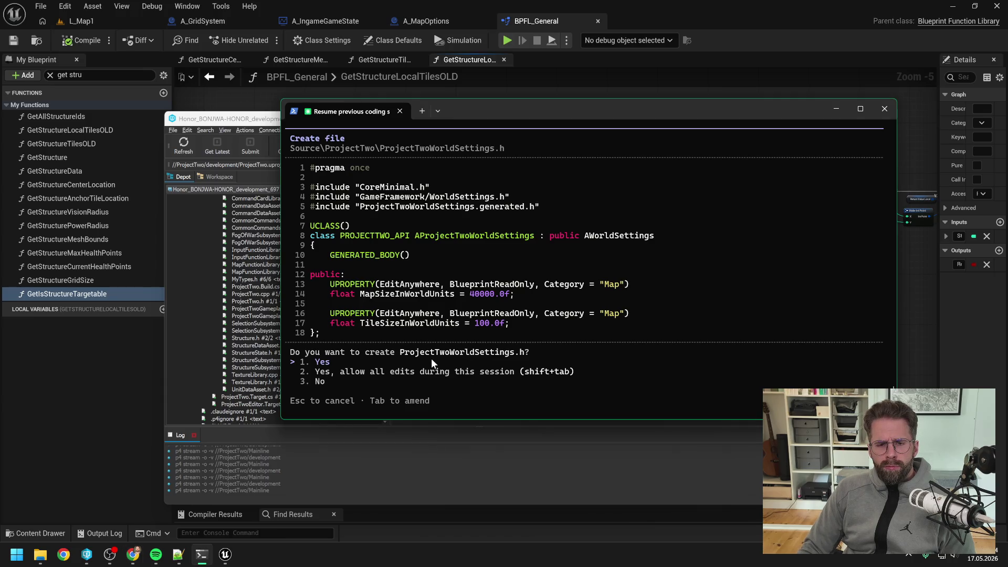
{"action": "key", "text": "Return"}
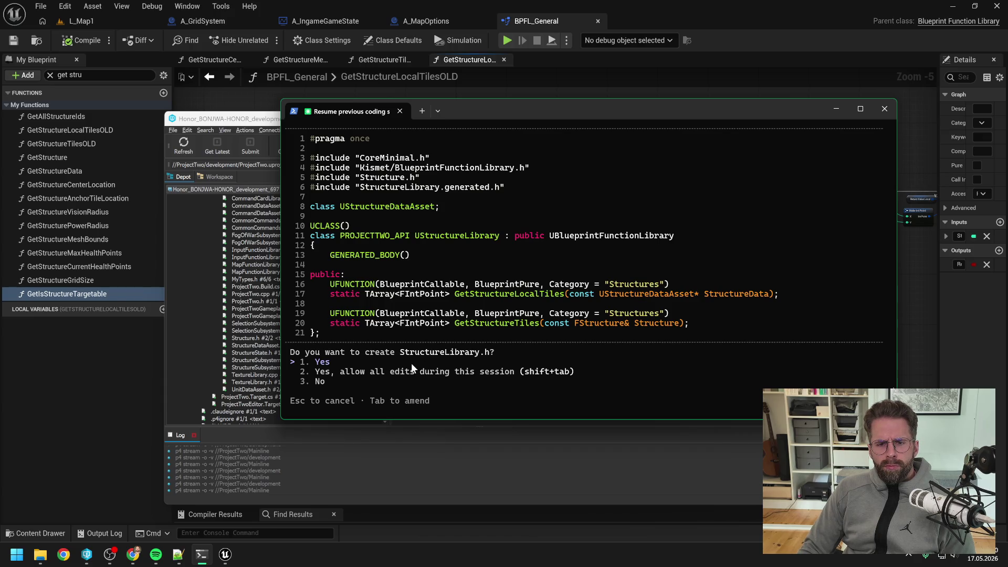
{"action": "key", "text": "Return"}
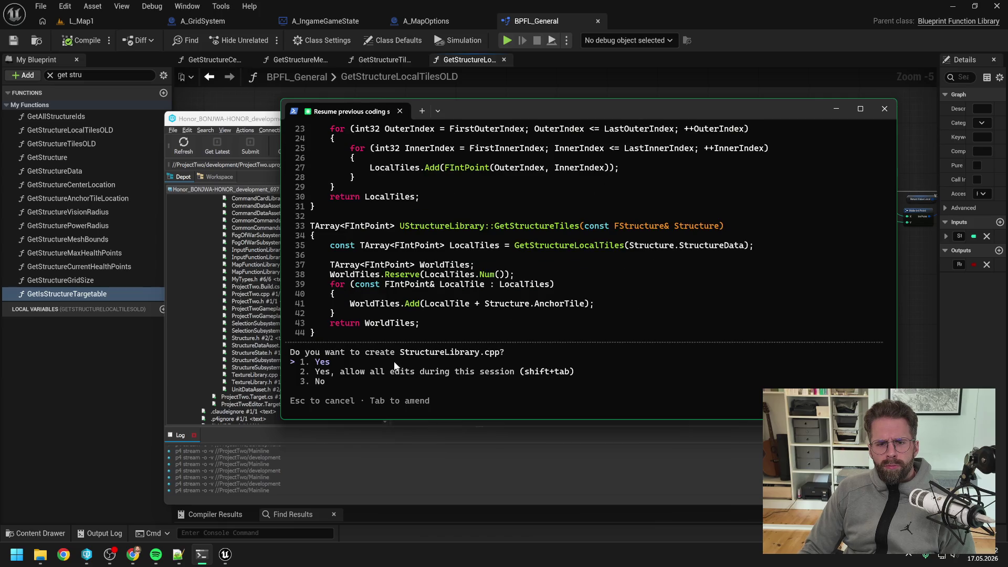
{"action": "scroll", "coordinate": [393, 360], "scroll_direction": "up", "scroll_amount": 1}
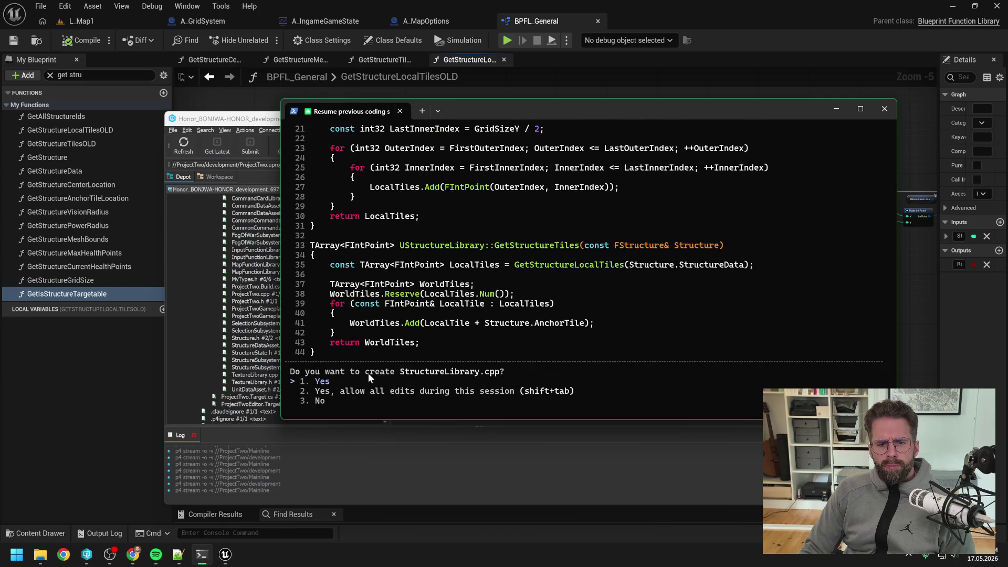
{"action": "key", "text": "Return"}
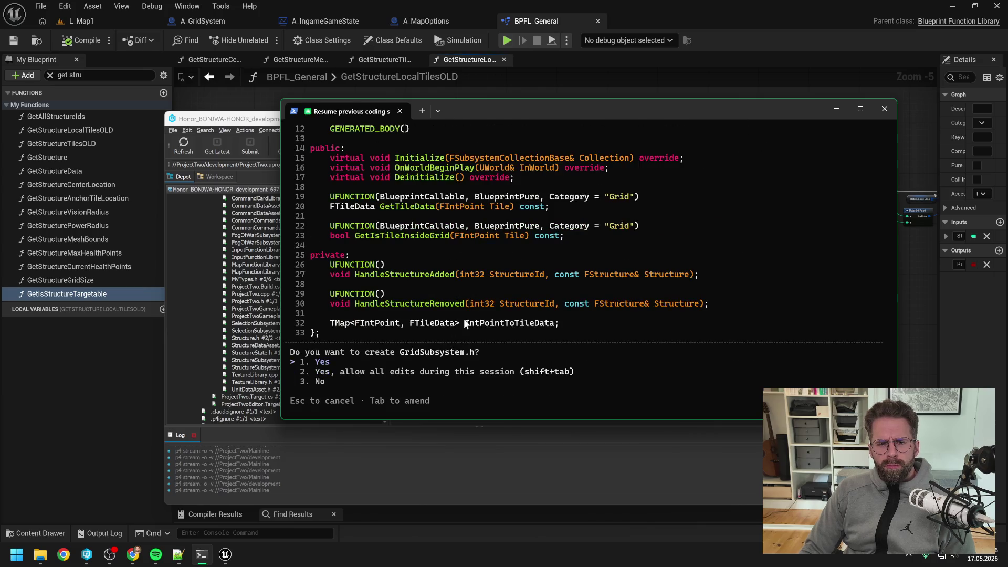
Approve creating GridSubsystem.h and GridSubsystem.cpp in Source\ProjectTwo
{"action": "scroll", "coordinate": [464, 323], "scroll_direction": "up", "scroll_amount": 5}
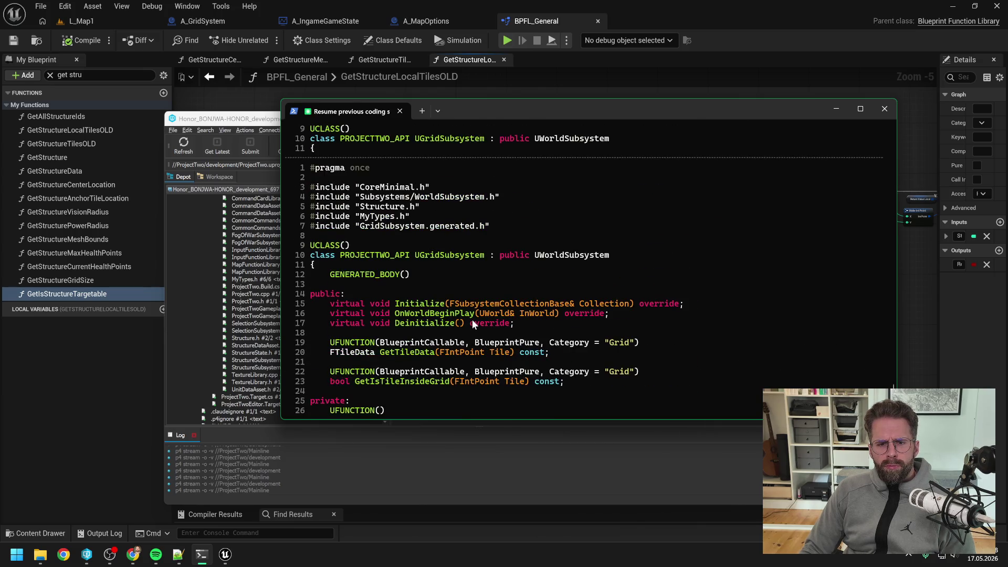
{"action": "scroll", "coordinate": [471, 319], "scroll_direction": "down", "scroll_amount": 2}
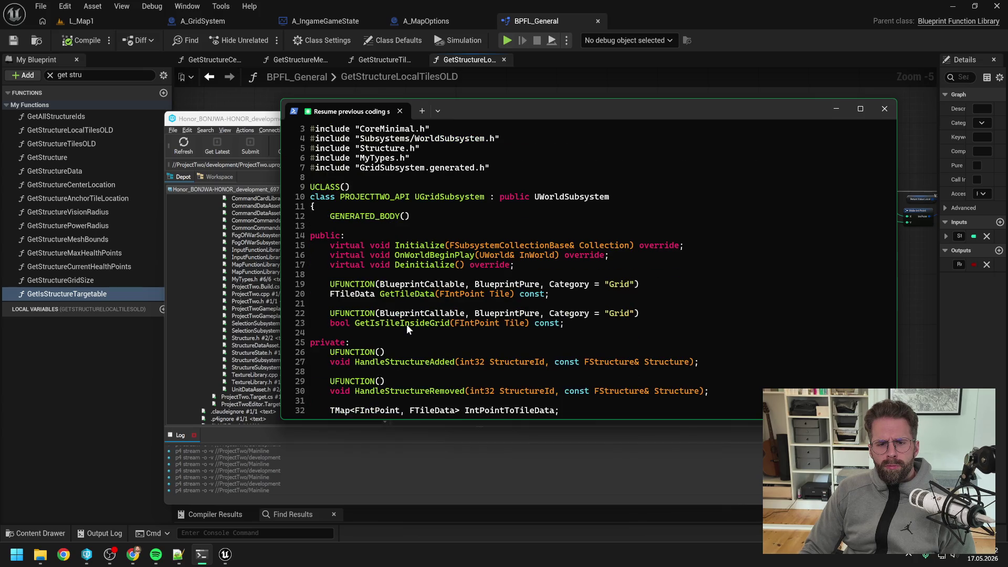
{"action": "scroll", "coordinate": [414, 324], "scroll_direction": "down", "scroll_amount": 3}
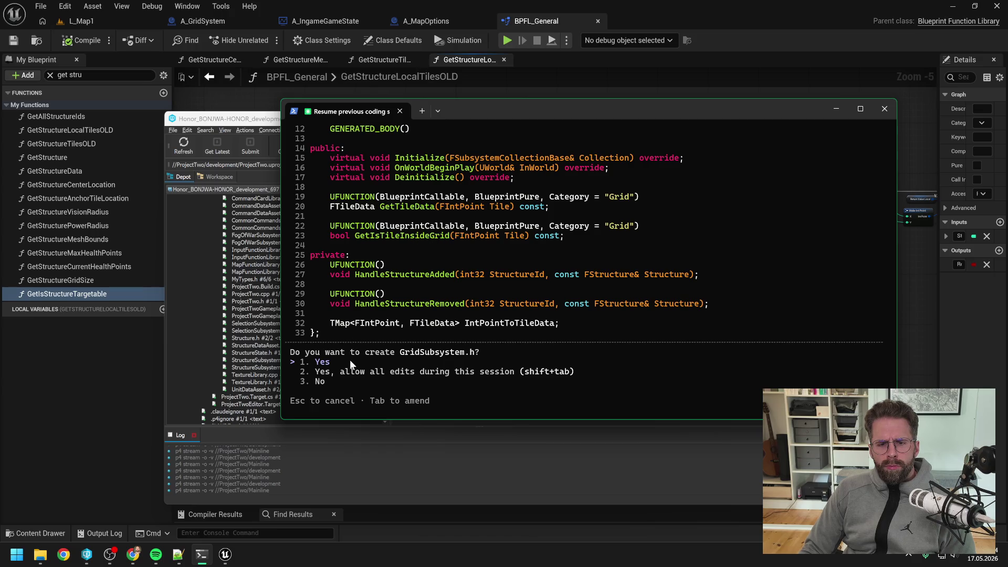
{"action": "key", "text": "Return"}
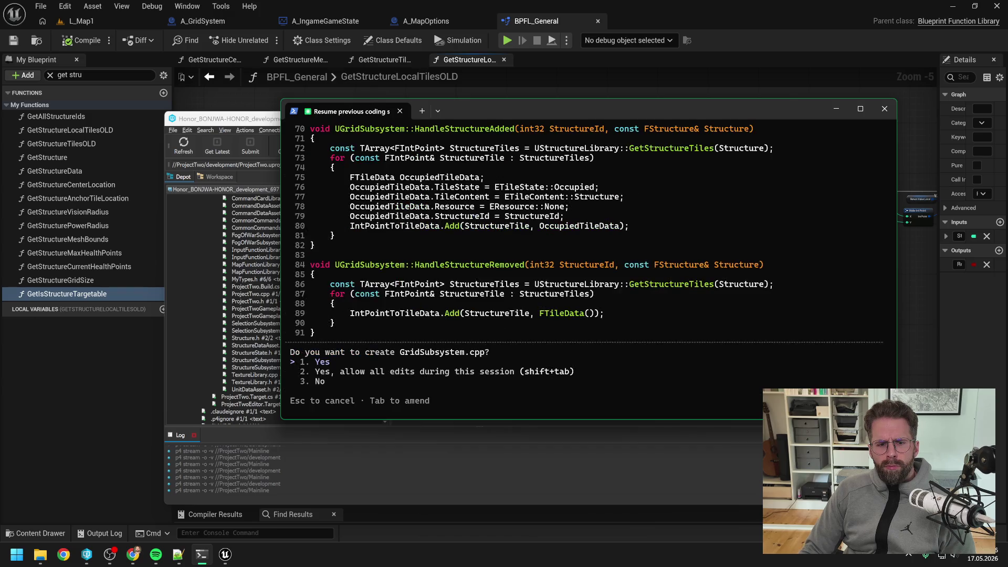
{"action": "key", "text": "Return"}
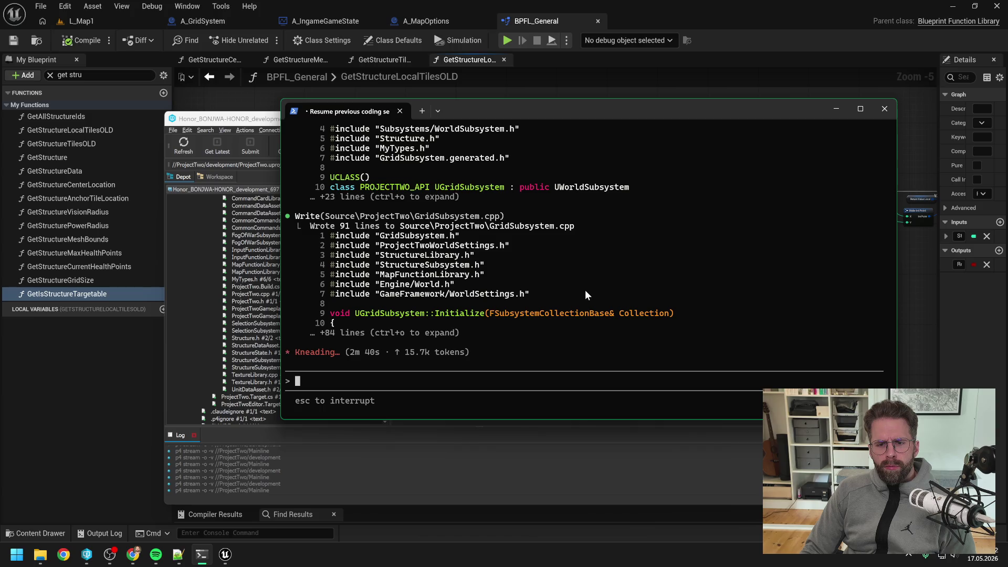
{"action": "scroll", "coordinate": [588, 290], "scroll_direction": "up", "scroll_amount": 6}
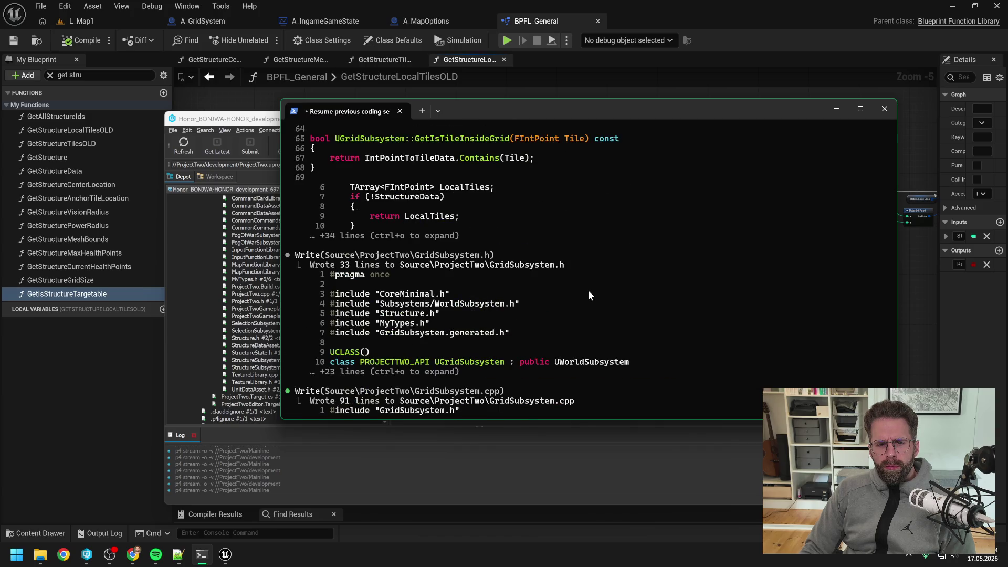
Read Claude's finished TODO list: p4 add, full rebuild, World Settings class
{"action": "scroll", "coordinate": [587, 289], "scroll_direction": "down", "scroll_amount": 6}
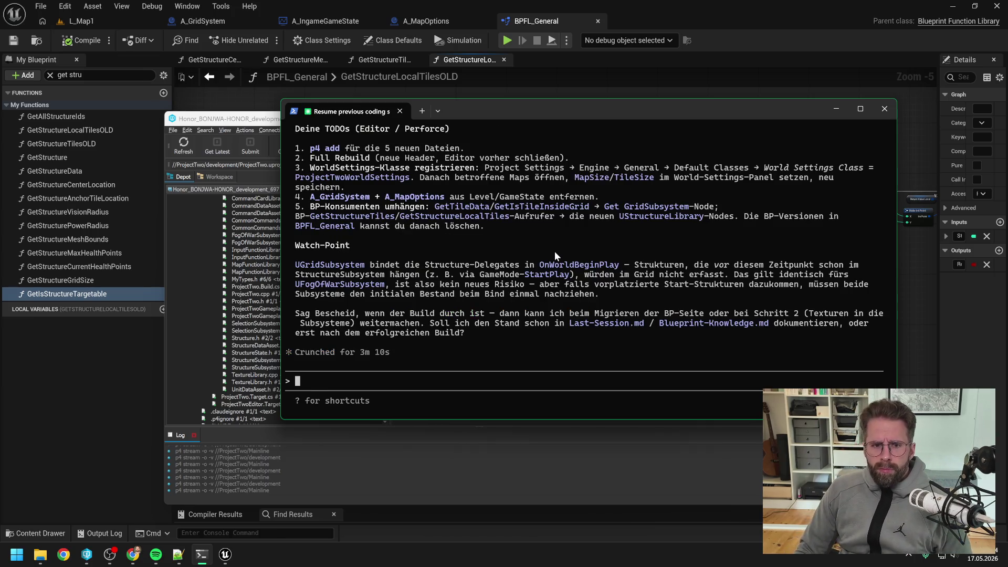
Mark the GridSubsystem, StructureLibrary and ProjectTwoWorldSettings files for add in P4V
{"action": "left_click", "coordinate": [836, 108]}
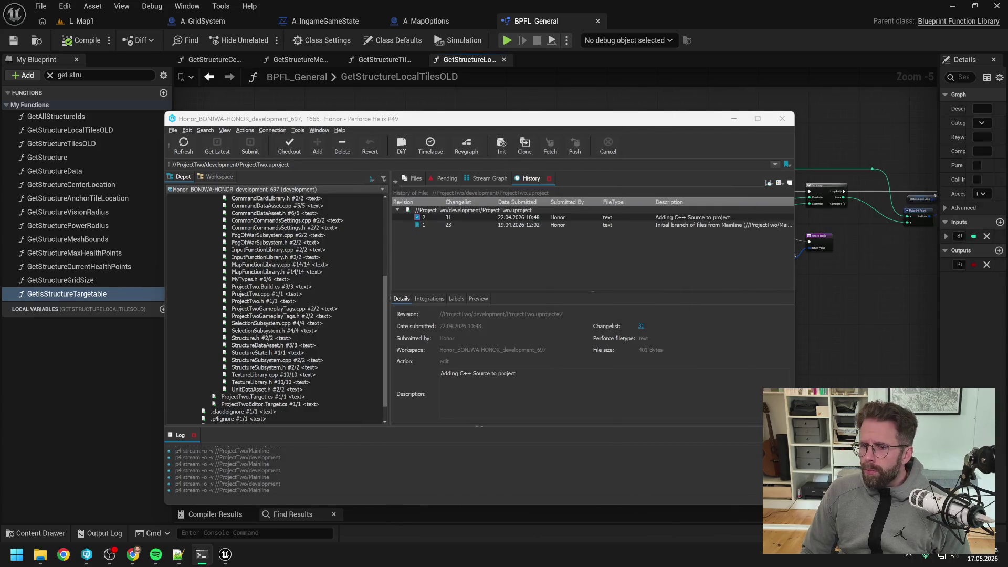
{"action": "left_click", "coordinate": [218, 178]}
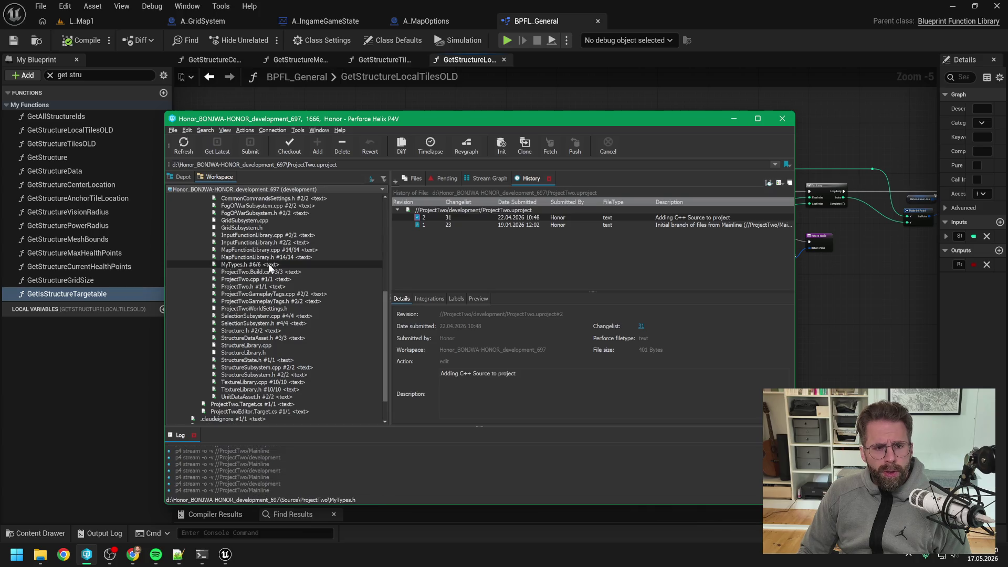
{"action": "left_click", "coordinate": [257, 226]}
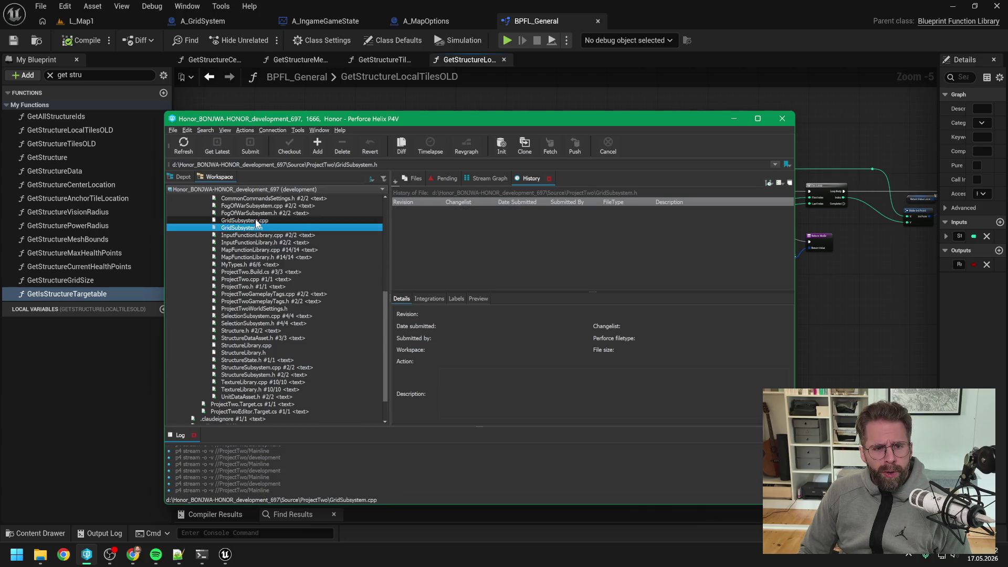
{"action": "left_click", "coordinate": [256, 221], "text": "ctrl"}
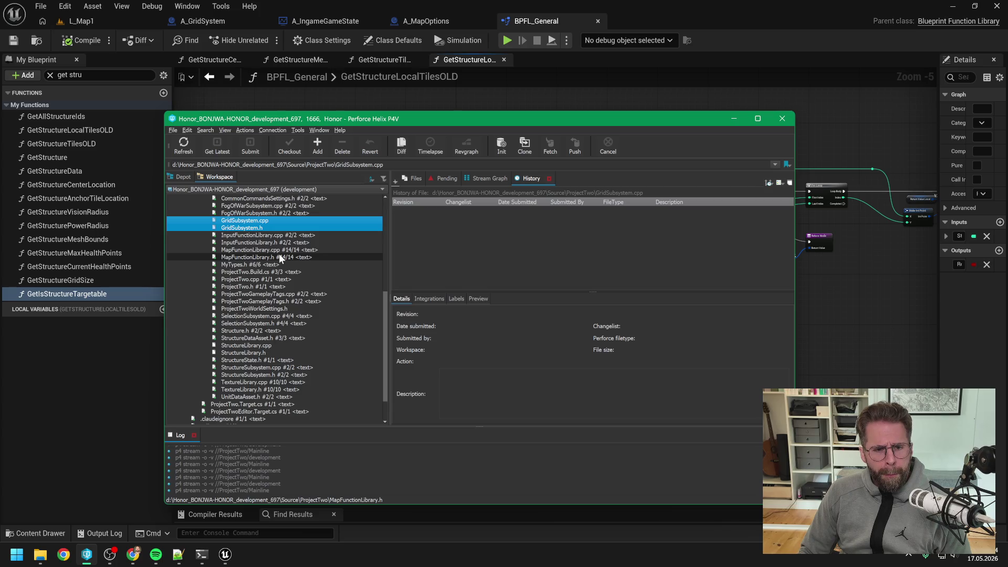
{"action": "left_click", "coordinate": [267, 345], "text": "ctrl"}
{"action": "left_click", "coordinate": [267, 352], "text": "ctrl"}
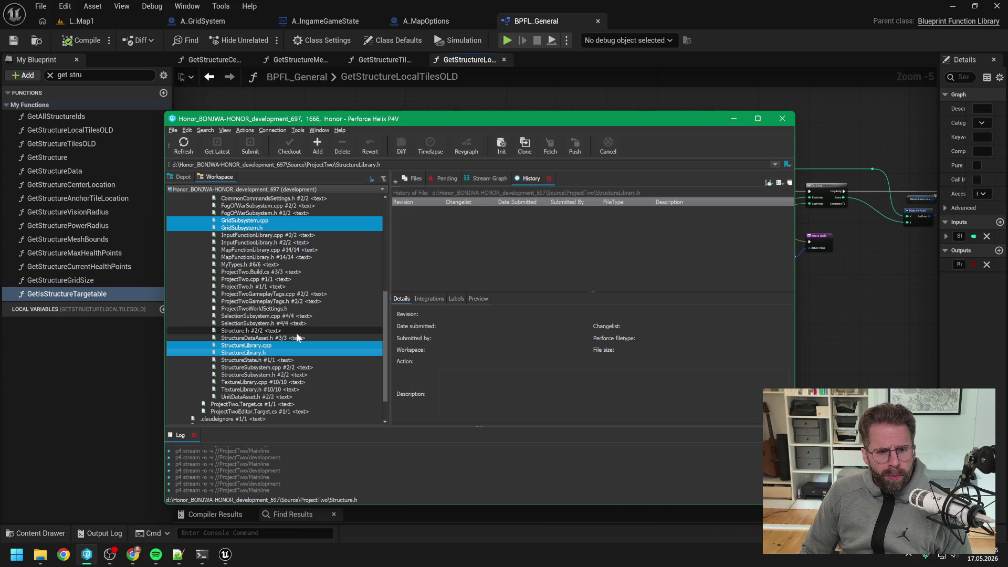
{"action": "left_click", "coordinate": [271, 308], "text": "ctrl"}
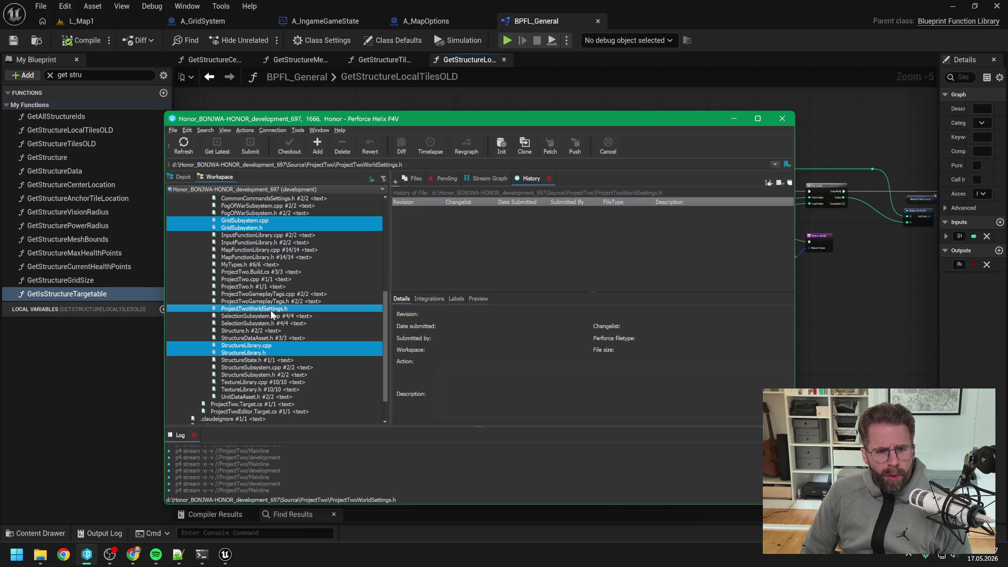
{"action": "left_click", "coordinate": [318, 150]}
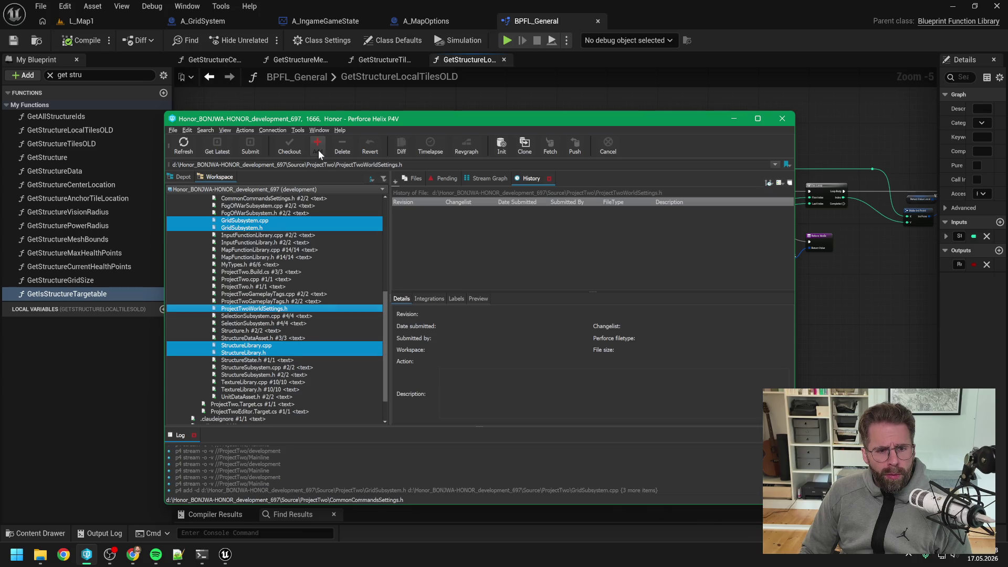
Submit the changelist with description 'New C++ Subsystems'
{"action": "left_click", "coordinate": [254, 145]}
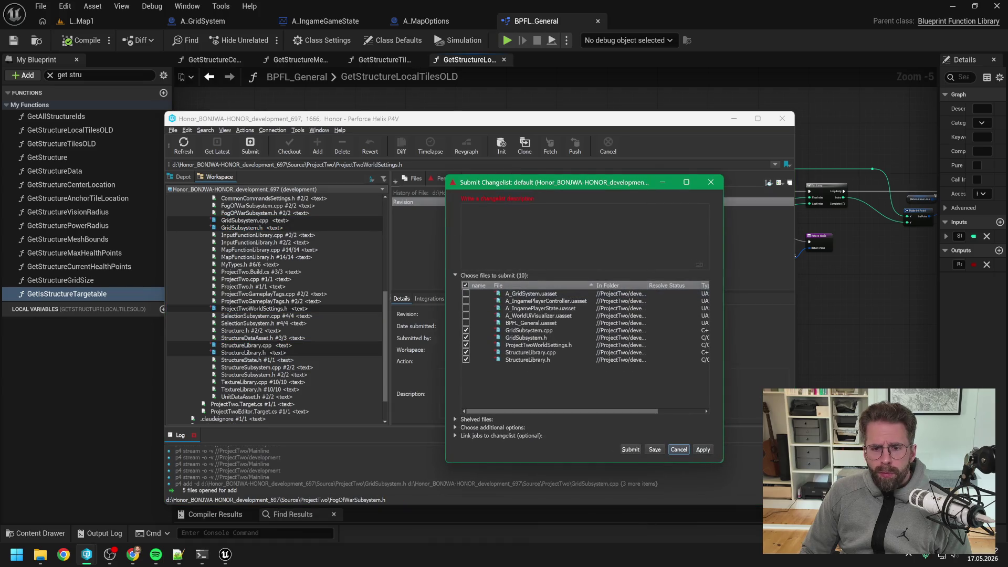
{"action": "type", "text": "New"}
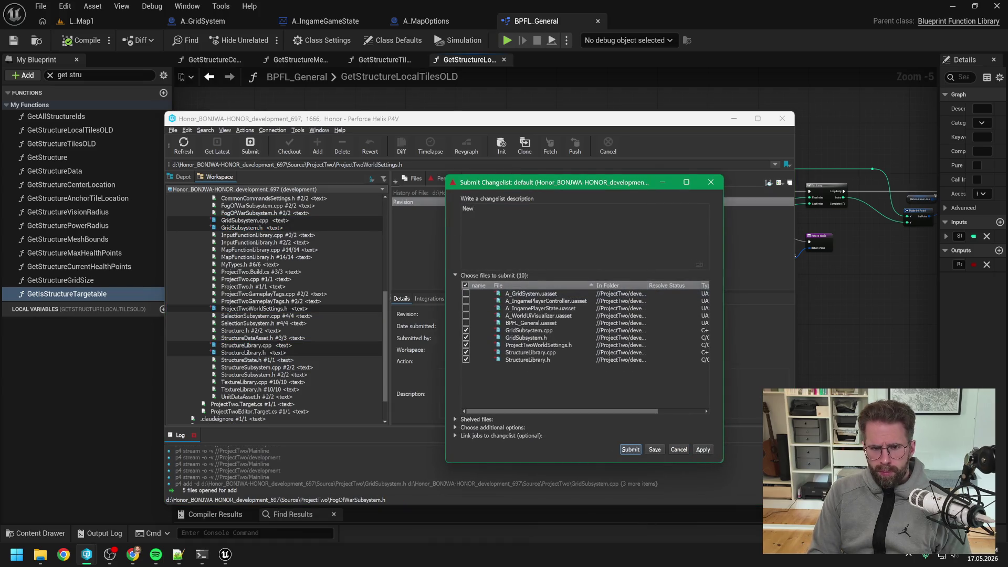
{"action": "type", "text": " C++ S"}
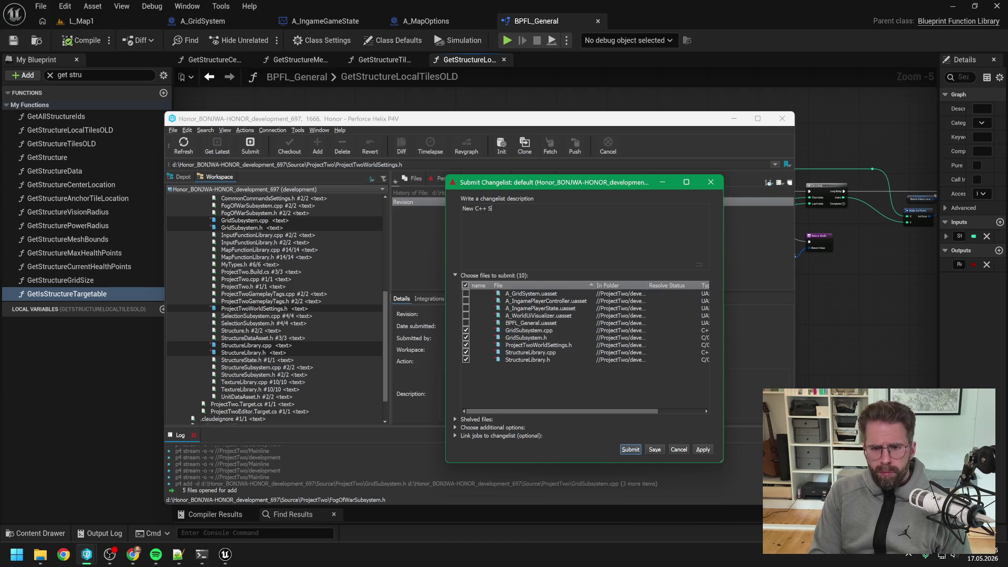
{"action": "type", "text": "ubsyst"}
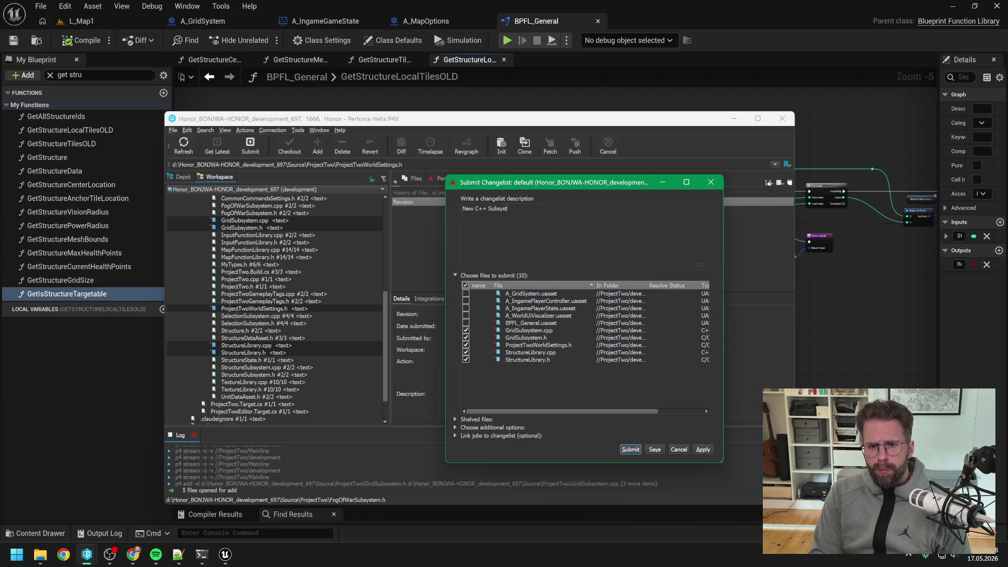
{"action": "type", "text": "ems"}
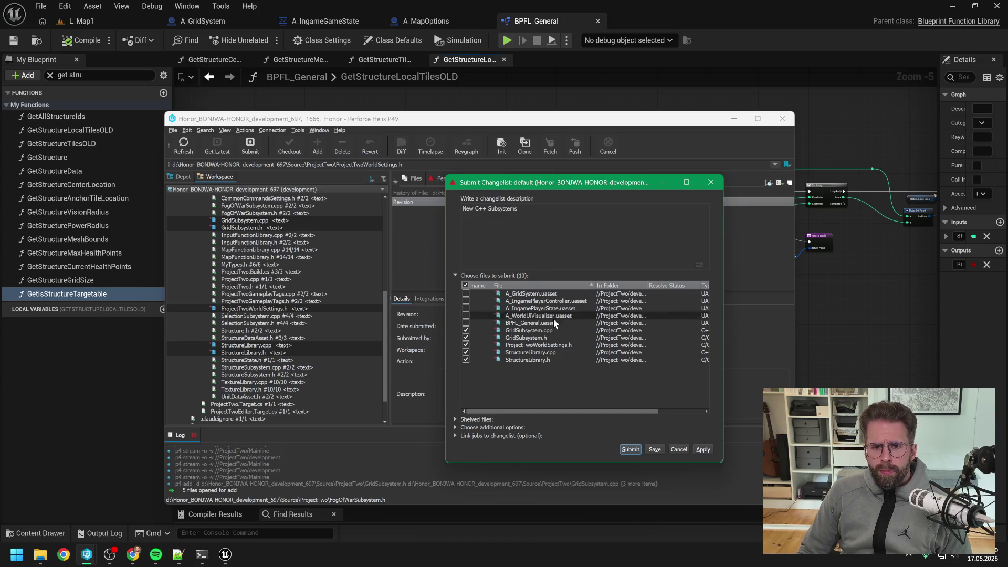
{"action": "left_click", "coordinate": [625, 450]}
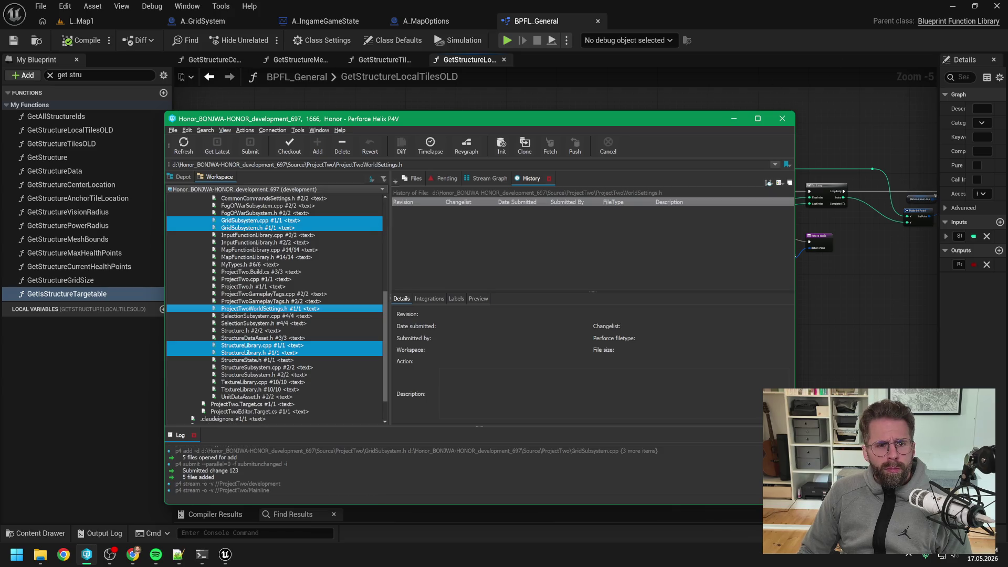
{"action": "left_click", "coordinate": [688, 83]}
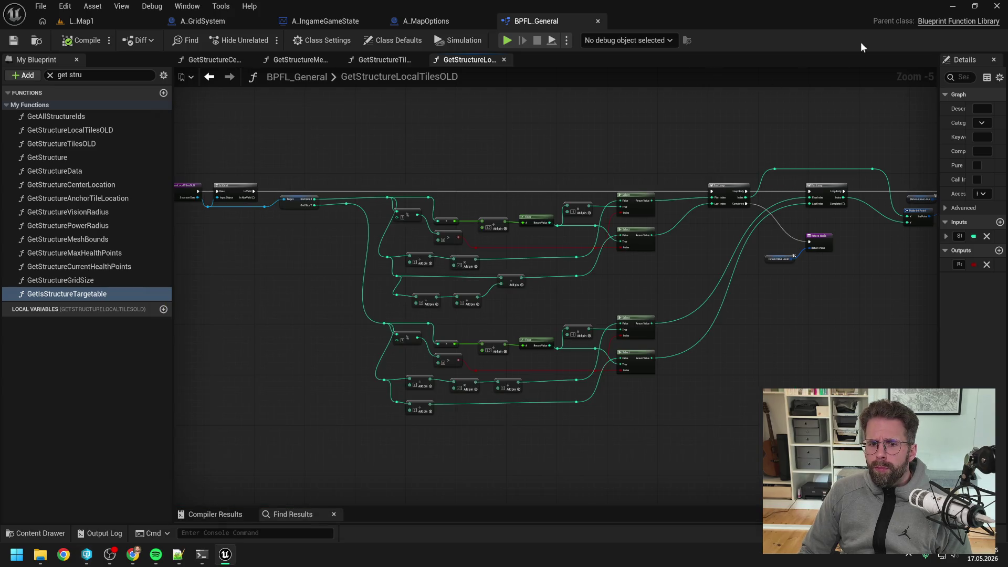
Close Unreal Editor and load ProjectTwo.sln in Visual Studio 2022
{"action": "left_click", "coordinate": [995, 6]}
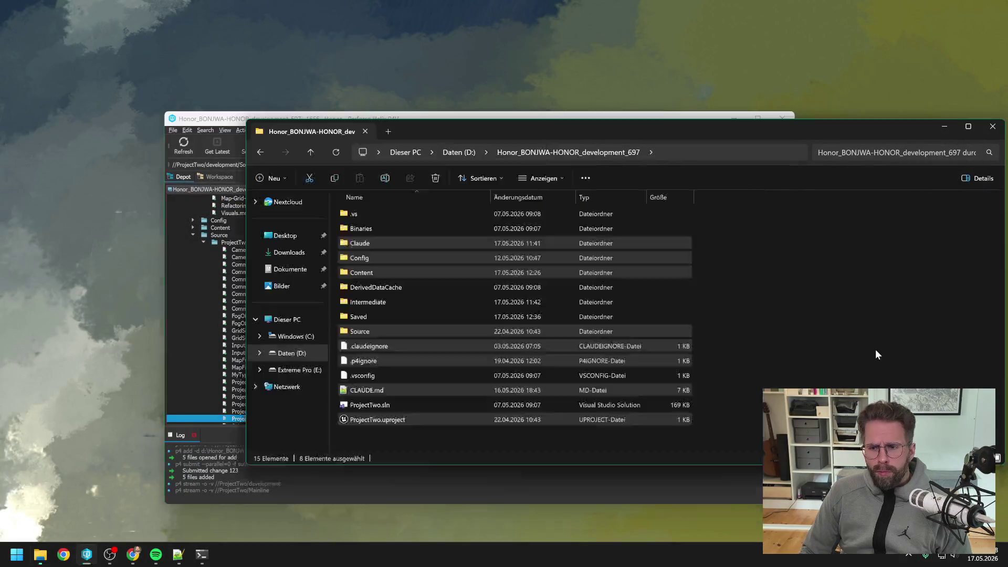
{"action": "left_click", "coordinate": [875, 354]}
{"action": "double_click", "coordinate": [373, 405]}
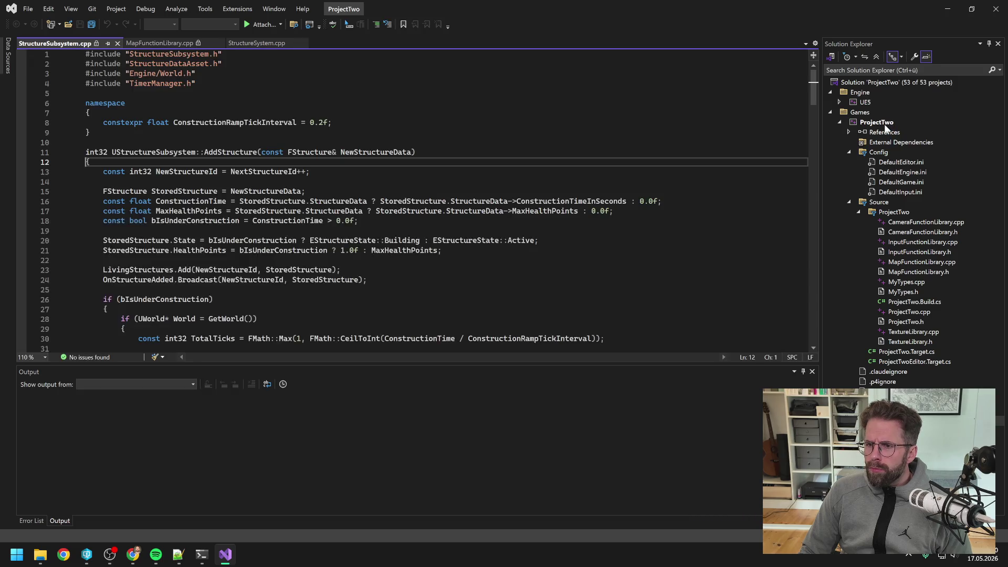
{"action": "right_click", "coordinate": [883, 124]}
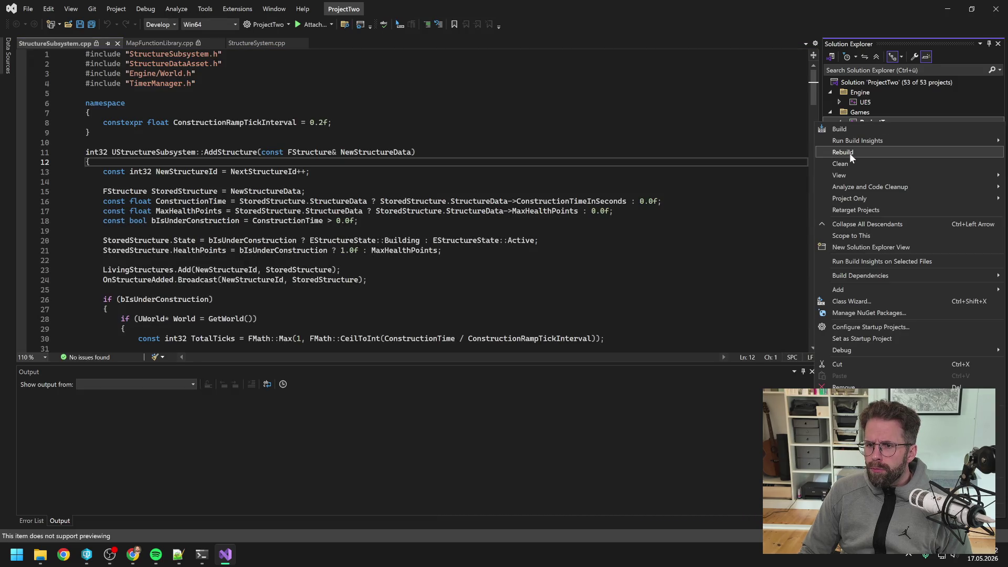
Run a full rebuild of ProjectTwo and close Visual Studio after it succeeds
{"action": "key", "text": "Escape"}
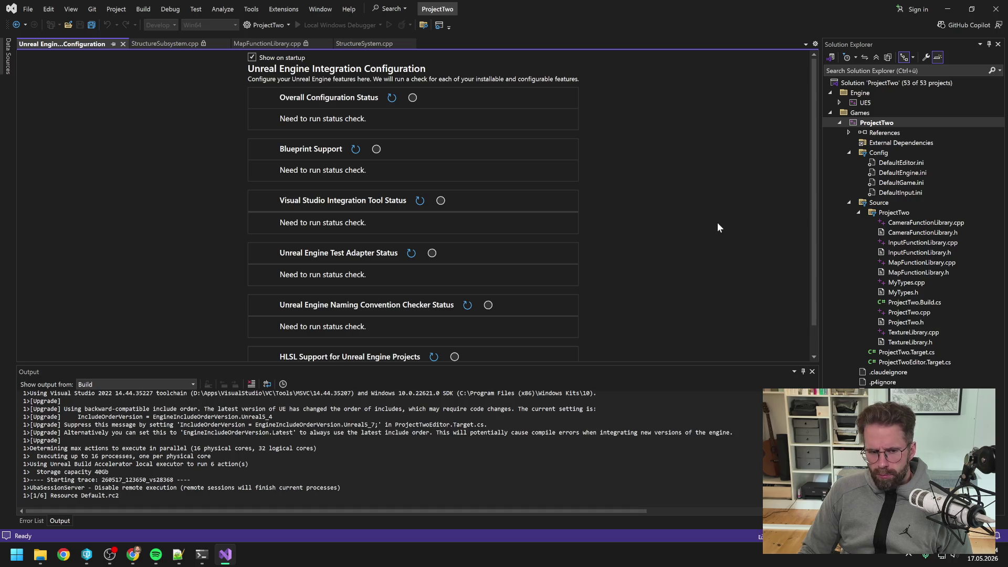
{"action": "key", "text": "ctrl+alt+F7"}
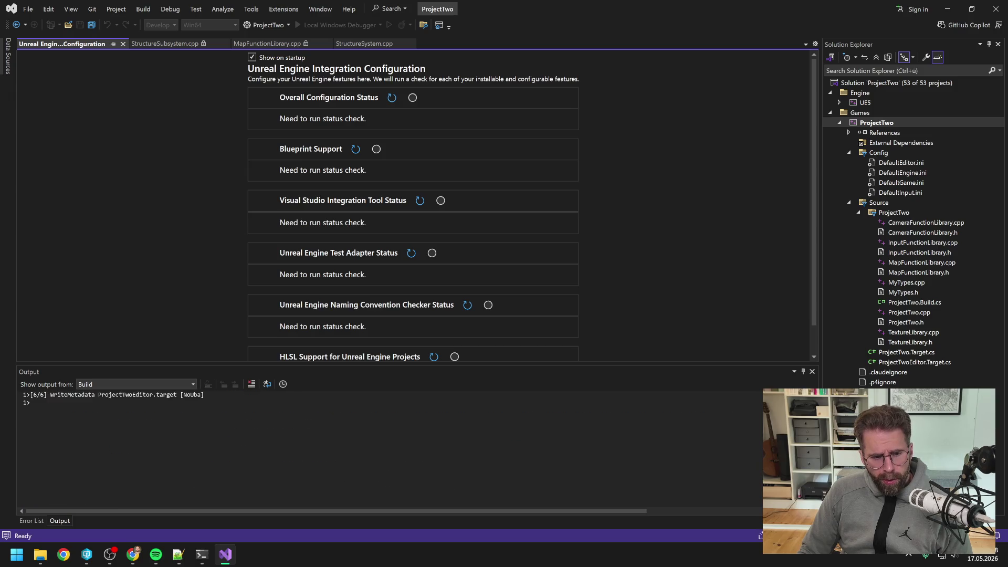
{"action": "scroll", "coordinate": [178, 446], "scroll_direction": "up", "scroll_amount": 4}
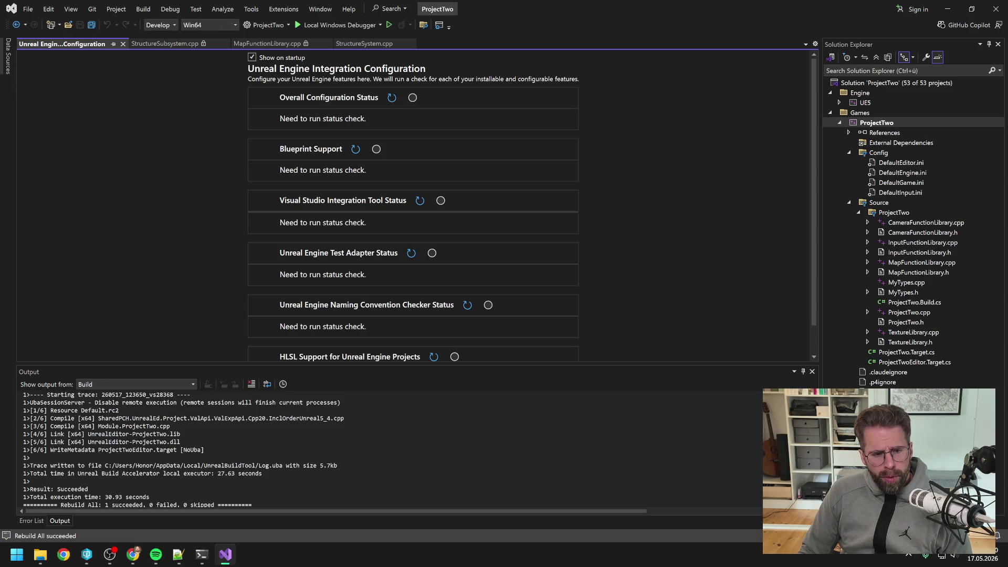
{"action": "left_click", "coordinate": [995, 9]}
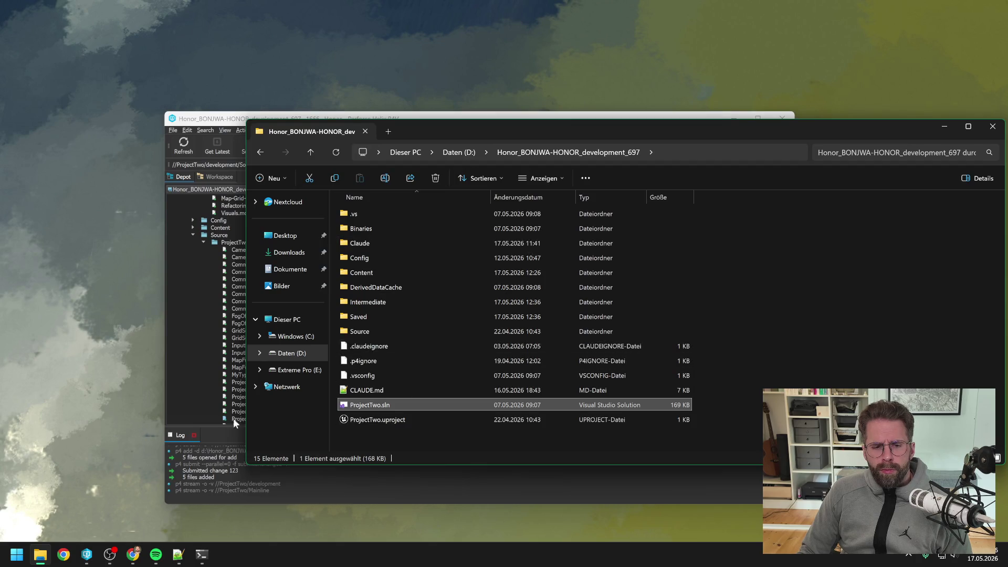
Launch ProjectTwo.uproject from the P4V depot tree to reopen Unreal with L_Map1
{"action": "left_click", "coordinate": [237, 317]}
{"action": "scroll", "coordinate": [235, 319], "scroll_direction": "down", "scroll_amount": 6}
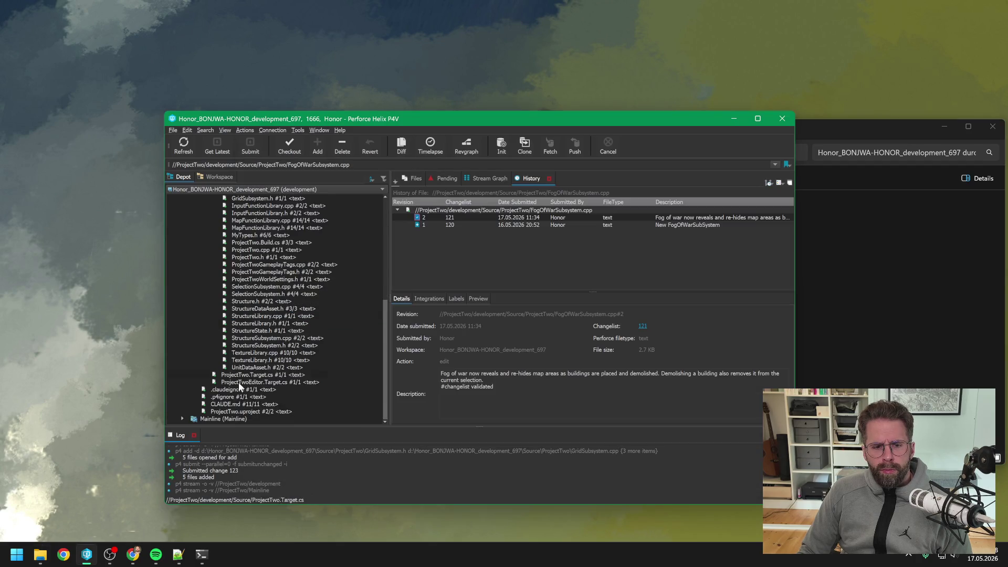
{"action": "left_click", "coordinate": [243, 410]}
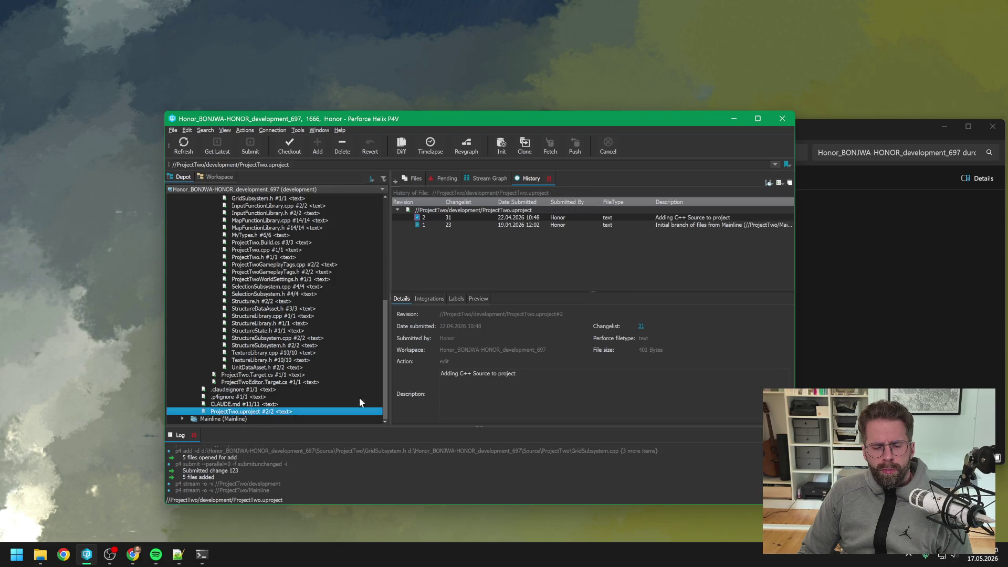
{"action": "left_click", "coordinate": [900, 297]}
{"action": "left_click", "coordinate": [236, 414]}
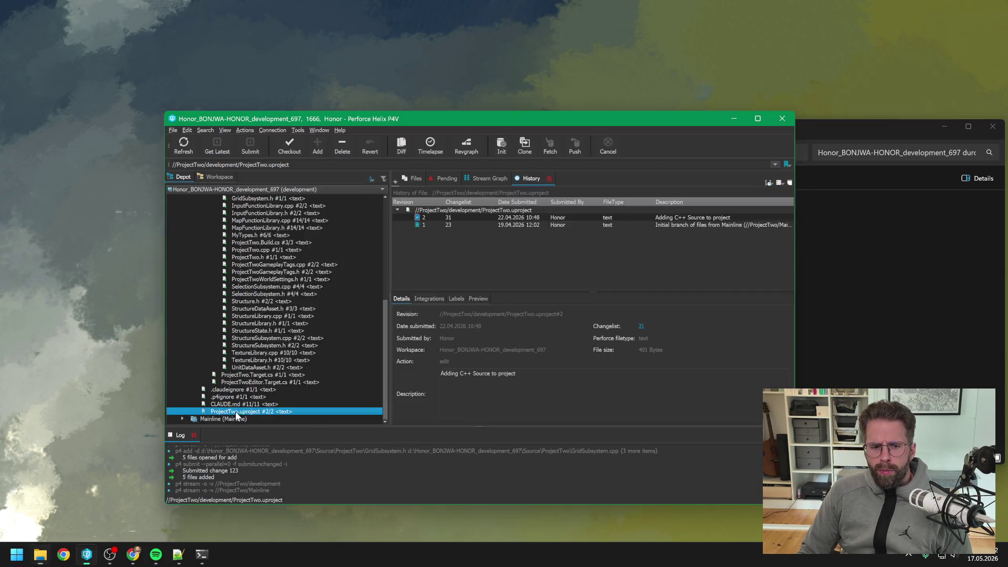
{"action": "double_click", "coordinate": [251, 411]}
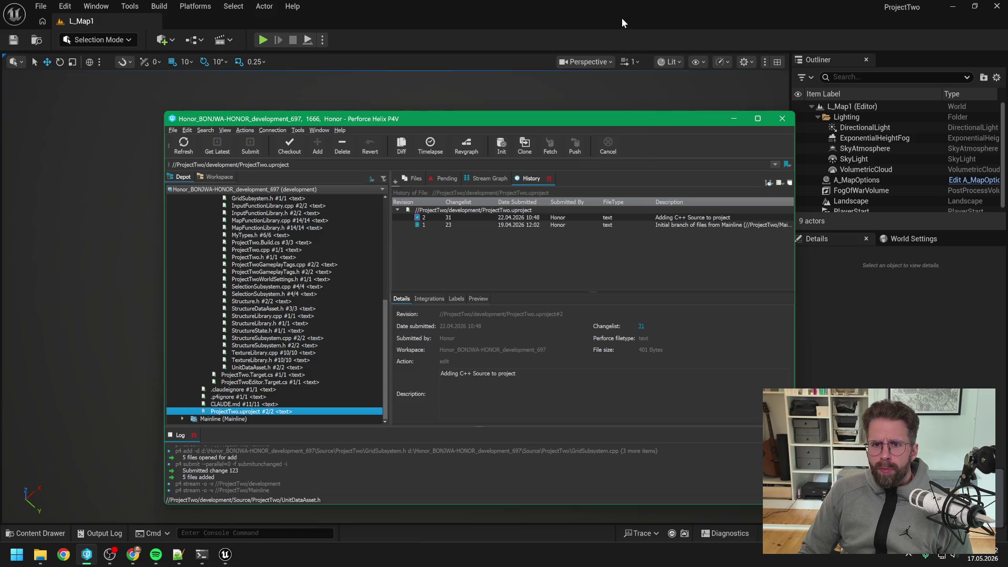
Open Project Settings at Engine – General Settings
{"action": "left_click", "coordinate": [621, 18]}
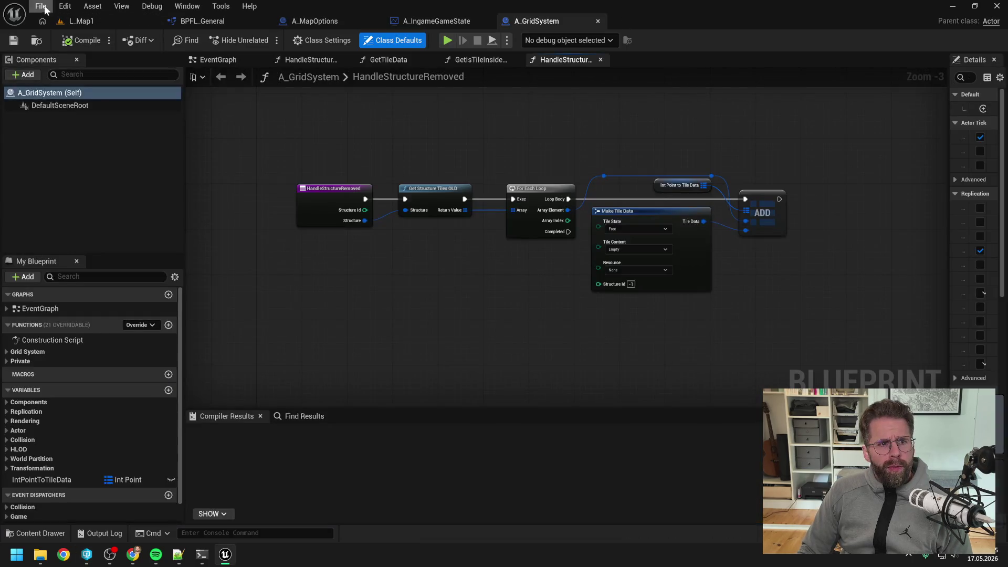
{"action": "left_click", "coordinate": [41, 6]}
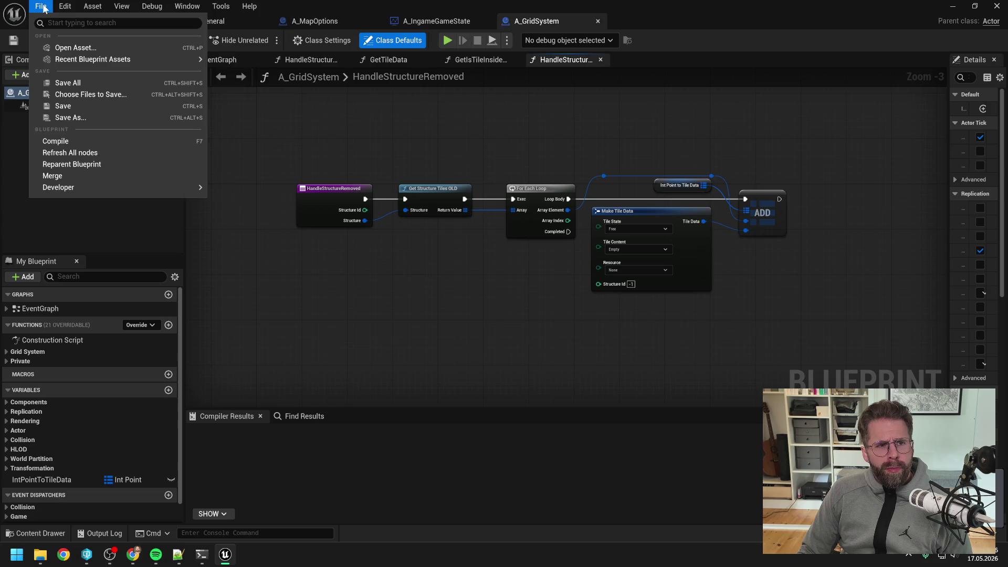
{"action": "mouse_move", "coordinate": [63, 6]}
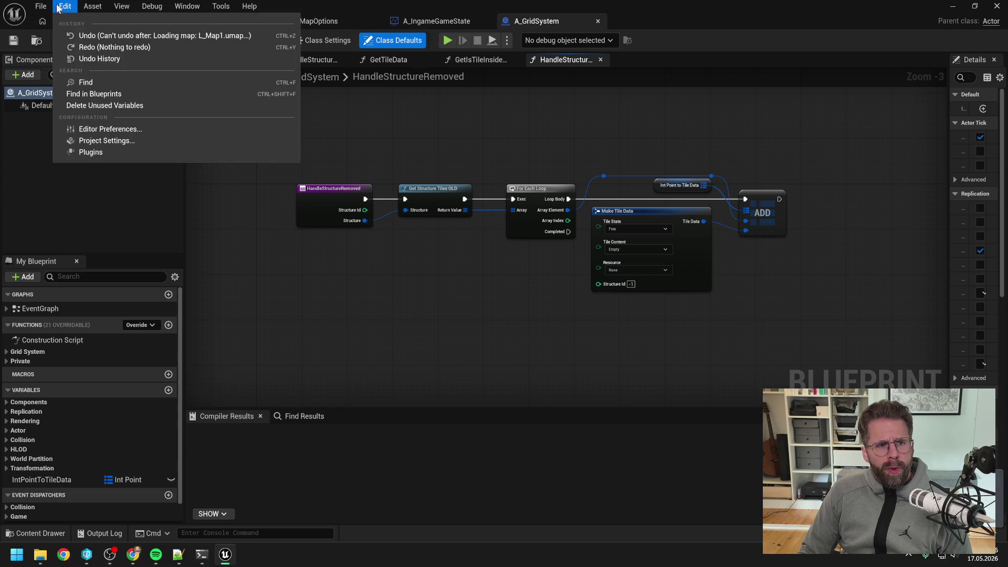
{"action": "left_click", "coordinate": [106, 140]}
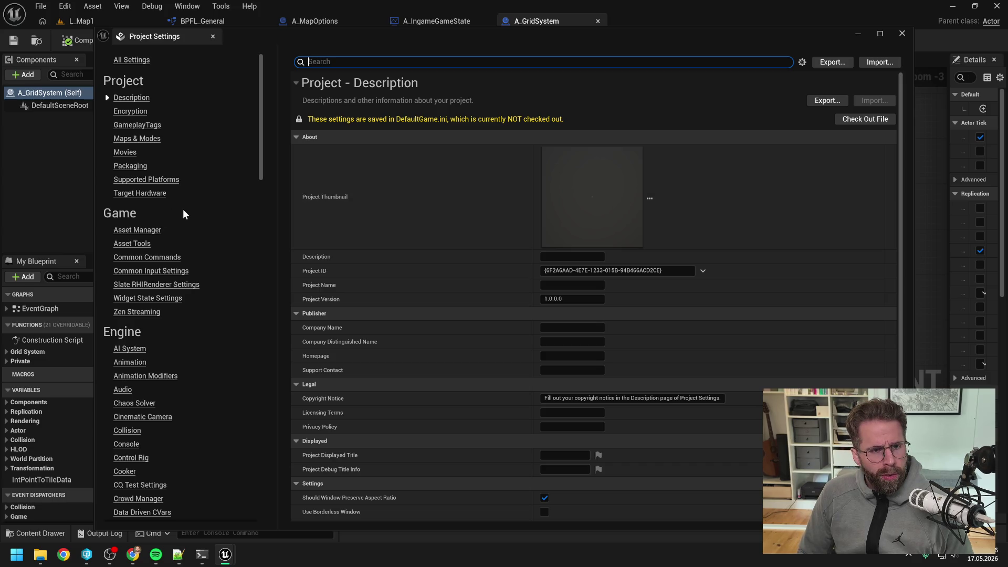
{"action": "scroll", "coordinate": [184, 209], "scroll_direction": "down", "scroll_amount": 2}
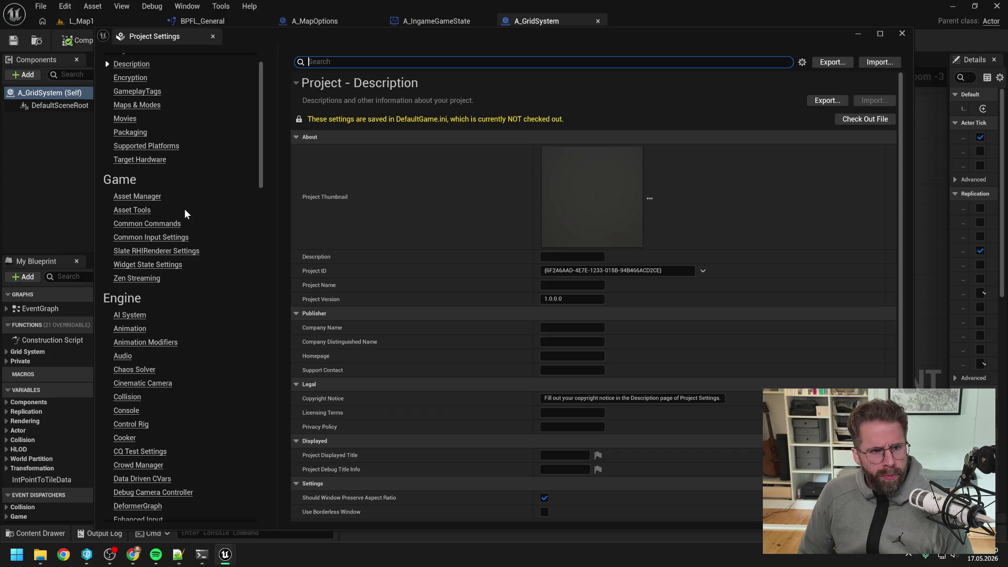
{"action": "scroll", "coordinate": [184, 209], "scroll_direction": "down", "scroll_amount": 4}
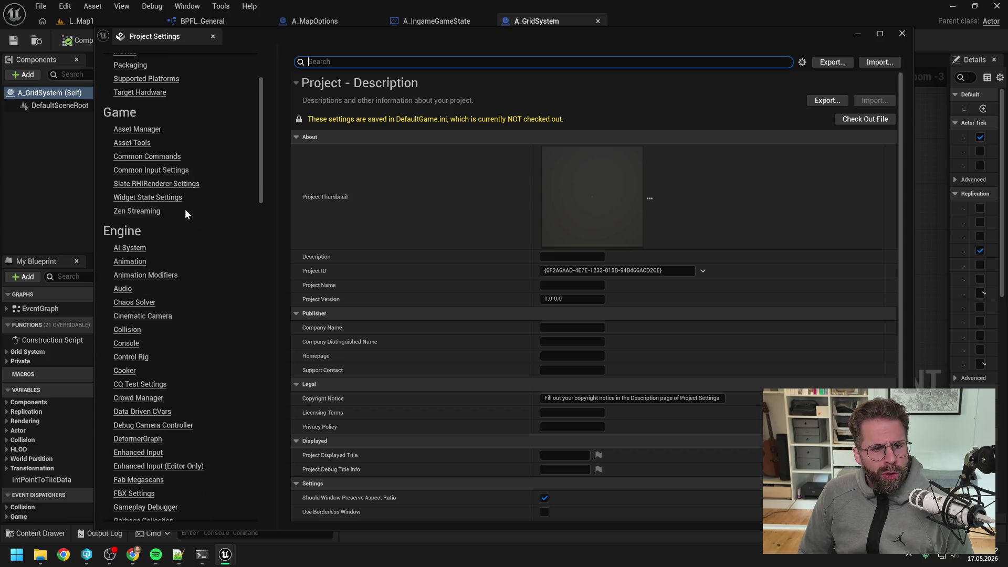
{"action": "scroll", "coordinate": [185, 208], "scroll_direction": "down", "scroll_amount": 2}
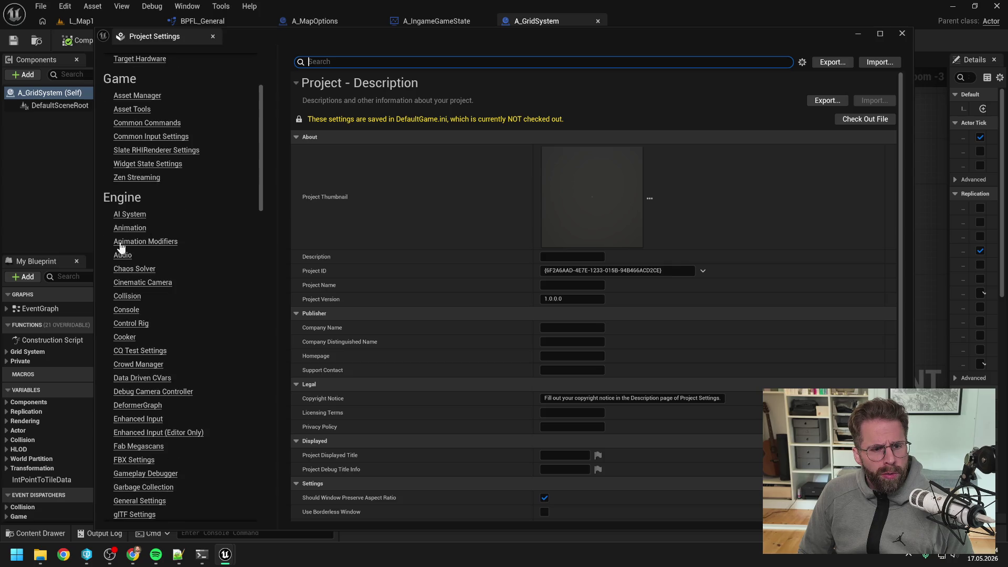
{"action": "scroll", "coordinate": [215, 291], "scroll_direction": "down", "scroll_amount": 8}
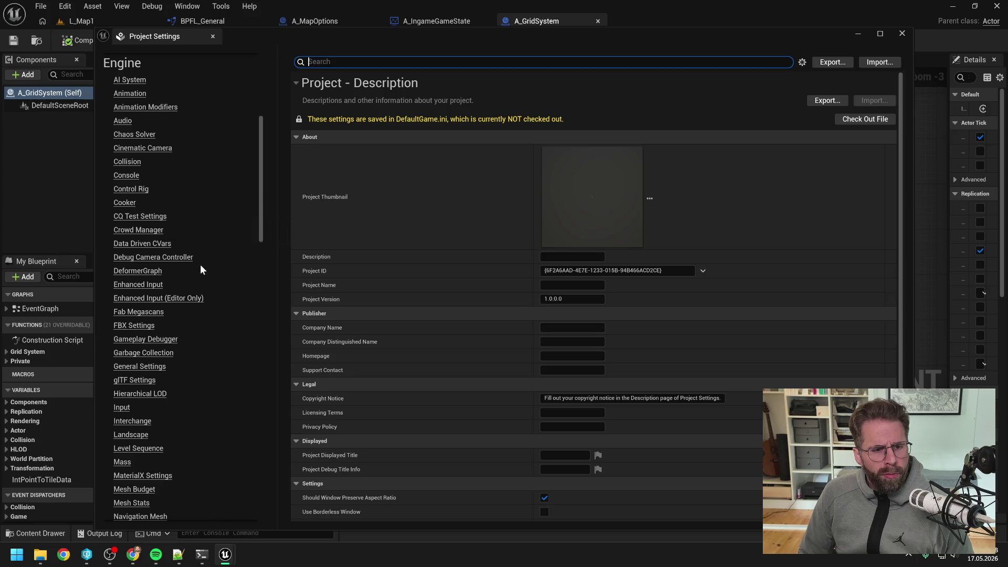
{"action": "left_click", "coordinate": [152, 367]}
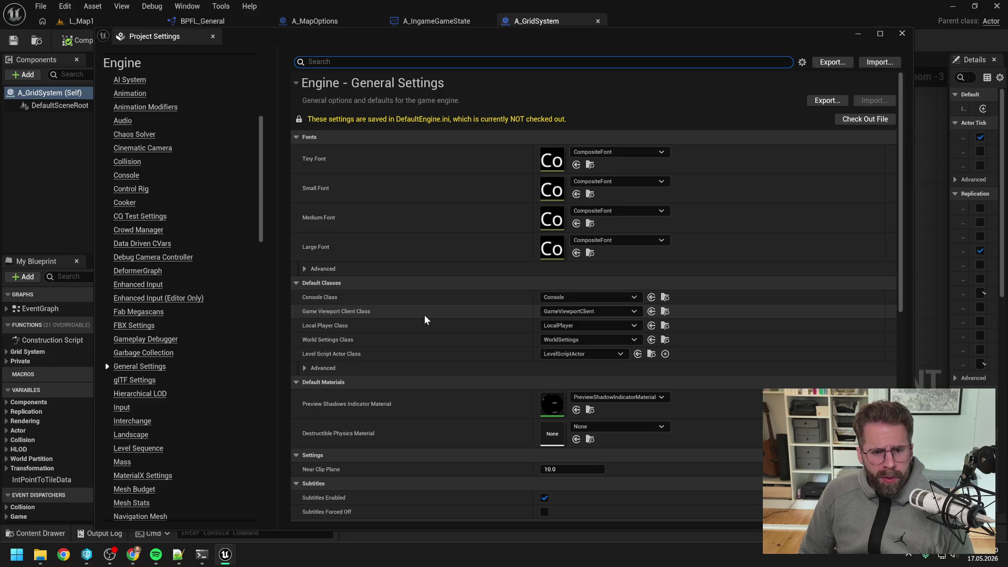
Set World Settings Class to ProjectTwoWorldSettings and close Project Settings
{"action": "left_click", "coordinate": [589, 342]}
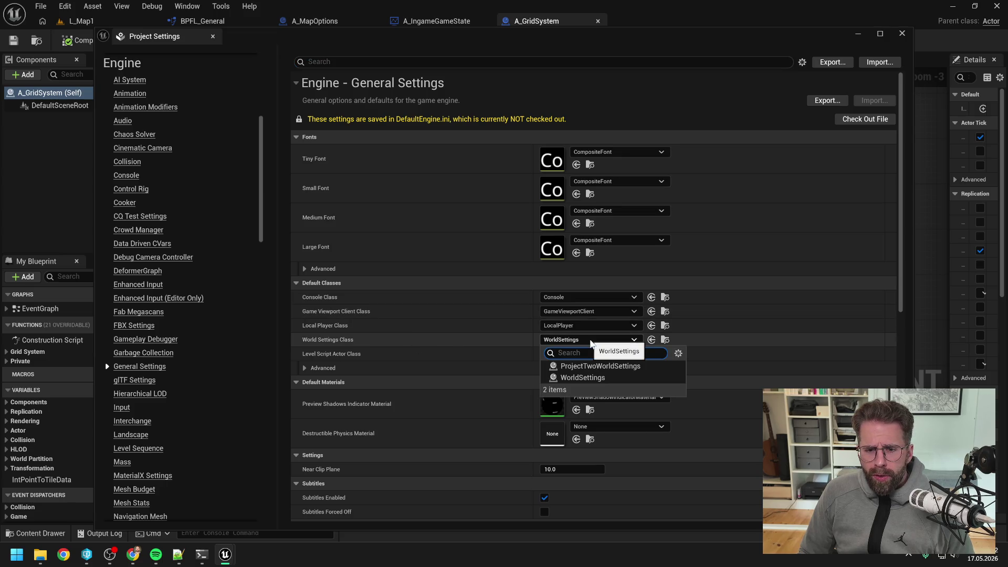
{"action": "left_click", "coordinate": [609, 367]}
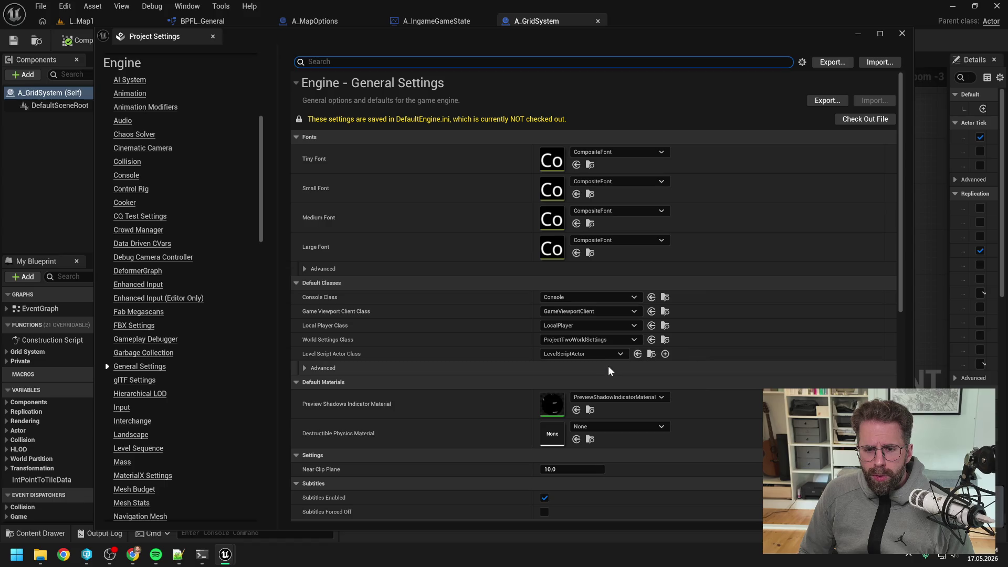
{"action": "left_click", "coordinate": [739, 106]}
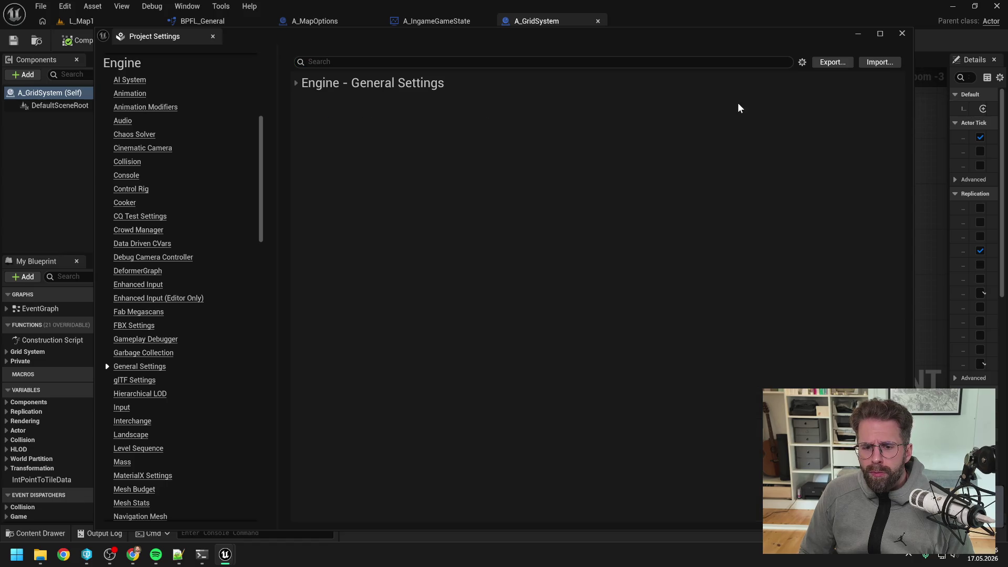
{"action": "left_click", "coordinate": [902, 33]}
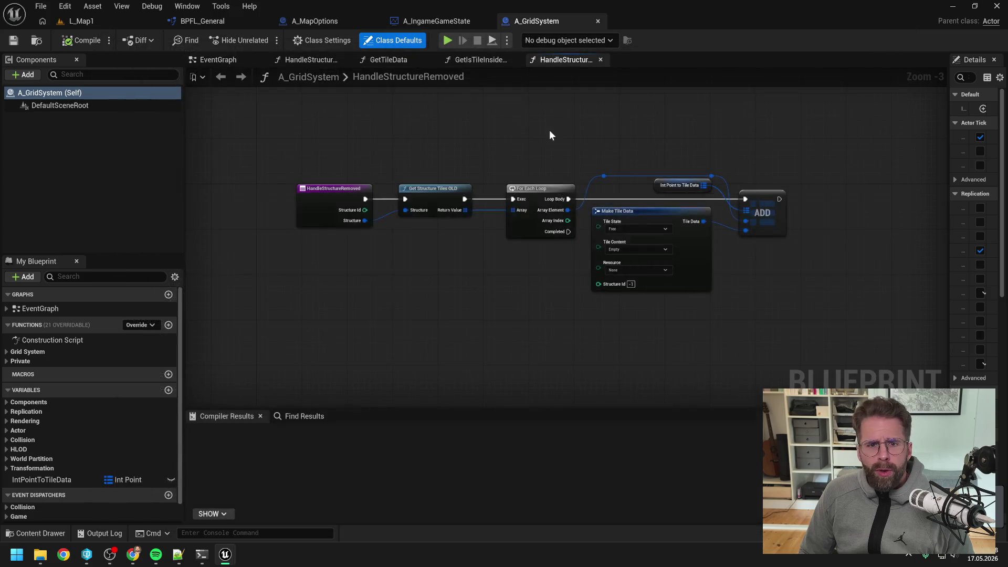
Show L_Map1's World Settings and toggle the game mode section
{"action": "left_click", "coordinate": [114, 19]}
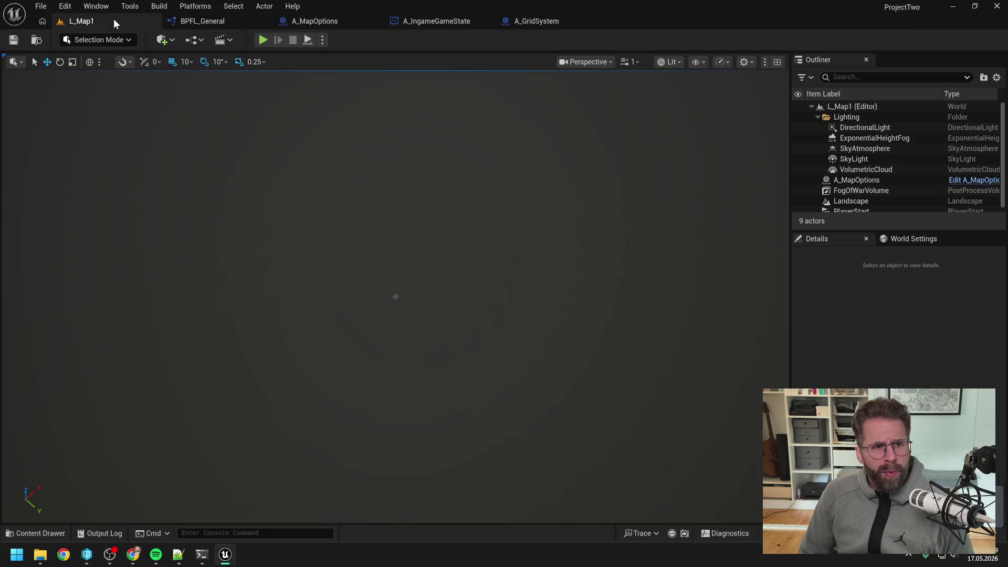
{"action": "left_click", "coordinate": [909, 239]}
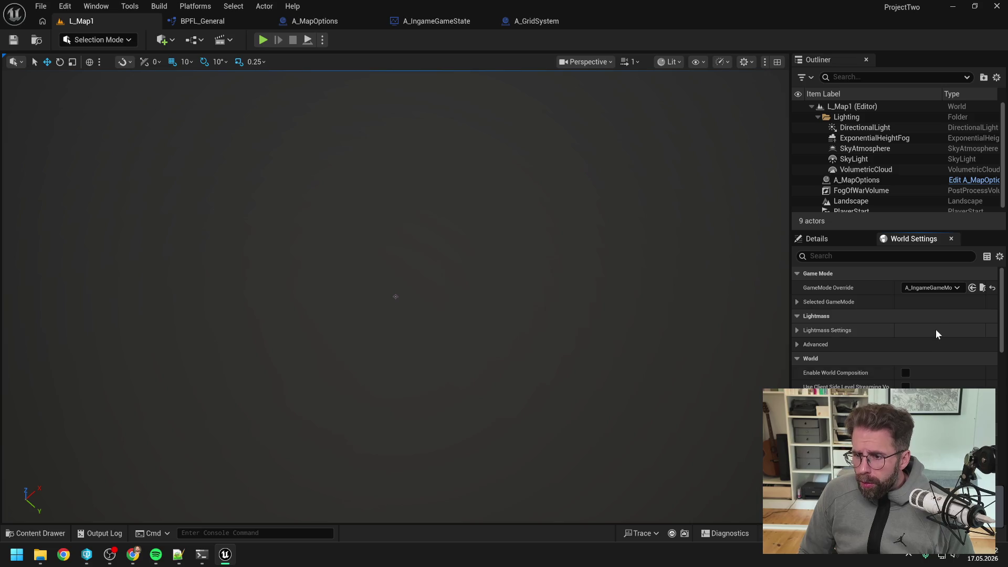
{"action": "left_click", "coordinate": [796, 302]}
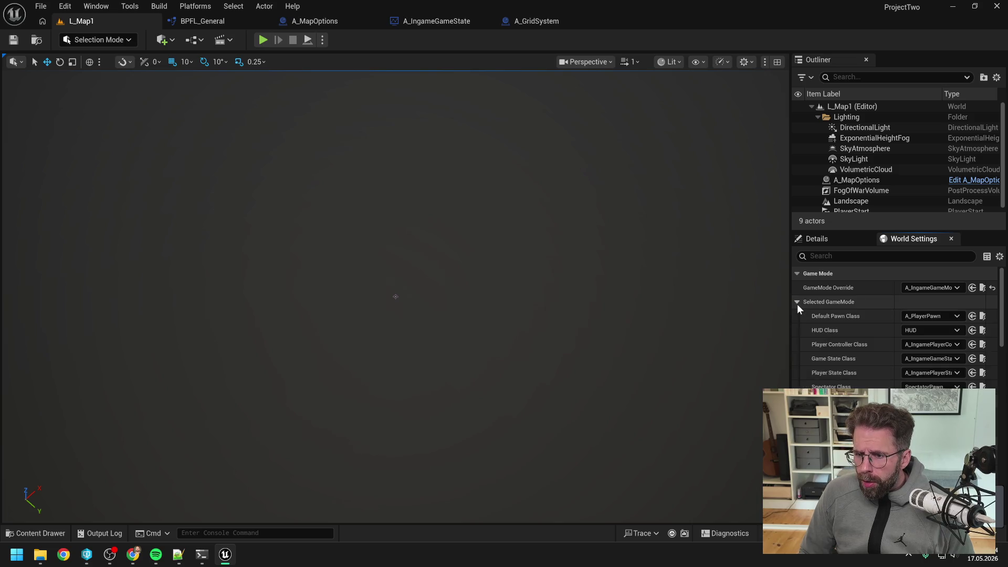
{"action": "left_click", "coordinate": [797, 302]}
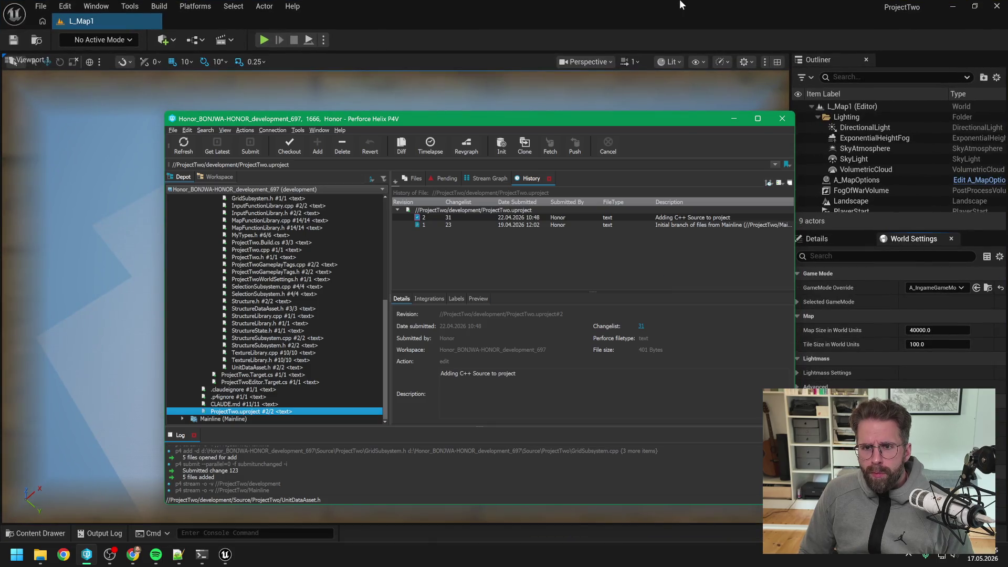
Confirm Map Size 40000.0 and Tile Size 100.0 in the relaunched editor's World Settings
{"action": "left_click", "coordinate": [680, 3]}
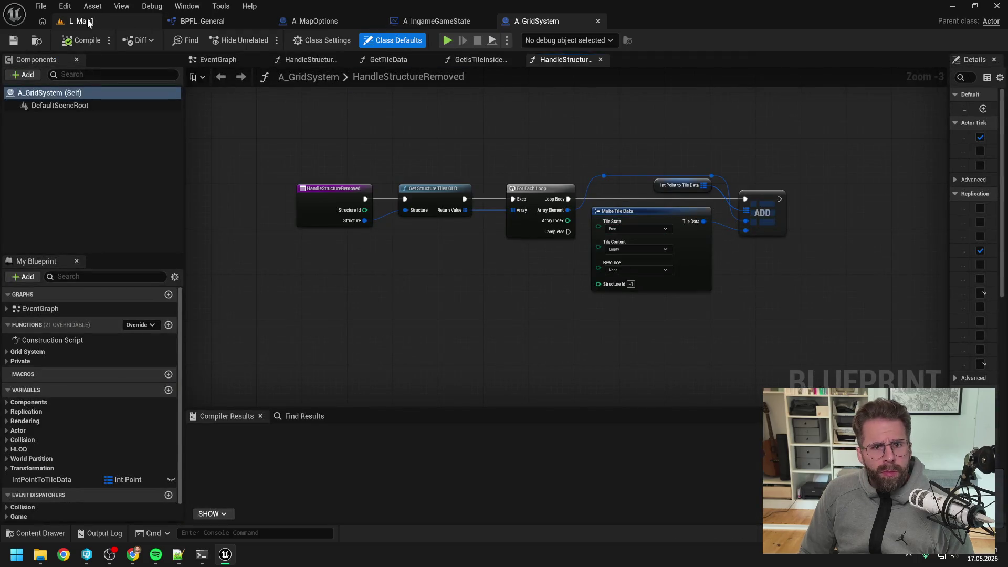
{"action": "left_click", "coordinate": [88, 22]}
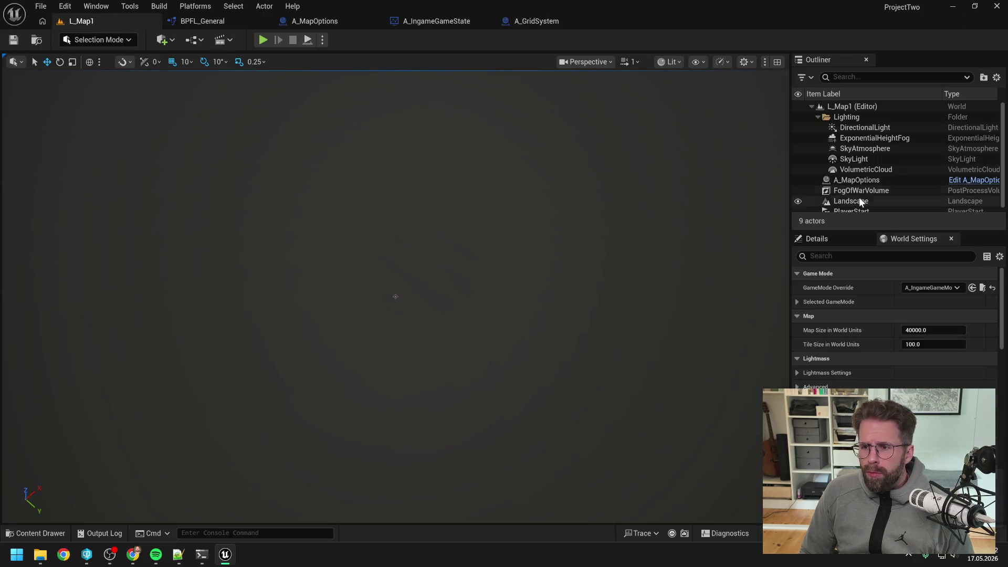
{"action": "left_click", "coordinate": [862, 239]}
{"action": "left_click", "coordinate": [901, 239]}
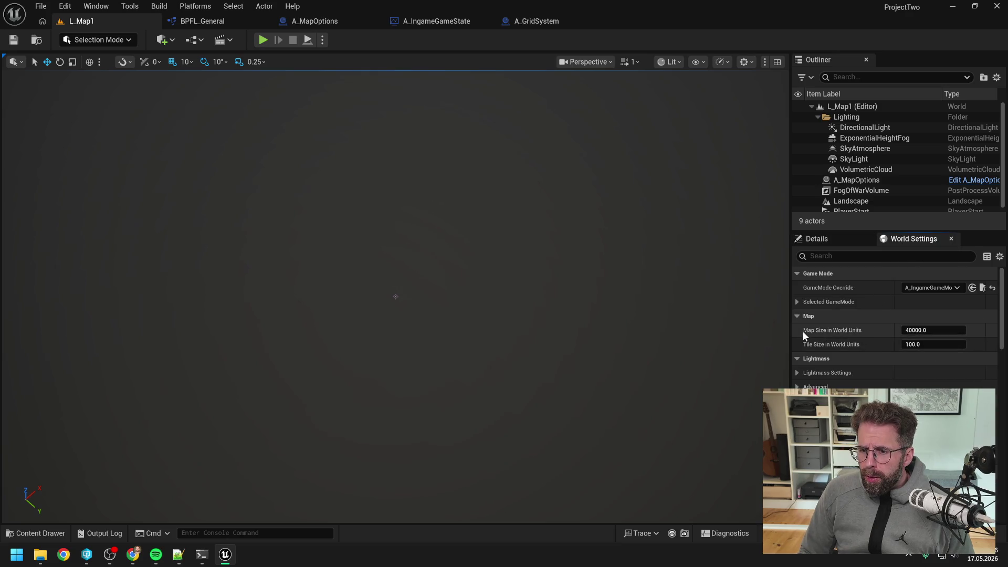
{"action": "left_click", "coordinate": [796, 316]}
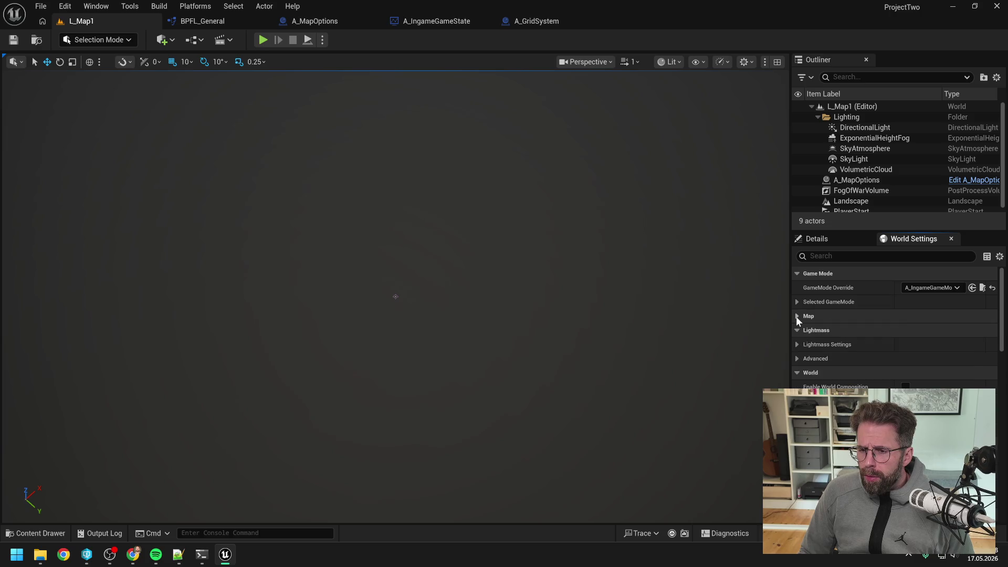
{"action": "left_click", "coordinate": [798, 317]}
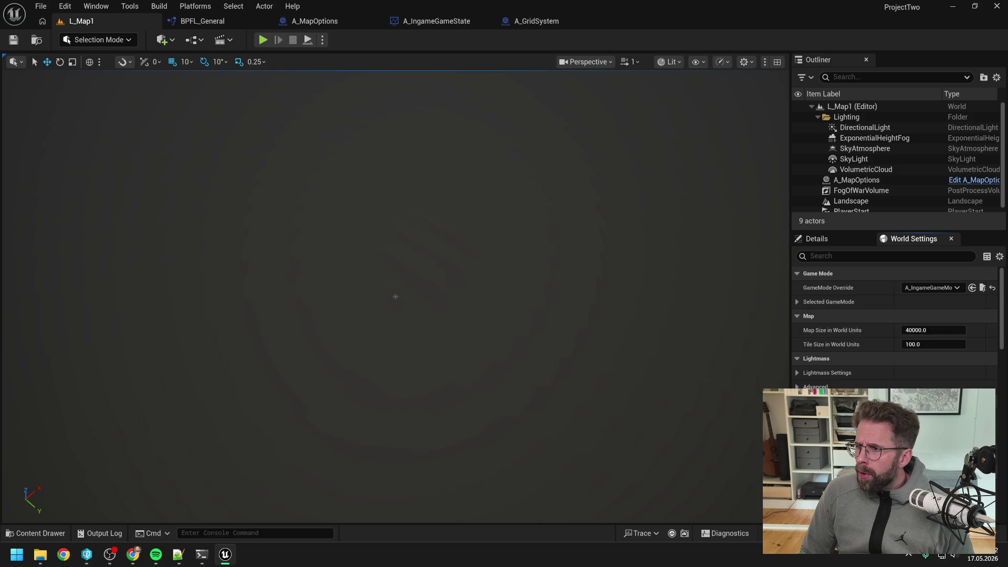
{"action": "key", "text": "alt+Tab"}
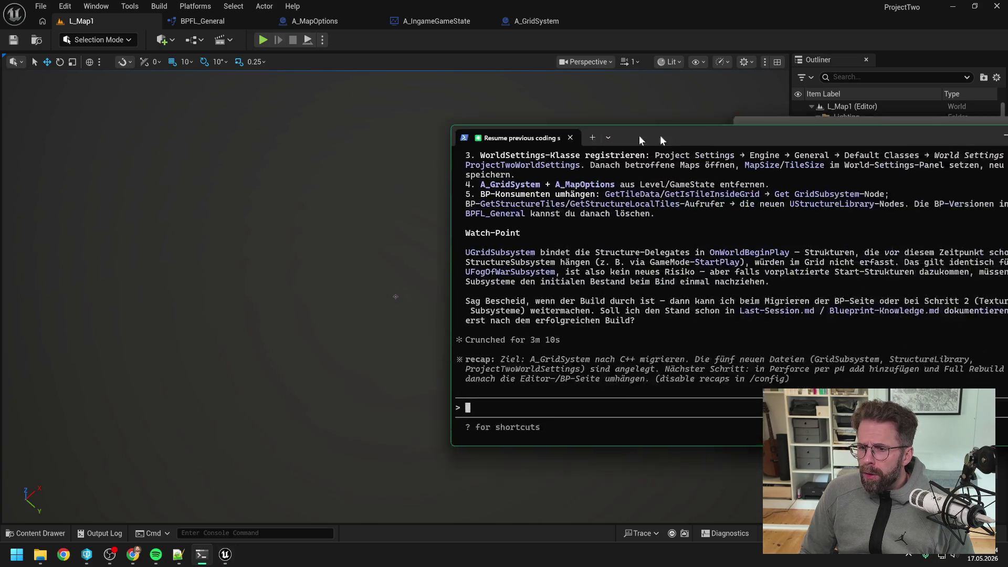
Draft the German note asking to replace the float MapSize with an enum, then open Unreal's Content Drawer
{"action": "left_click_drag", "start_coordinate": [386, 112], "coordinate": [382, 111]}
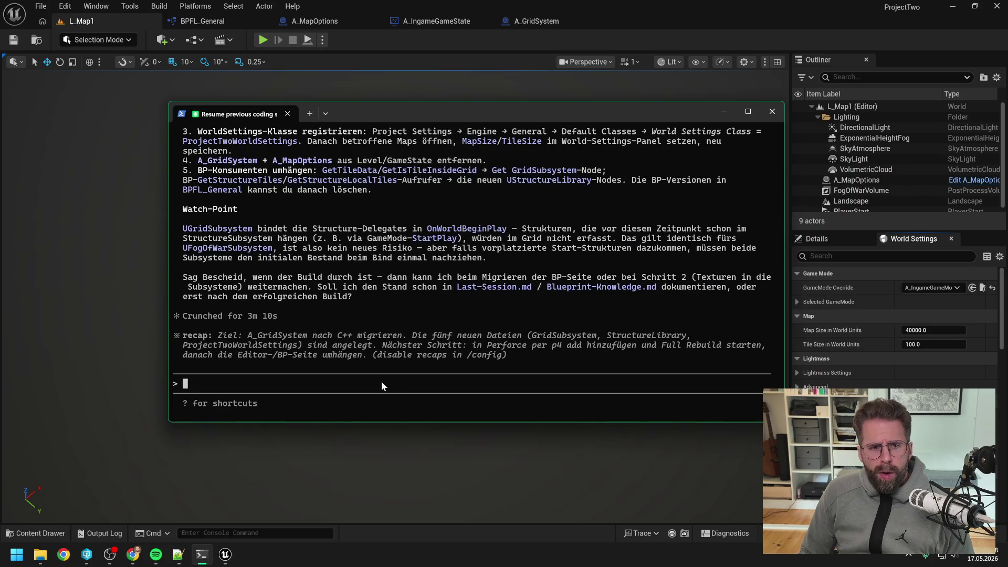
{"action": "type", "text": "Grad veu"}
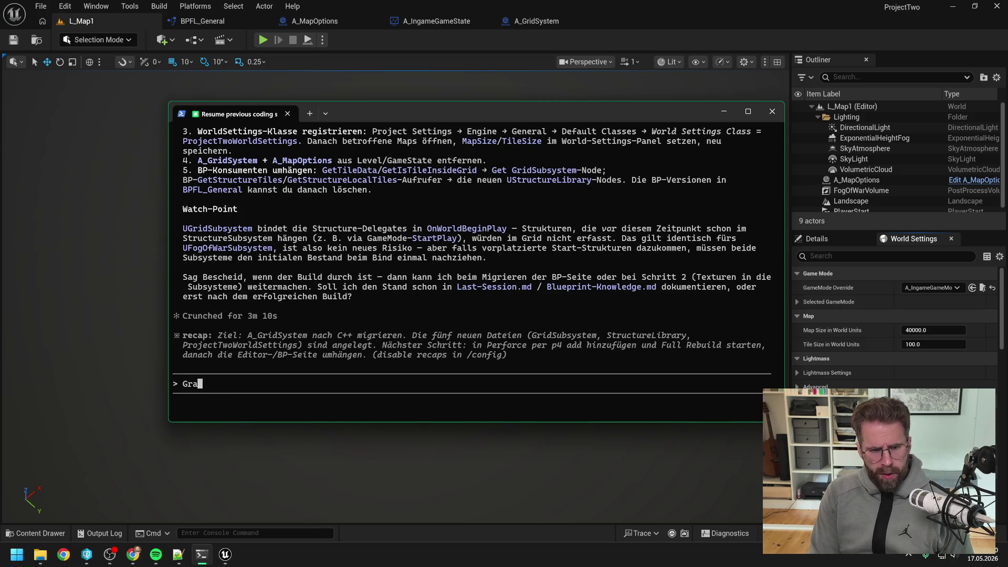
{"action": "key", "text": "BackSpace"}
{"action": "key", "text": "BackSpace"}
{"action": "key", "text": "BackSpace"}
{"action": "type", "text": "be"}
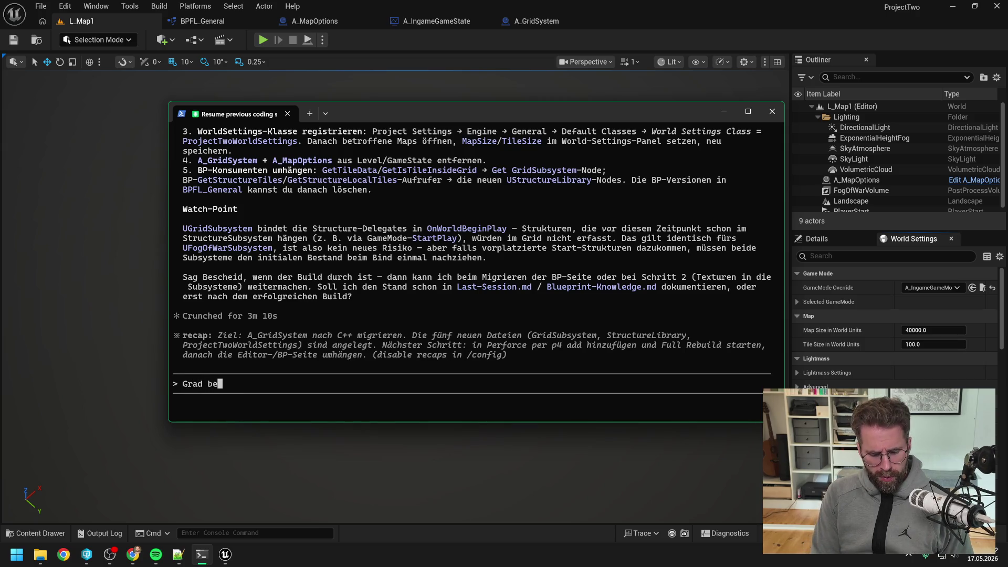
{"action": "type", "text": "i Schritt 3"}
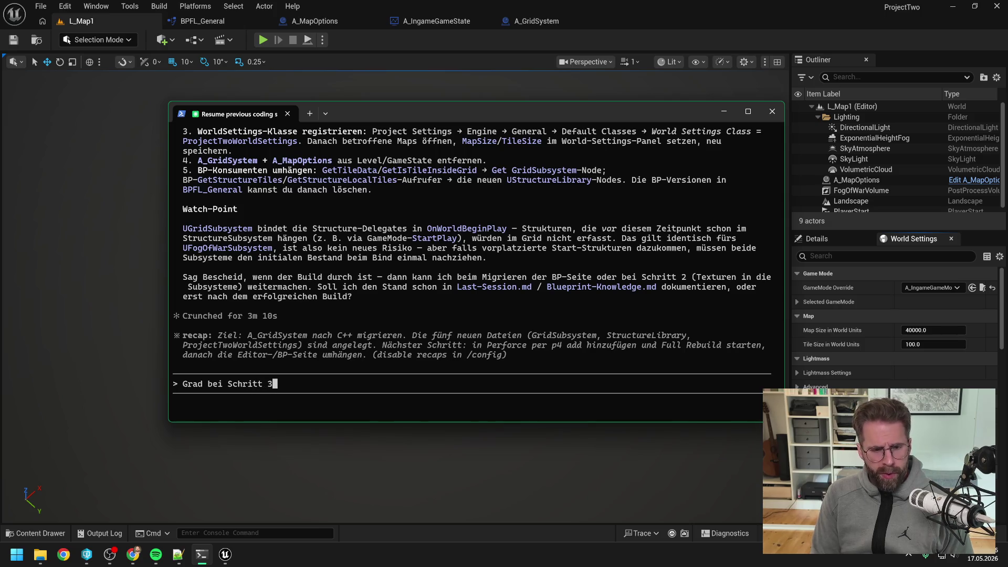
{"action": "type", "text": ". K"}
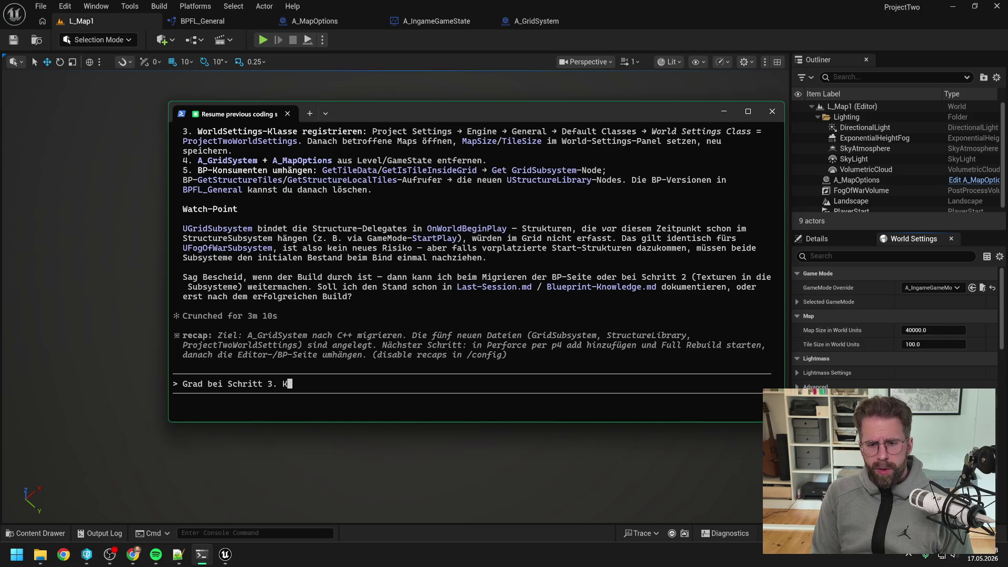
{"action": "key", "text": "BackSpace"}
{"action": "type", "text": "Aktu"}
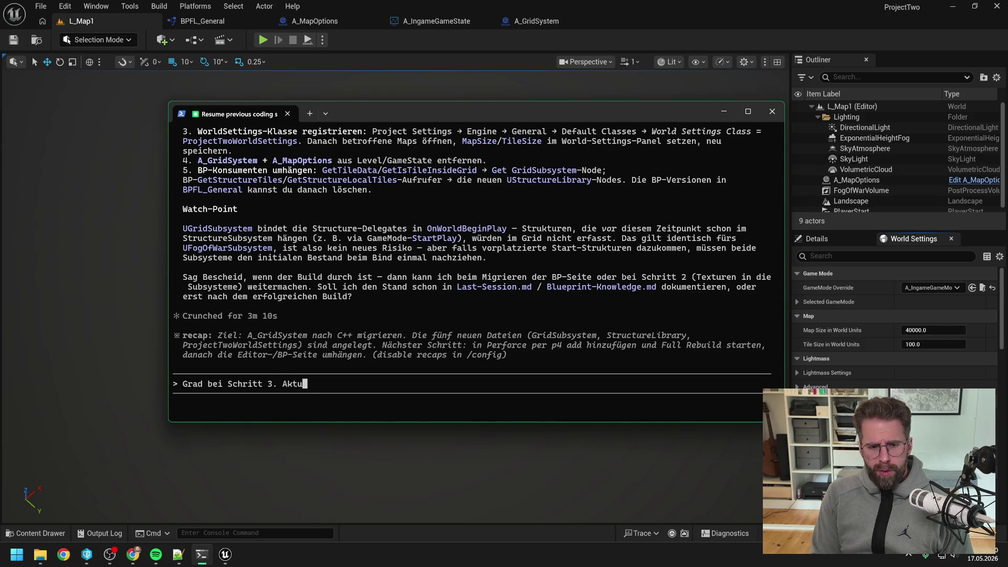
{"action": "type", "text": "ell kann man Map"}
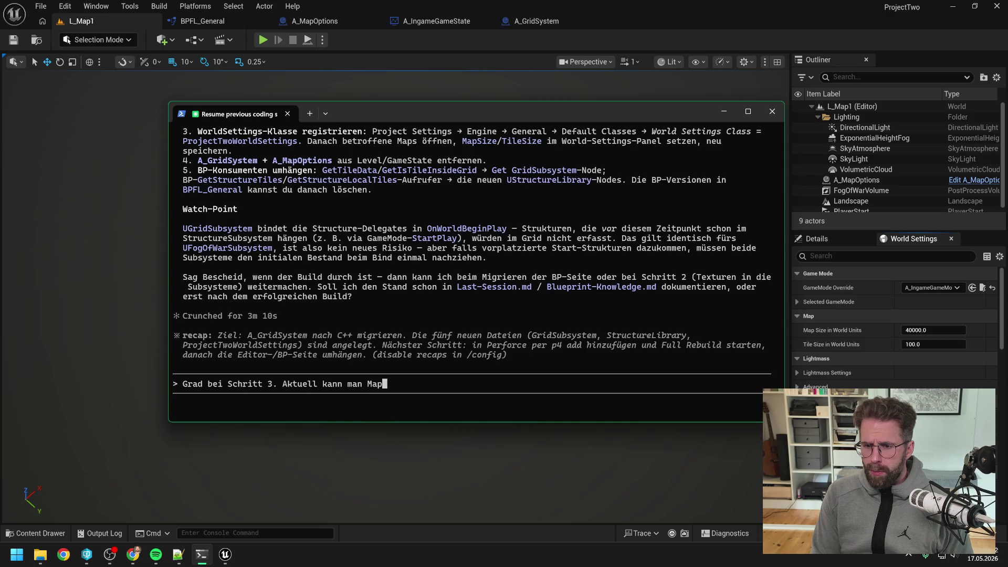
{"action": "type", "text": "Size einfach als Float eingeben. Das würde i"}
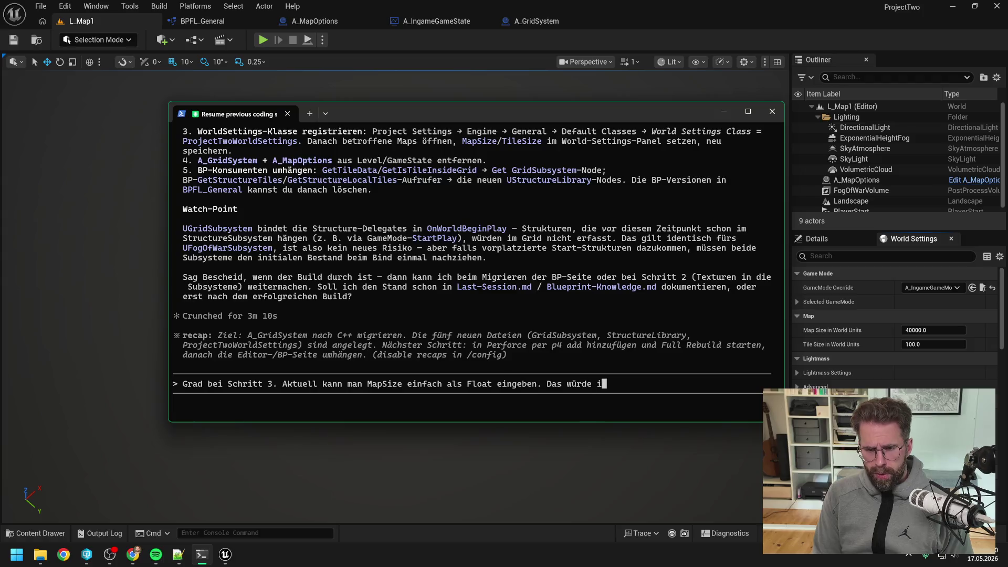
{"action": "type", "text": "ch gerne "}
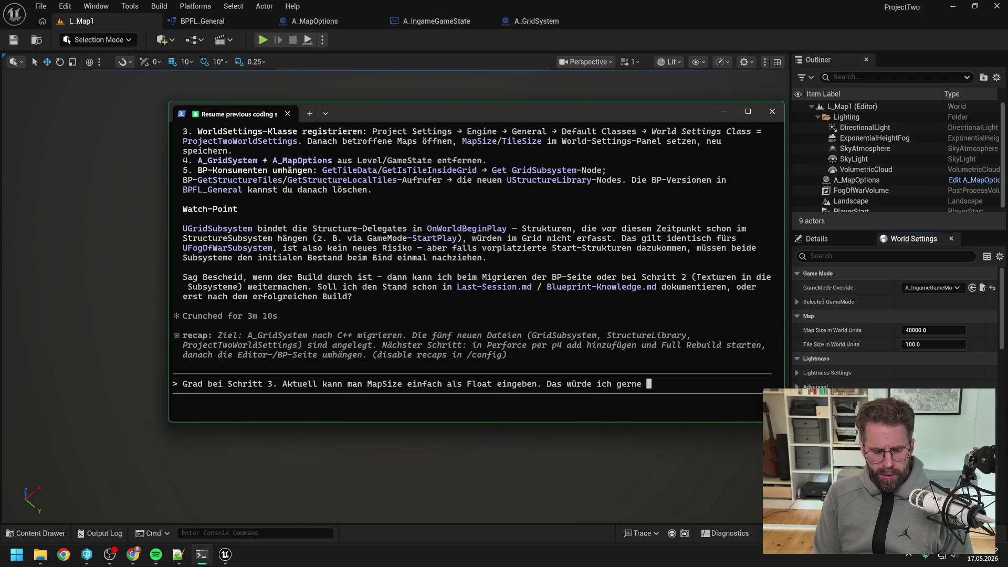
{"action": "type", "text": "wie vorher mit "}
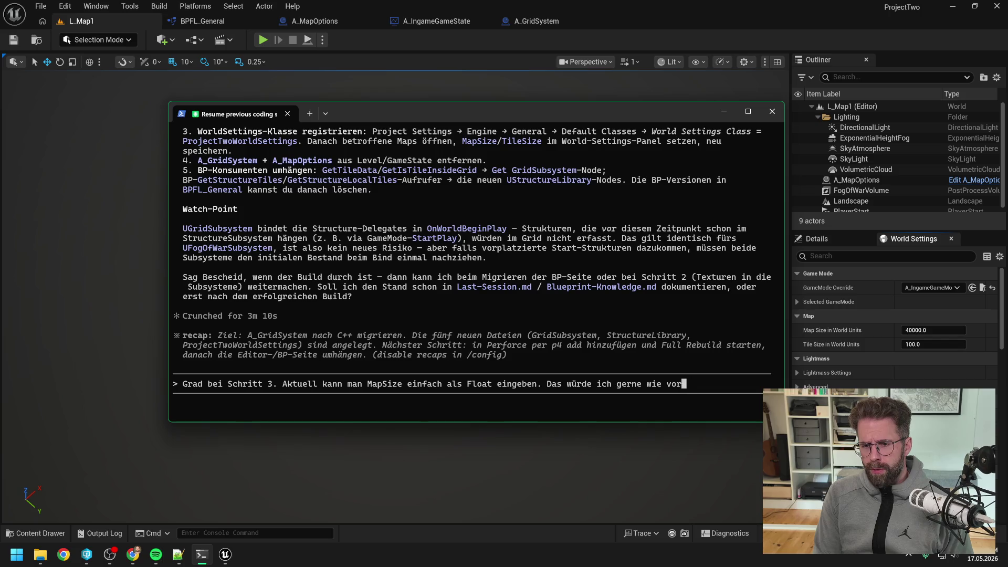
{"action": "type", "text": "einem Enum"}
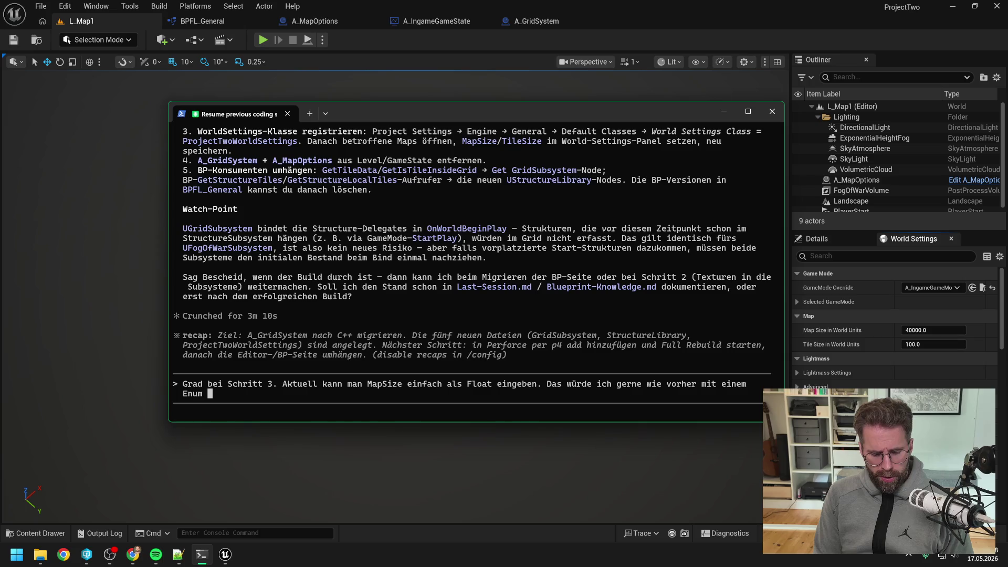
{"action": "type", "text": " abfangen, den w"}
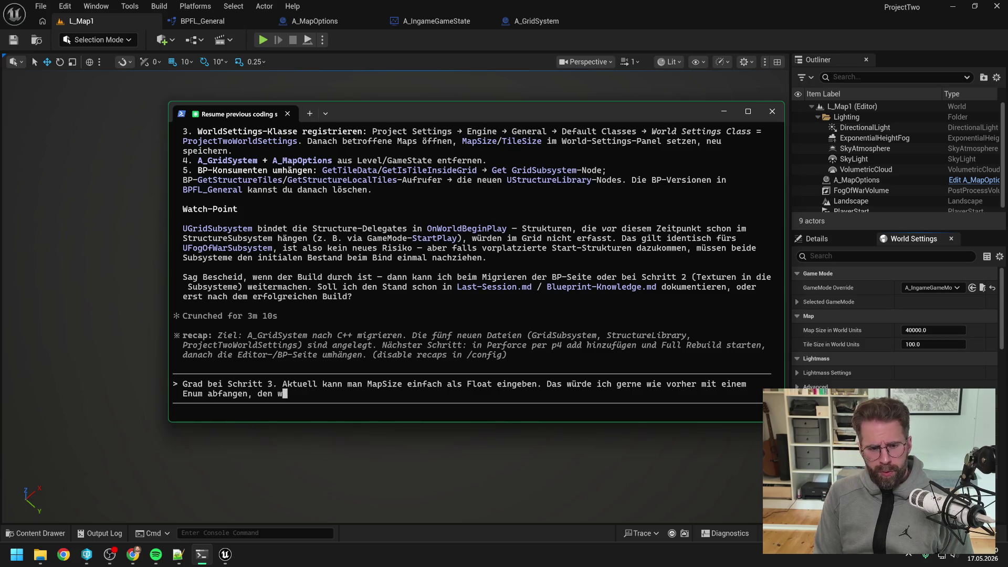
{"action": "type", "text": "ir dann "}
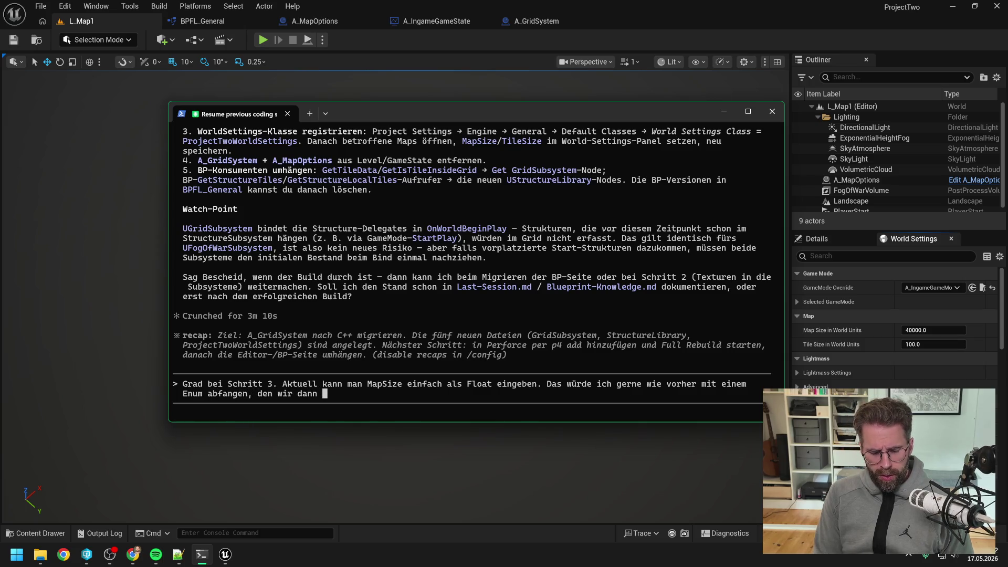
{"action": "type", "text": "intern übersetzen. "}
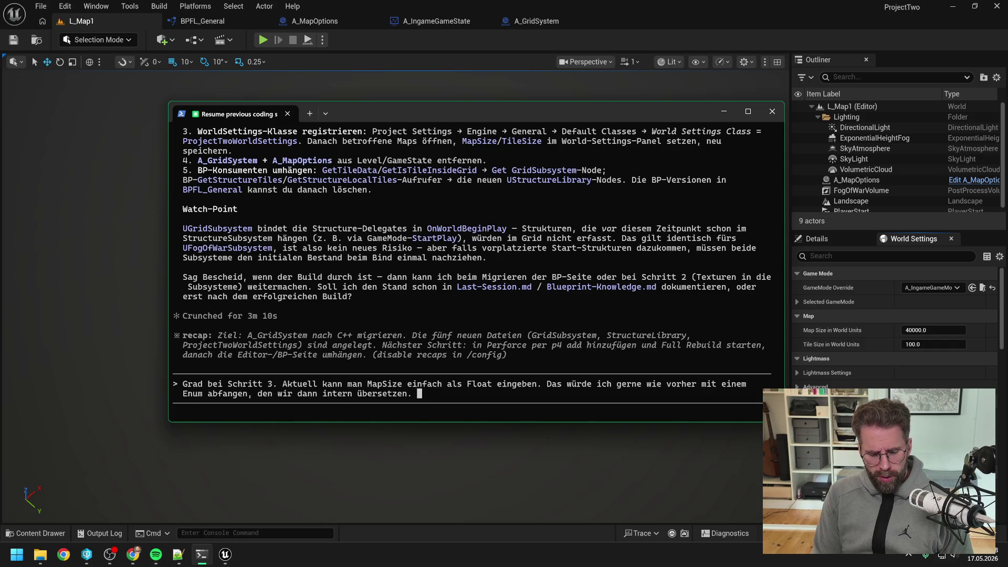
{"action": "type", "text": "Das heißt"}
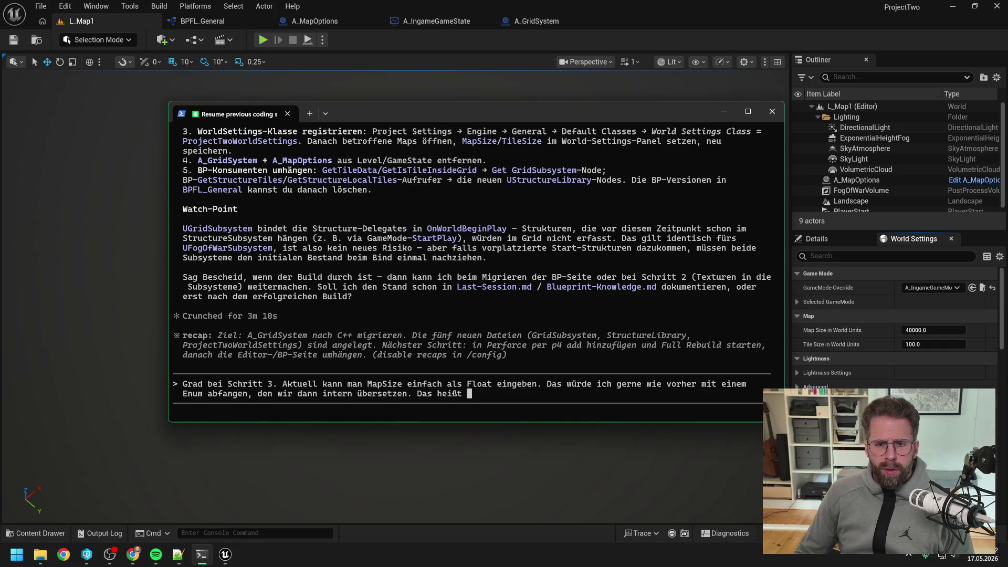
{"action": "left_click", "coordinate": [399, 46]}
{"action": "key", "text": "ctrl+space"}
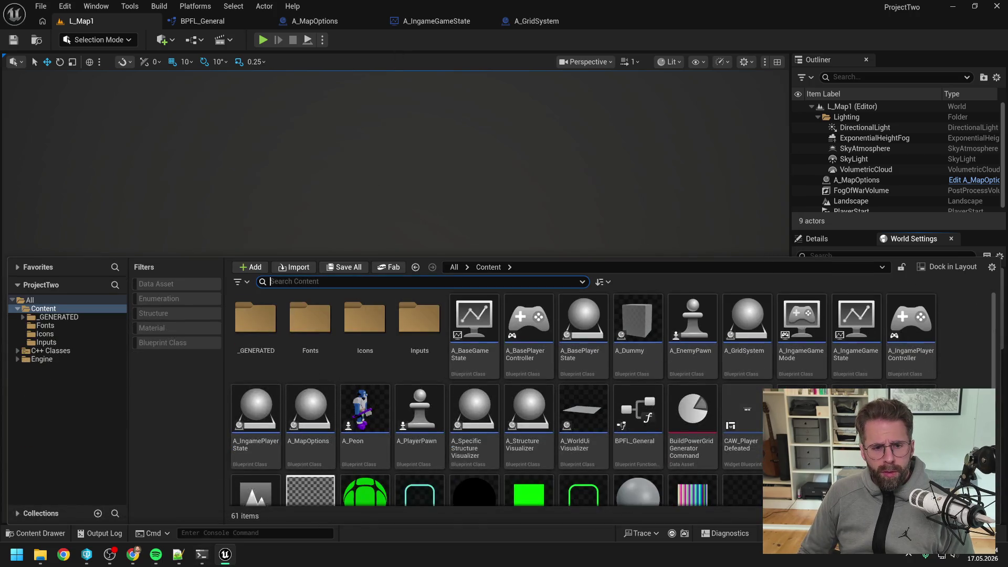
Filter the Content Drawer to Enumerations, add 'In BP nutze ich dafür aktuell EMapSize' to the message, and open EMapSize
{"action": "left_click", "coordinate": [176, 298]}
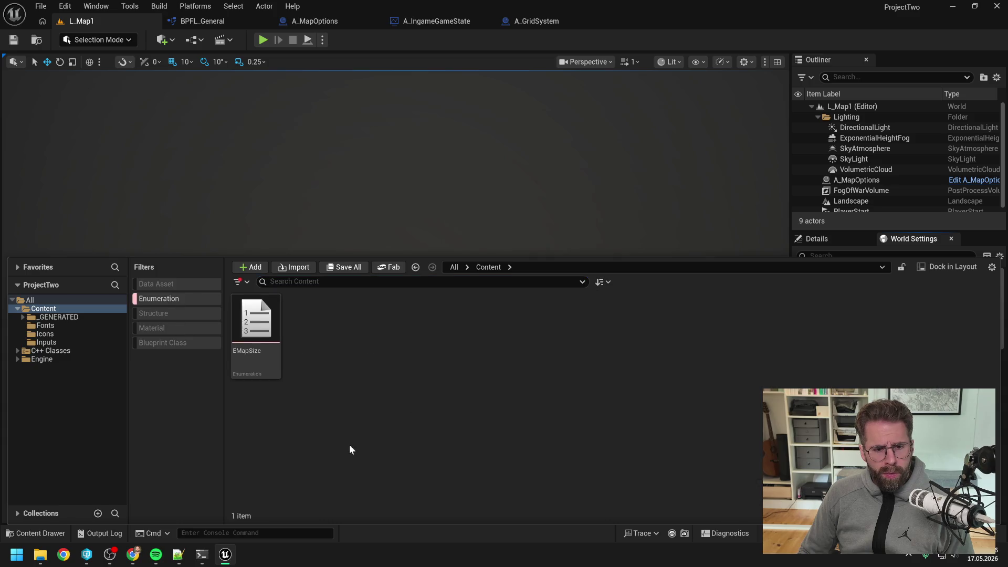
{"action": "left_click", "coordinate": [209, 555]}
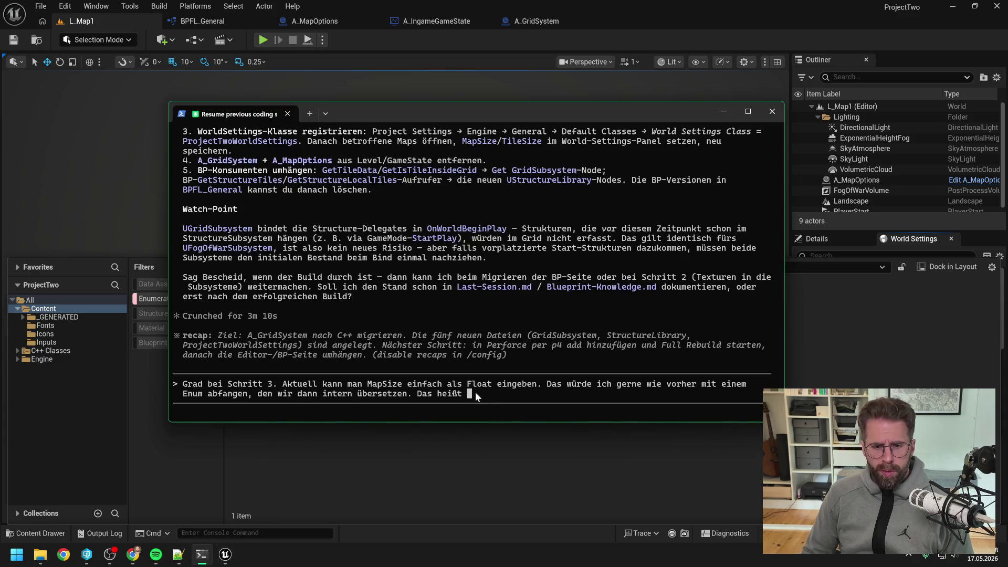
{"action": "key", "text": "BackSpace"}
{"action": "key", "text": "BackSpace"}
{"action": "key", "text": "BackSpace"}
{"action": "type", "text": "I"}
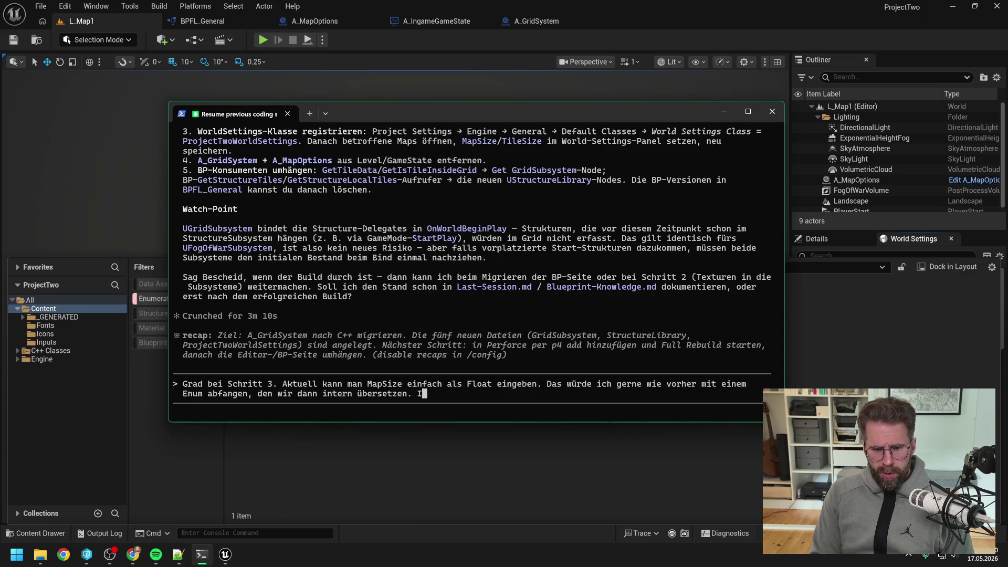
{"action": "type", "text": "n BP nutze ich"}
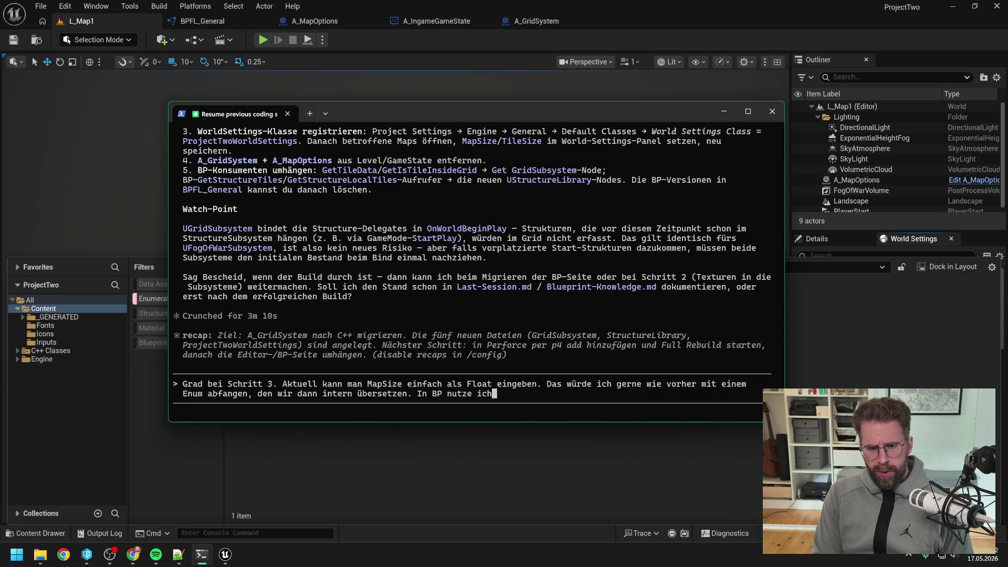
{"action": "type", "text": " dafür aktuell "}
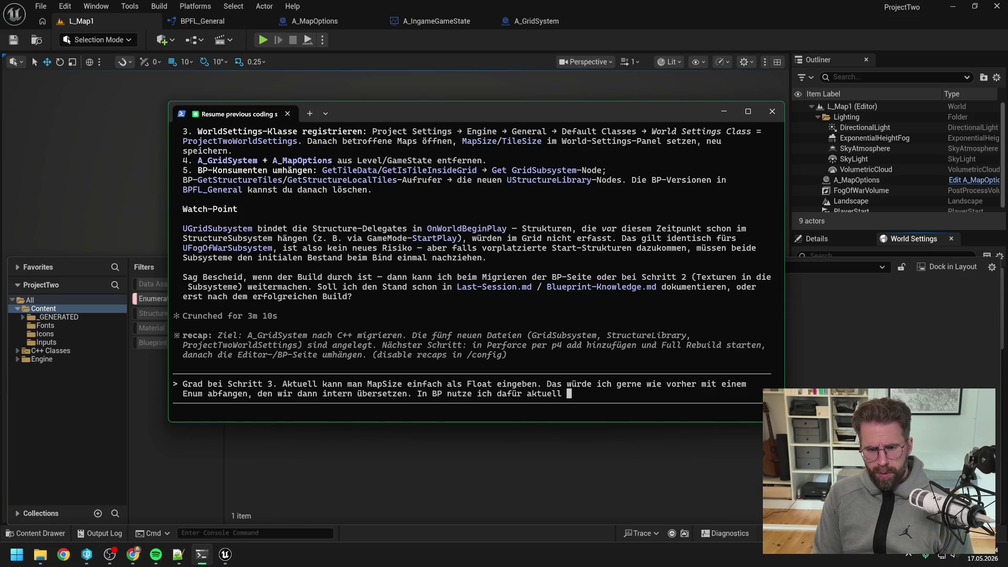
{"action": "type", "text": "EMapSize"}
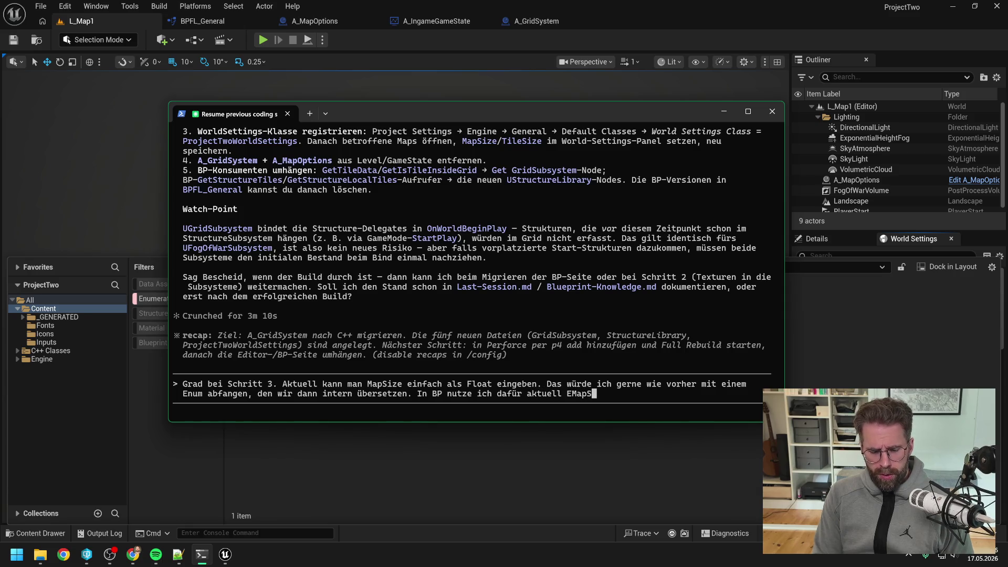
{"action": "left_click", "coordinate": [410, 492]}
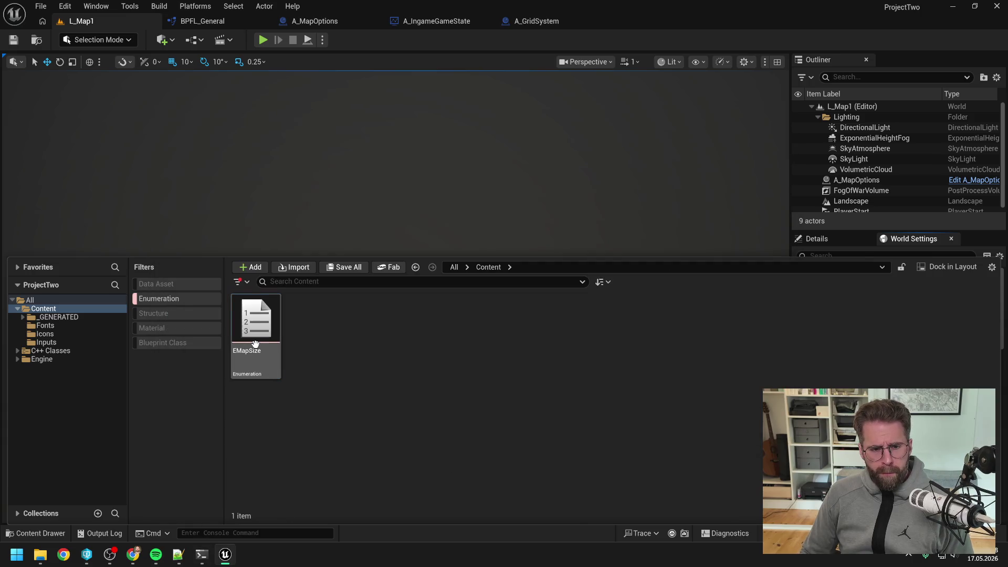
{"action": "double_click", "coordinate": [256, 346]}
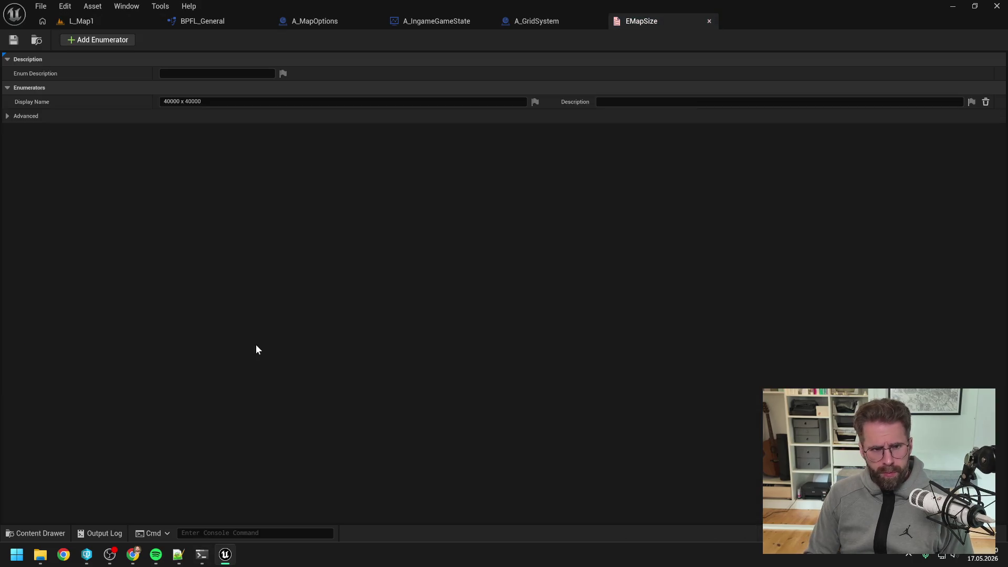
Paste the copied content into the Claude message and send the map size enum request
{"action": "key", "text": "alt+Tab"}
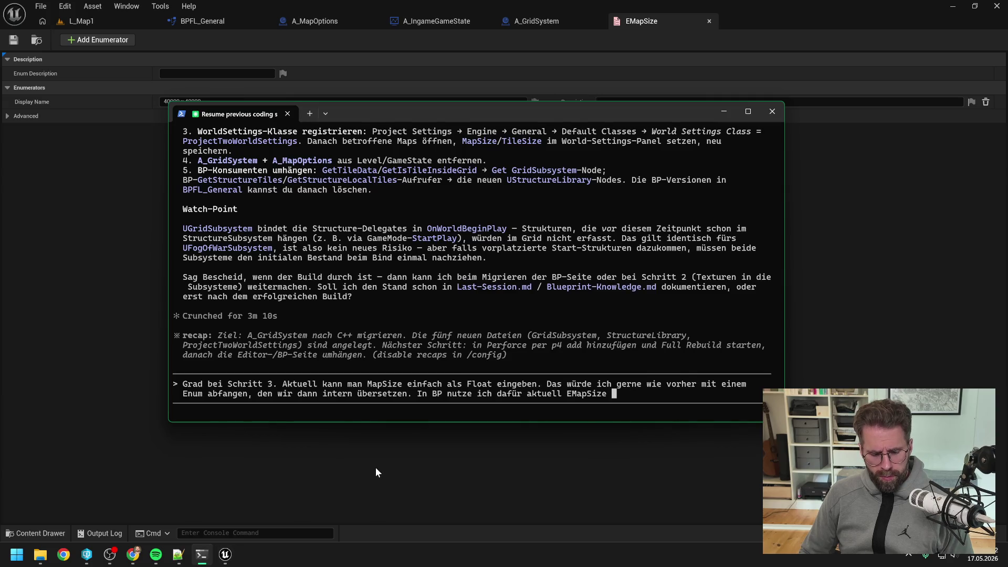
{"action": "key", "text": "ctrl+v"}
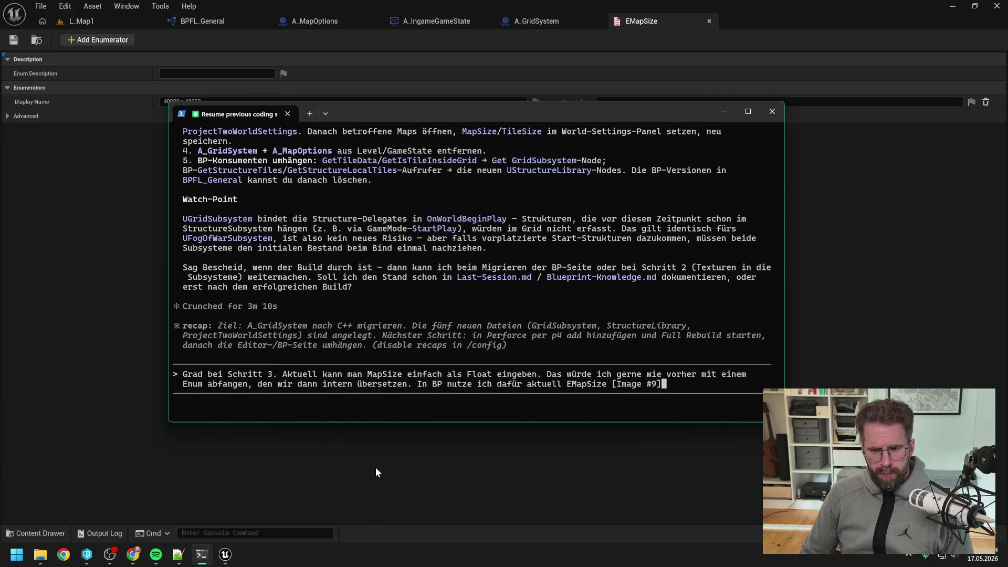
{"action": "key", "text": "Return"}
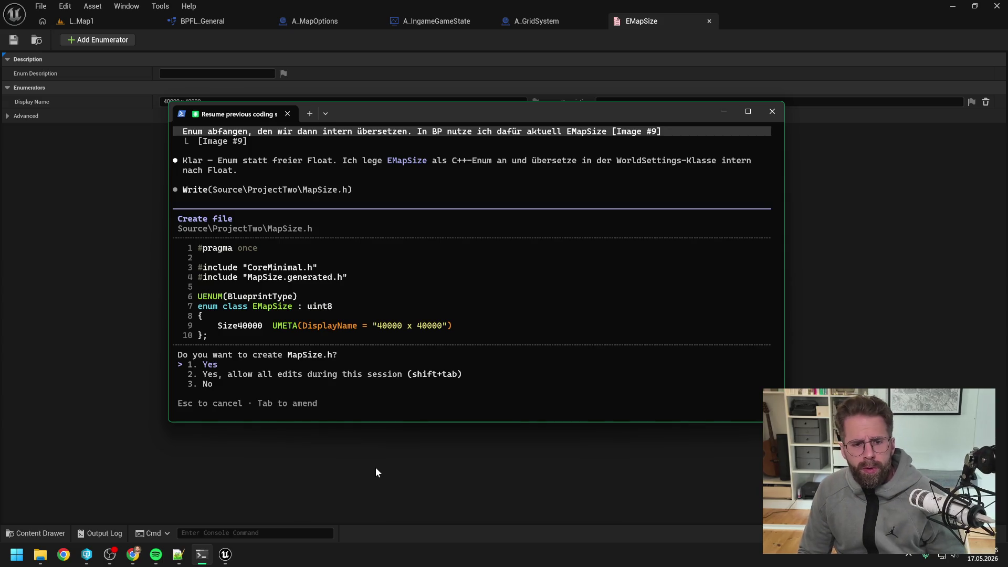
Rename the Blueprint enum EMapSize to EMapSizeOLD and check out it and A_MapOptions
{"action": "left_click", "coordinate": [376, 469]}
{"action": "key", "text": "ctrl+space"}
{"action": "left_click", "coordinate": [258, 424]}
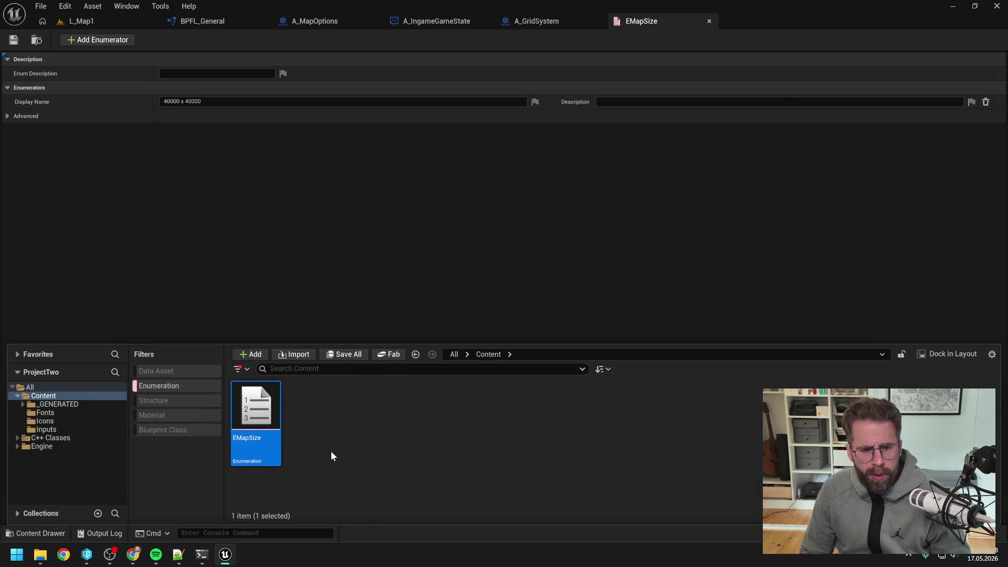
{"action": "key", "text": "F2"}
{"action": "key", "text": "End"}
{"action": "type", "text": "OLD"}
{"action": "key", "text": "Return"}
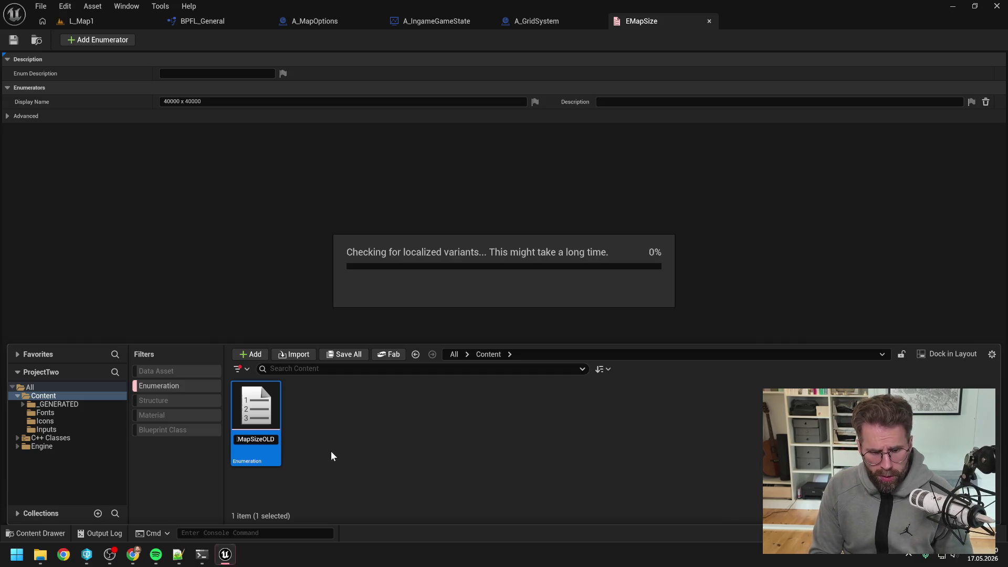
{"action": "left_click", "coordinate": [549, 394]}
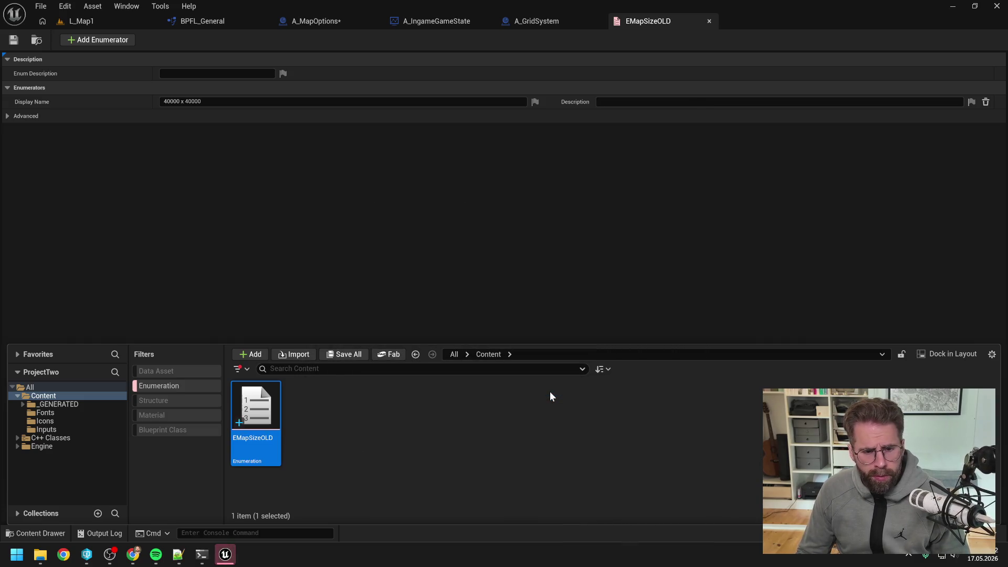
{"action": "left_click", "coordinate": [520, 395]}
{"action": "right_click", "coordinate": [44, 399]}
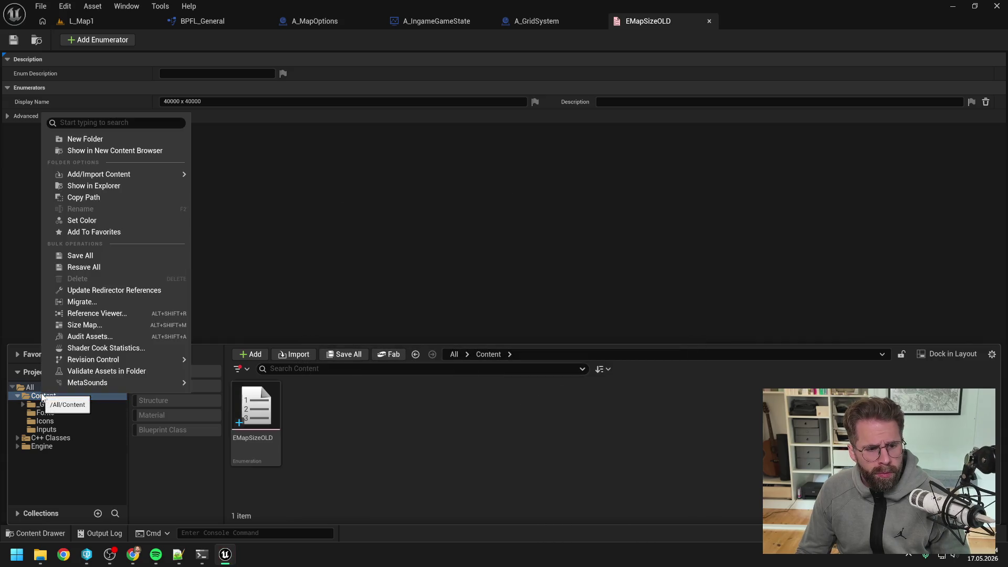
Update redirector references in Content, delete unreferenced redirectors, and review the 9 pending changed files
{"action": "left_click", "coordinate": [104, 289]}
{"action": "left_click", "coordinate": [407, 474]}
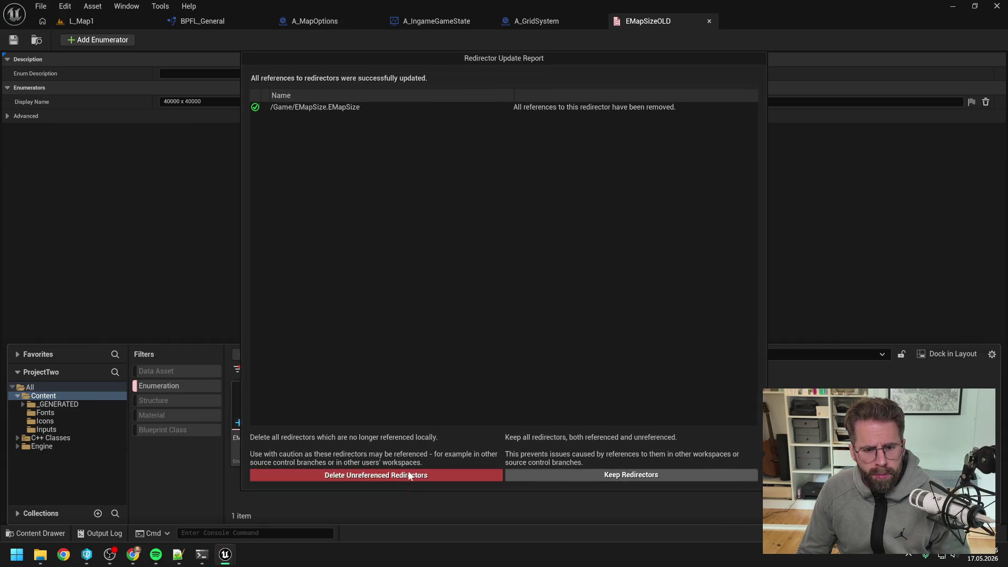
{"action": "key", "text": "ctrl+space"}
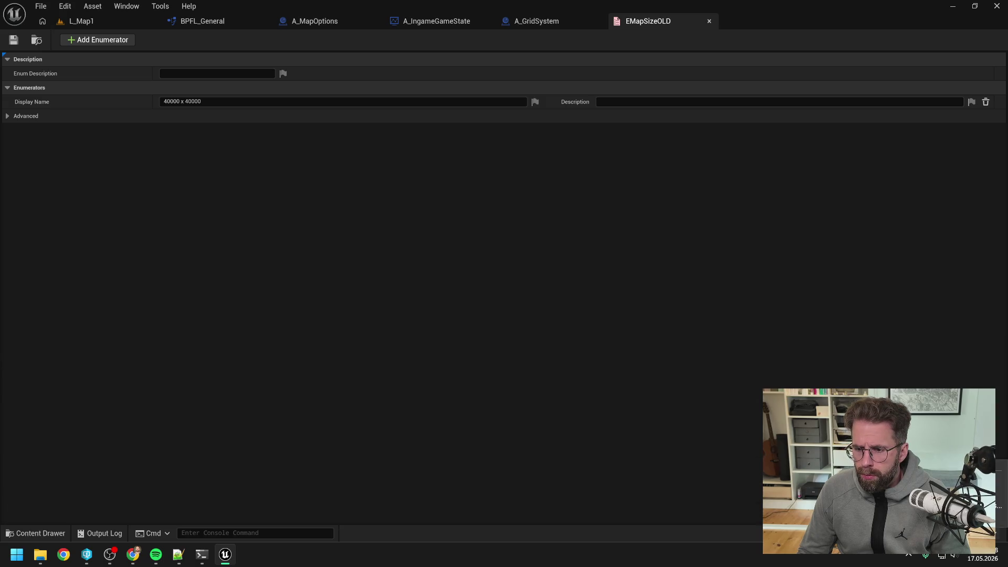
{"action": "left_click", "coordinate": [190, 134]}
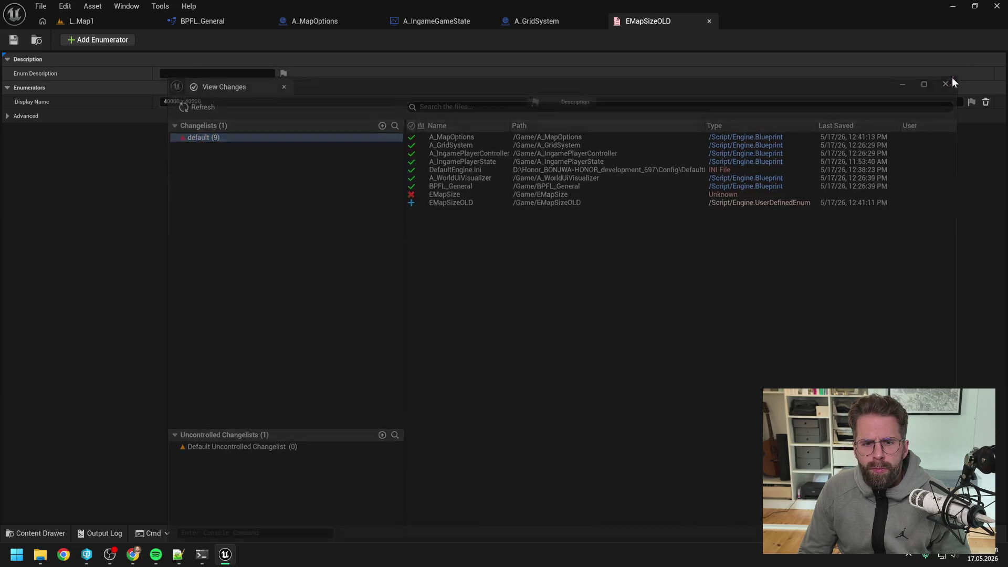
{"action": "left_click", "coordinate": [954, 78]}
In the P4V depot tree, expand Content and select EMapSize and EMapSizeOLD
{"action": "left_click", "coordinate": [86, 554]}
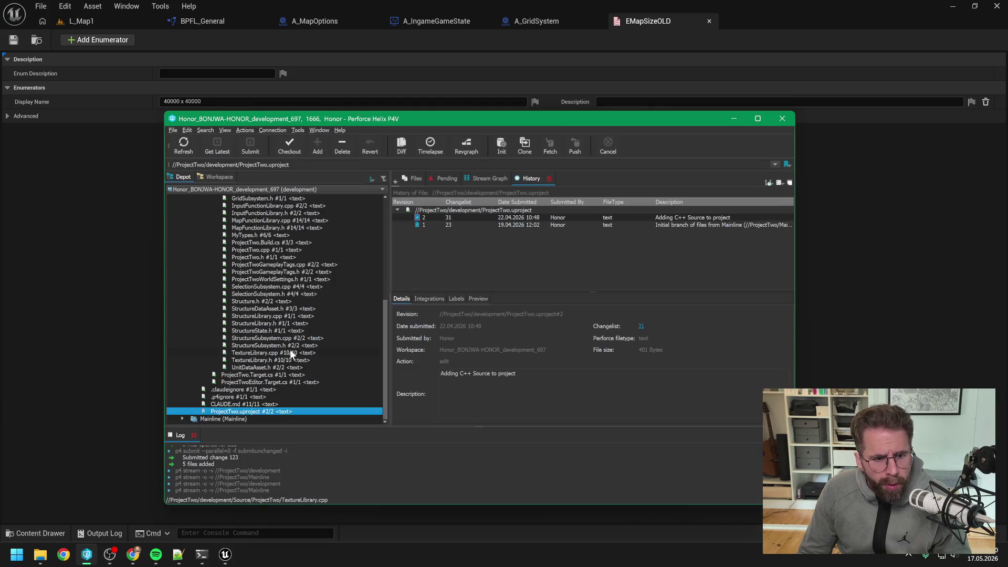
{"action": "scroll", "coordinate": [290, 351], "scroll_direction": "up", "scroll_amount": 9}
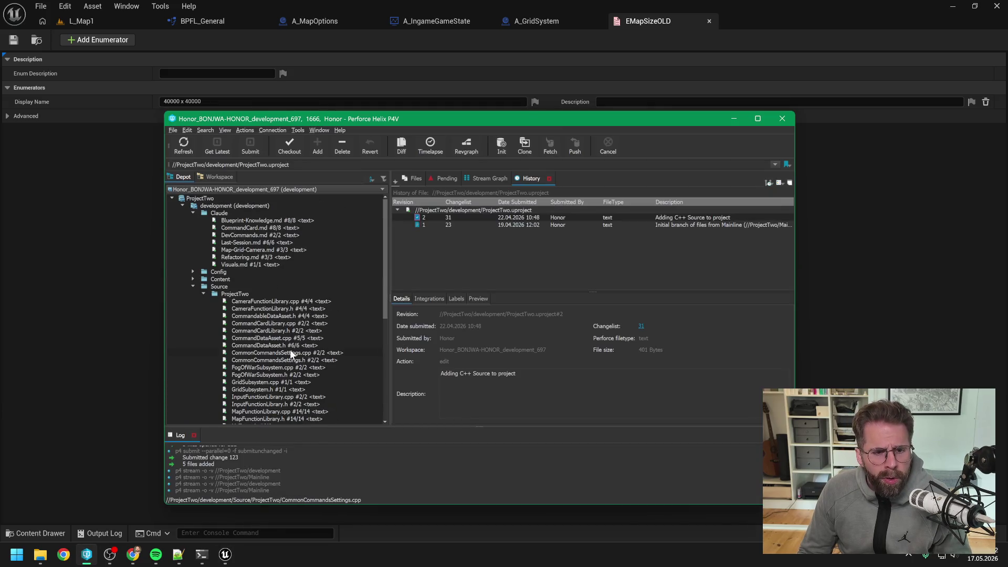
{"action": "scroll", "coordinate": [272, 311], "scroll_direction": "down", "scroll_amount": 5}
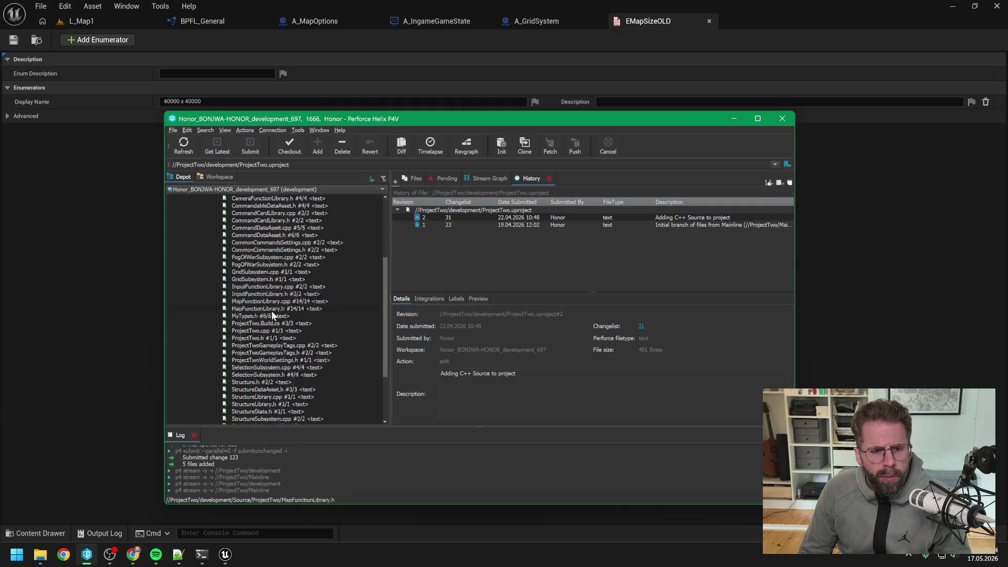
{"action": "scroll", "coordinate": [272, 311], "scroll_direction": "down", "scroll_amount": 1}
{"action": "scroll", "coordinate": [272, 311], "scroll_direction": "up", "scroll_amount": 3}
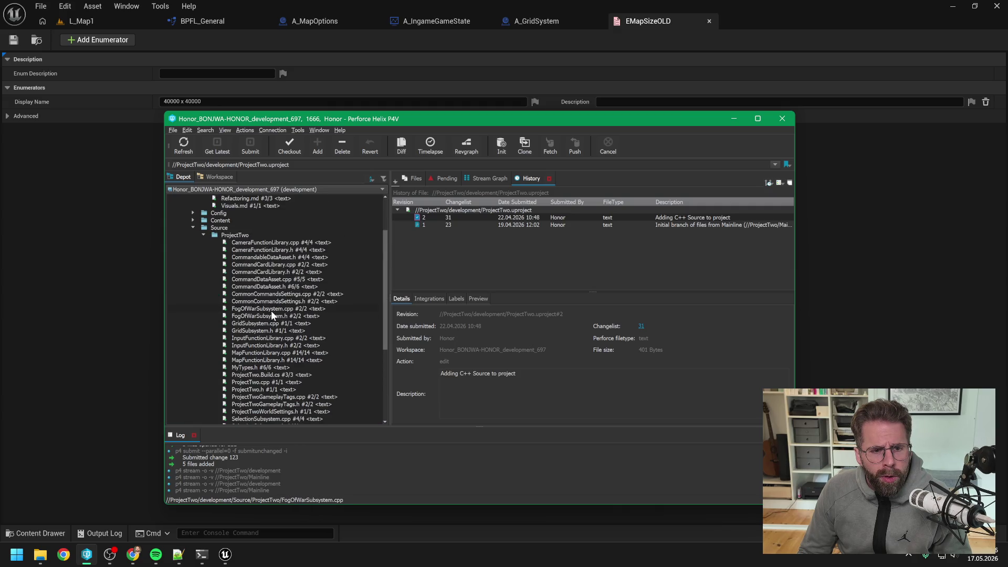
{"action": "left_click", "coordinate": [193, 220]}
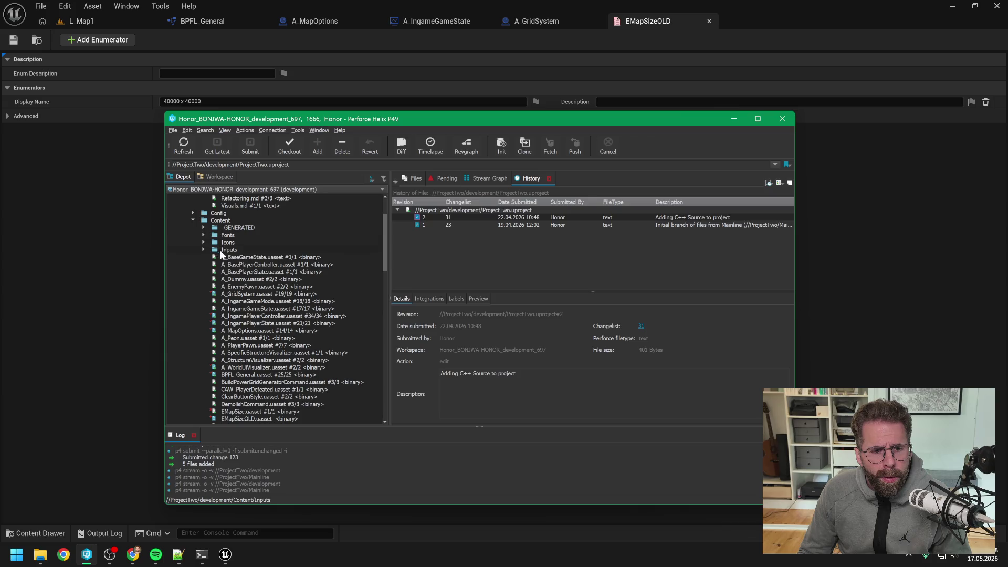
{"action": "scroll", "coordinate": [275, 296], "scroll_direction": "down", "scroll_amount": 2}
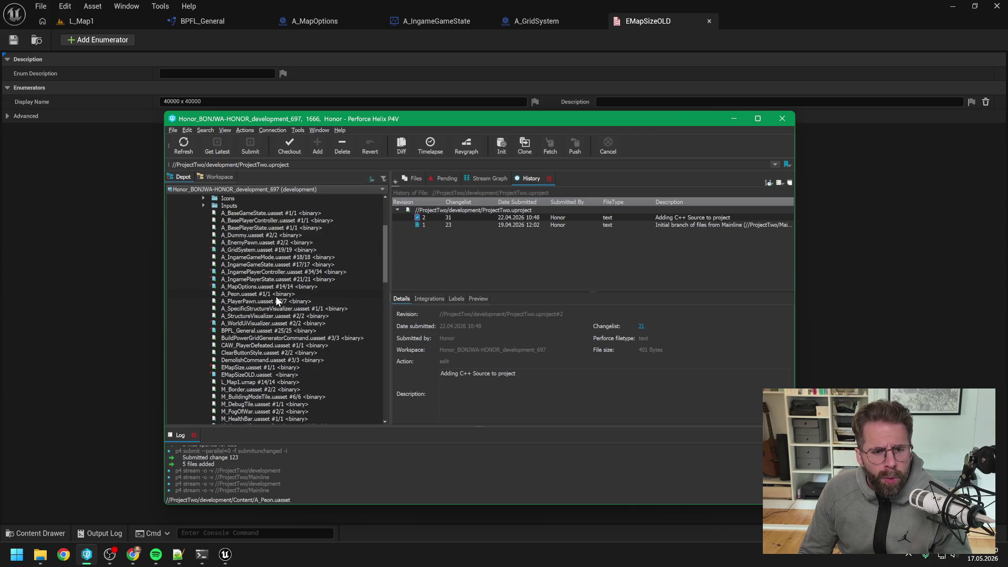
{"action": "scroll", "coordinate": [276, 296], "scroll_direction": "down", "scroll_amount": 4}
{"action": "left_click", "coordinate": [257, 287]}
{"action": "left_click", "coordinate": [246, 279], "text": "shift"}
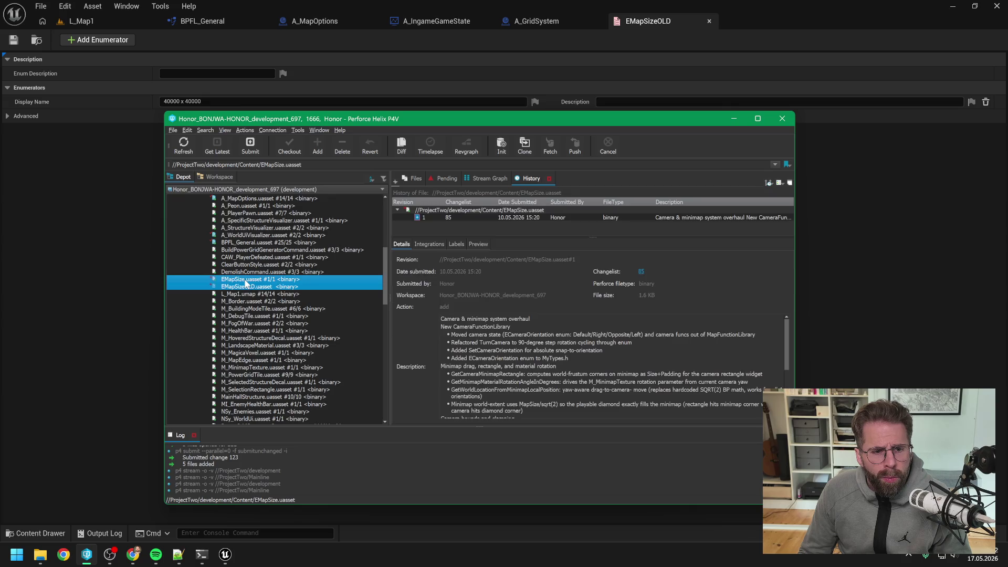
Submit the changelist with the description 'renaming'
{"action": "left_click", "coordinate": [250, 148]}
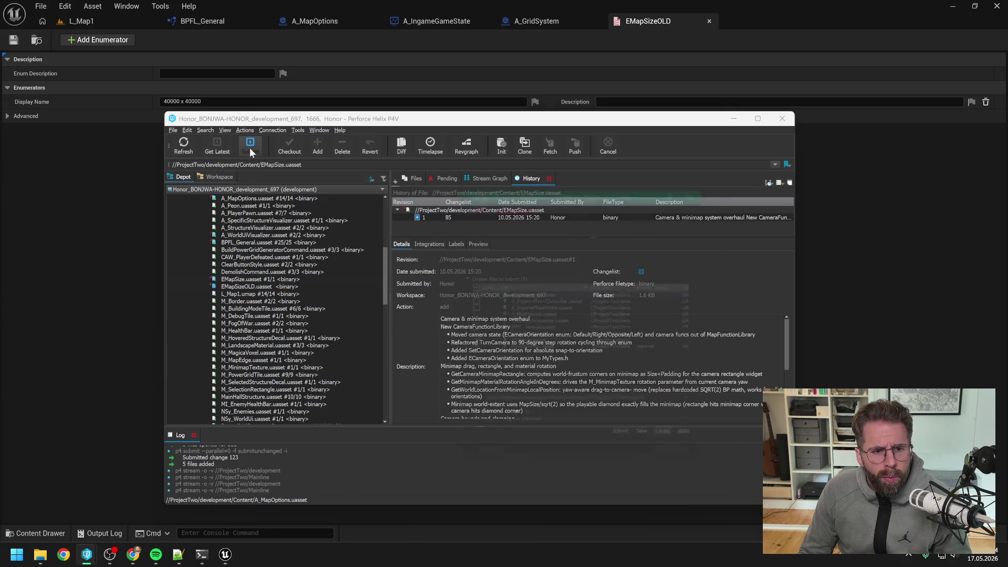
{"action": "type", "text": "renaming"}
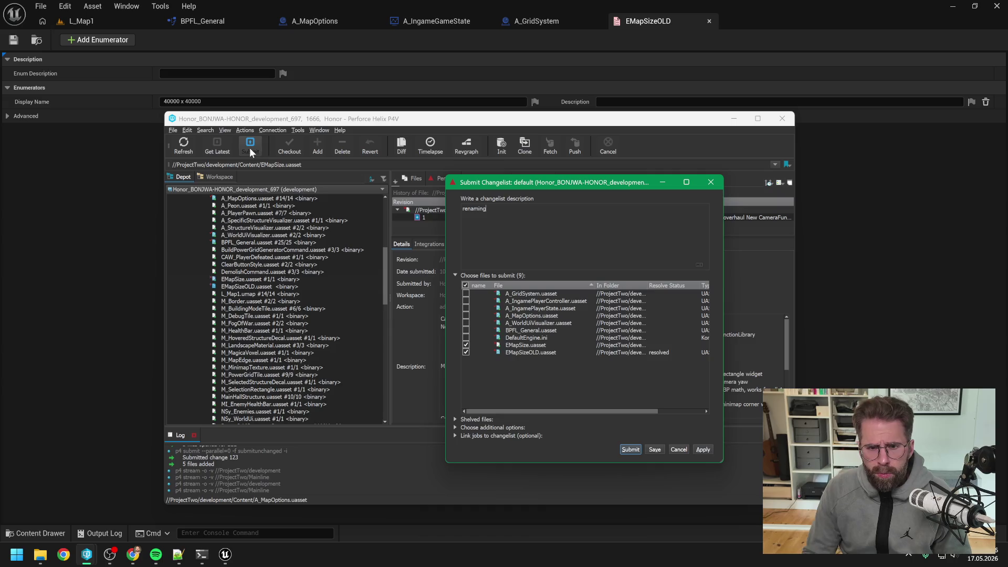
{"action": "left_click", "coordinate": [630, 449]}
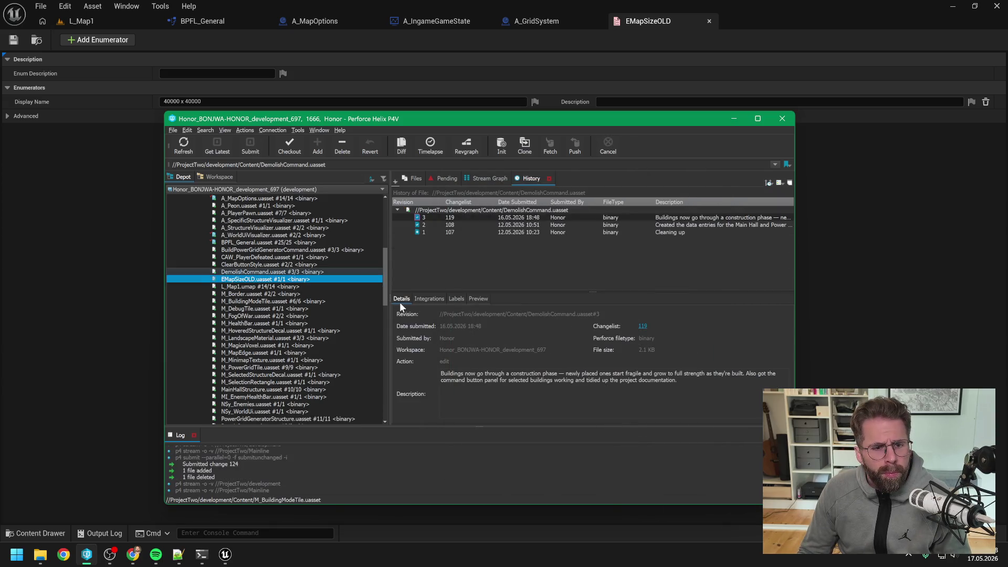
{"action": "left_click", "coordinate": [64, 272]}
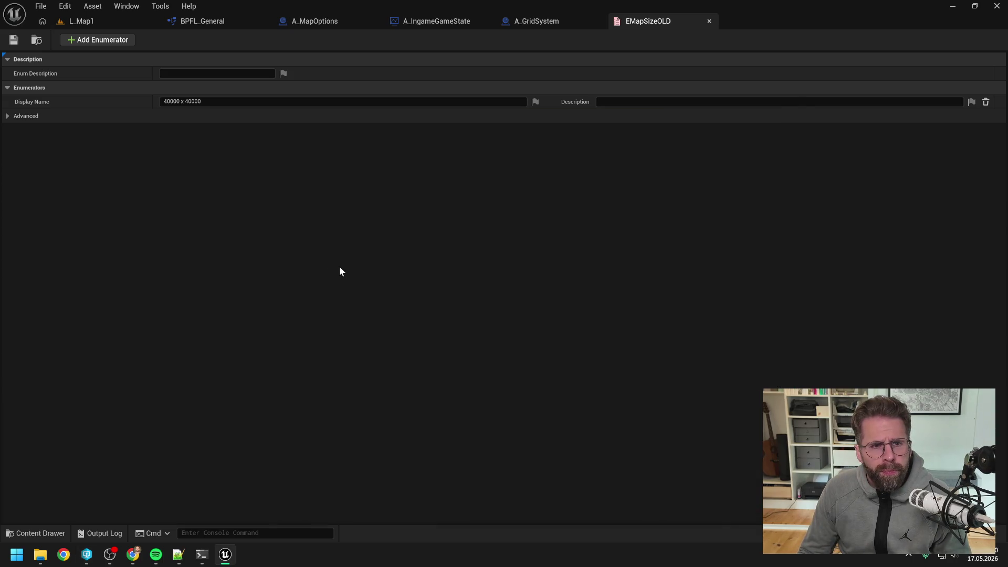
Close the EMapSizeOLD enum tab and shut down the Unreal Editor
{"action": "left_click", "coordinate": [709, 20]}
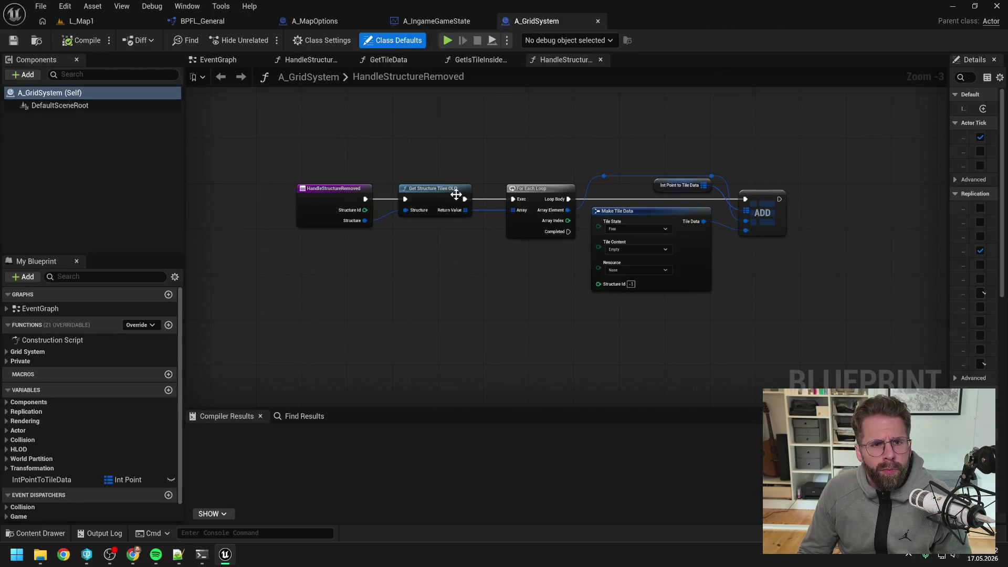
{"action": "key", "text": "ctrl+space"}
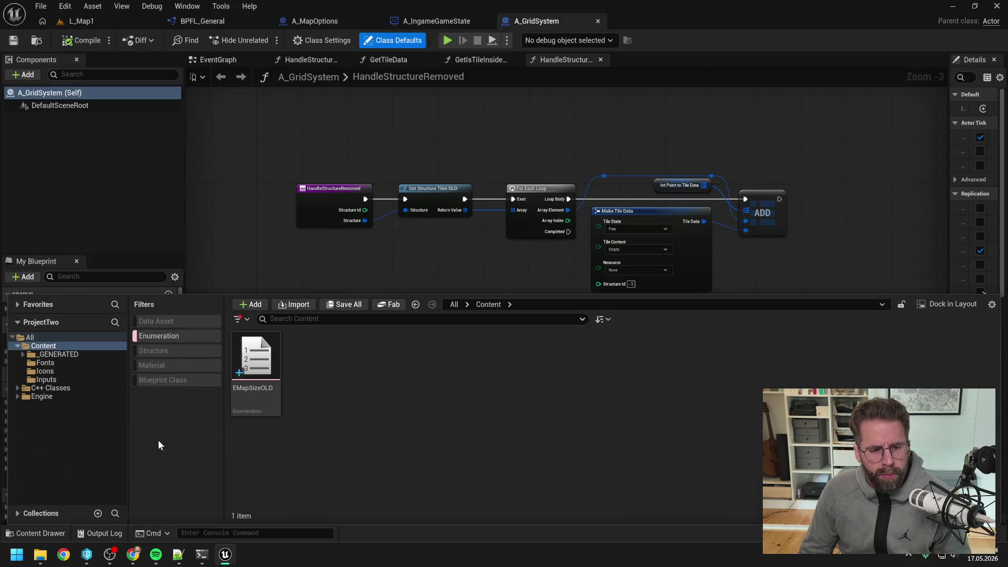
{"action": "right_click", "coordinate": [48, 355]}
{"action": "left_click", "coordinate": [99, 257]}
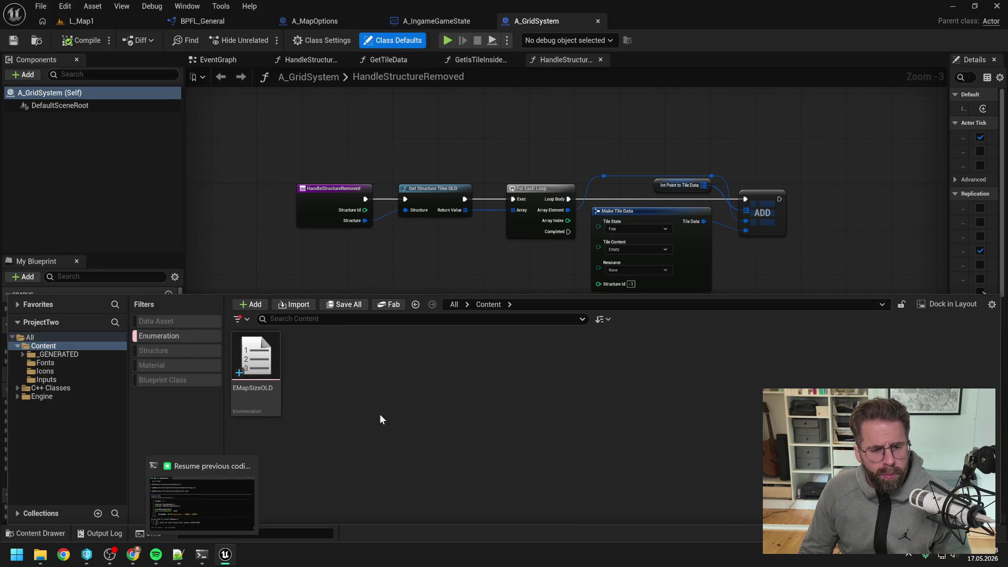
{"action": "left_click", "coordinate": [996, 6]}
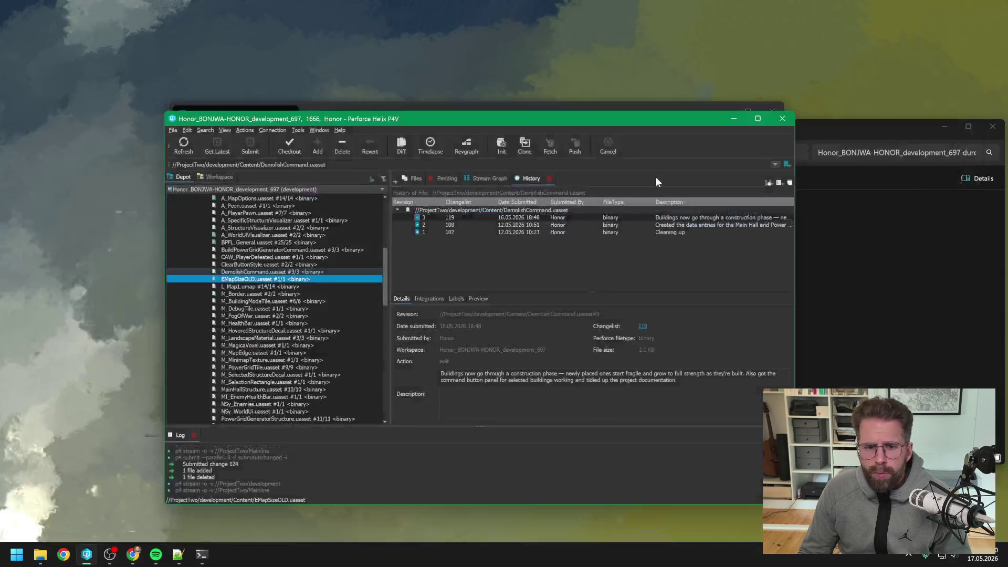
Collapse the Content folder in the P4V depot tree and select ProjectTwo.uproject
{"action": "scroll", "coordinate": [304, 317], "scroll_direction": "down", "scroll_amount": 15}
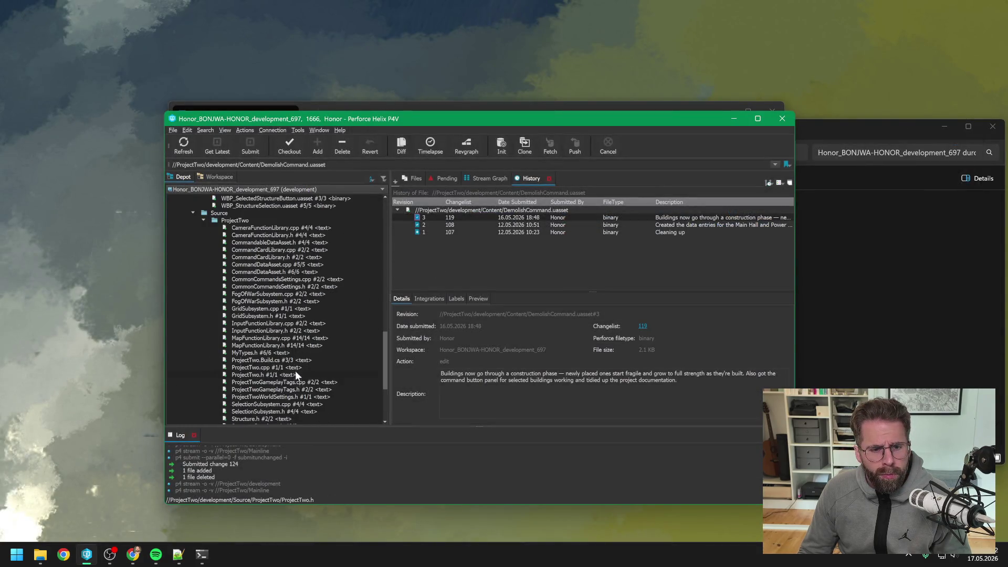
{"action": "scroll", "coordinate": [295, 356], "scroll_direction": "up", "scroll_amount": 20}
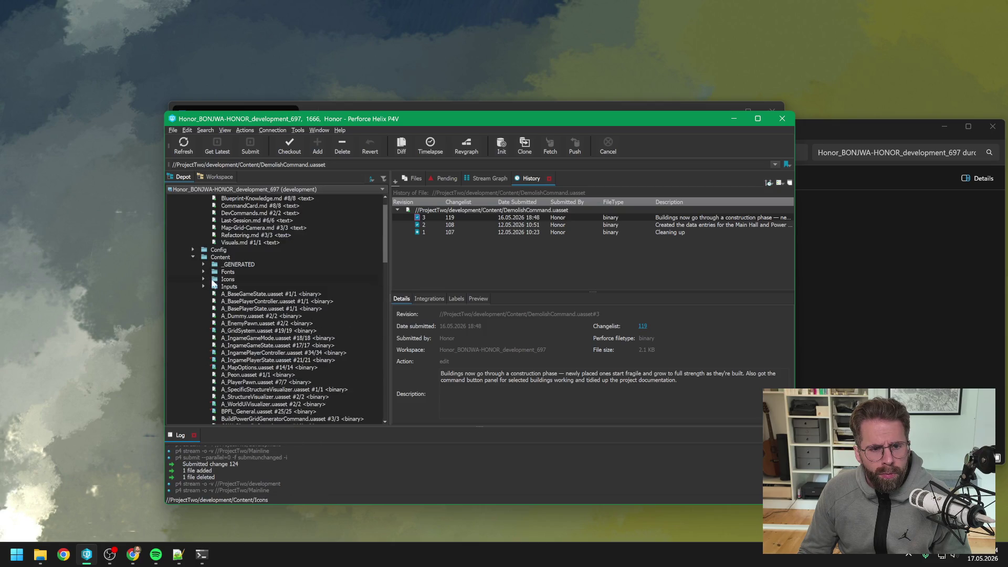
{"action": "left_click", "coordinate": [192, 279]}
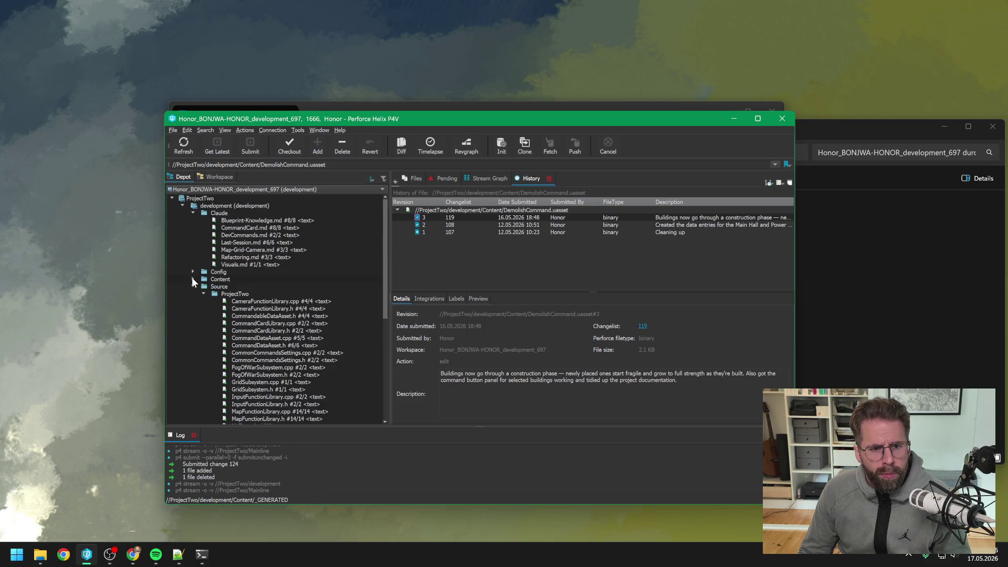
{"action": "scroll", "coordinate": [298, 292], "scroll_direction": "down", "scroll_amount": 10}
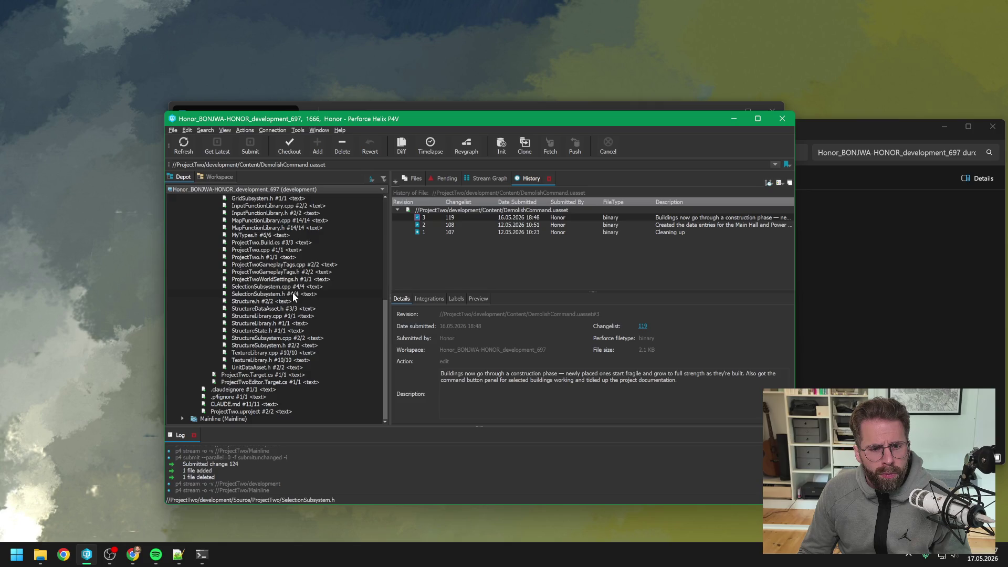
{"action": "left_click", "coordinate": [250, 411]}
{"action": "left_click", "coordinate": [201, 555]}
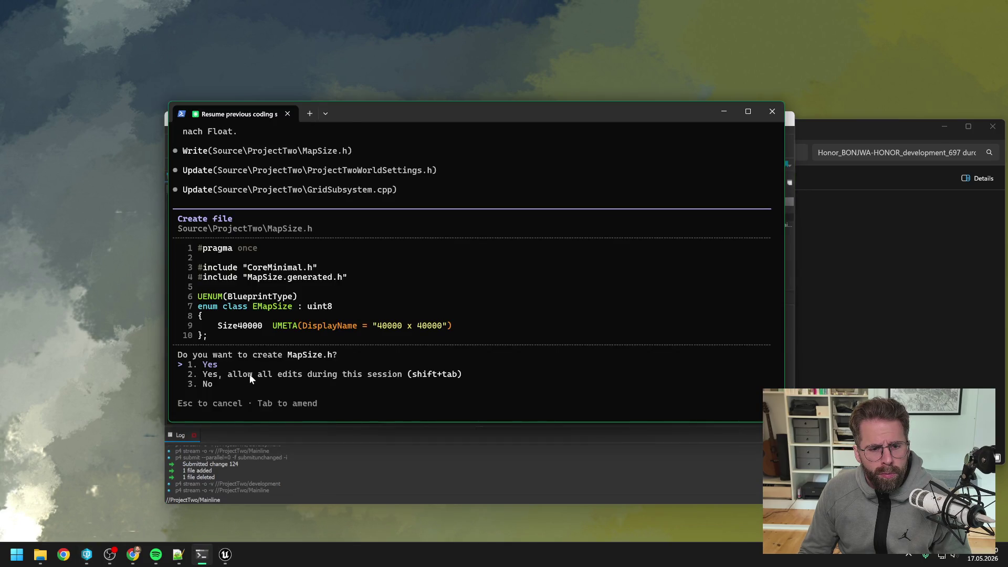
Approve creating MapSize.h, then bring up the Unreal Editor and Perforce windows
{"action": "key", "text": "Return"}
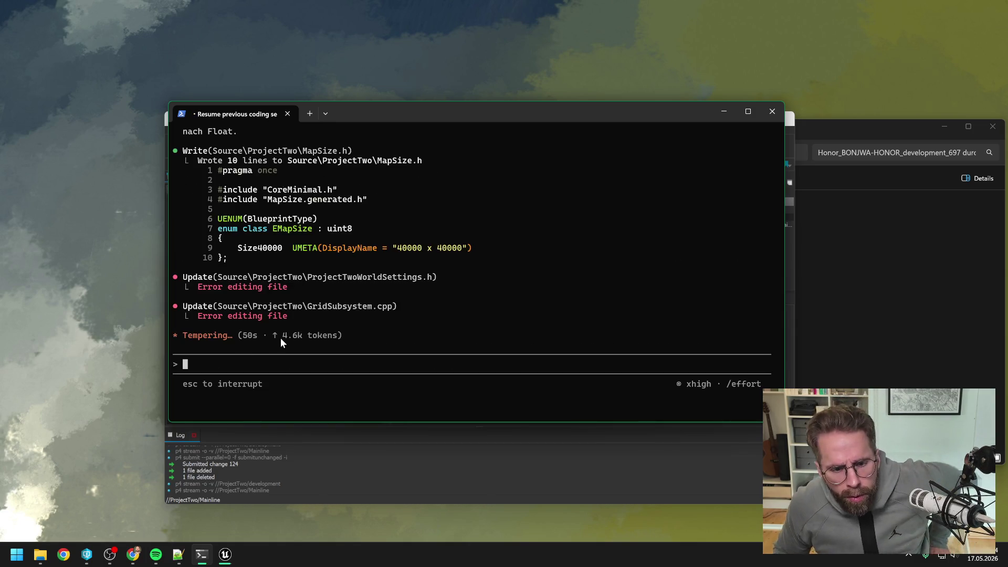
{"action": "left_click", "coordinate": [225, 554]}
{"action": "mouse_move", "coordinate": [119, 560]}
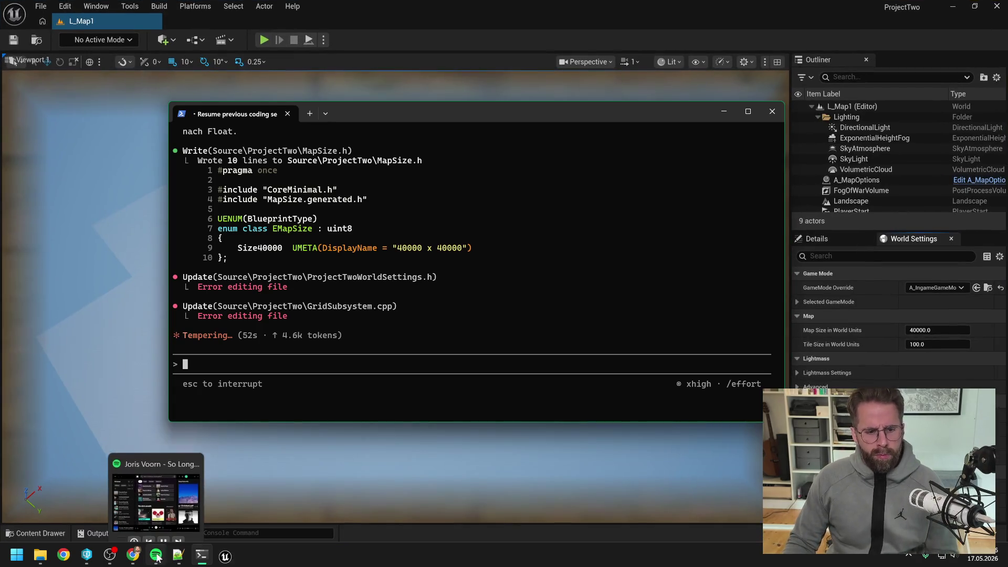
{"action": "left_click", "coordinate": [87, 554]}
Check out ProjectTwoWorldSettings.h, GridSubsystem.h and GridSubsystem.cpp in P4V
{"action": "left_click_drag", "start_coordinate": [419, 118], "coordinate": [659, 103]}
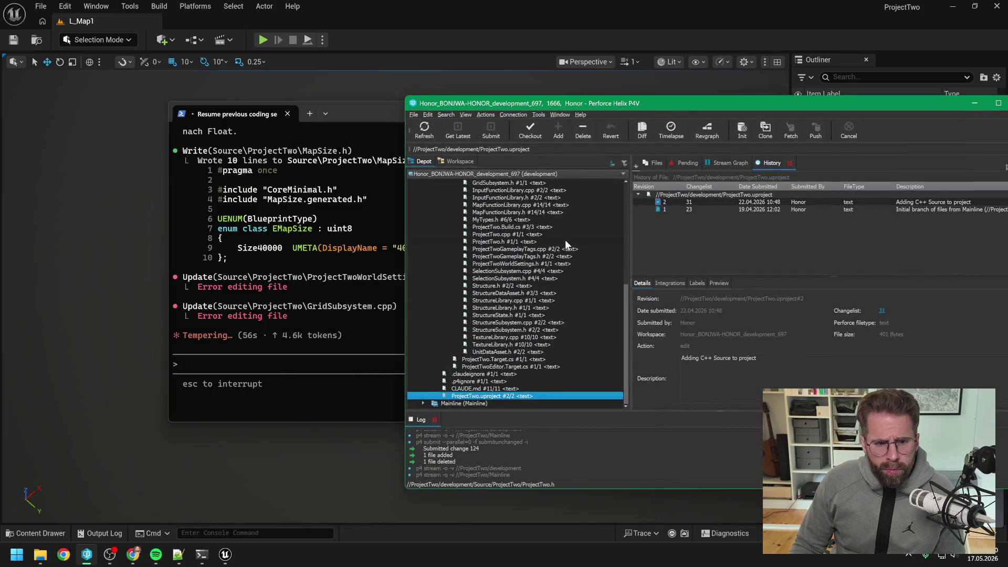
{"action": "left_click_drag", "start_coordinate": [508, 103], "coordinate": [570, 104]}
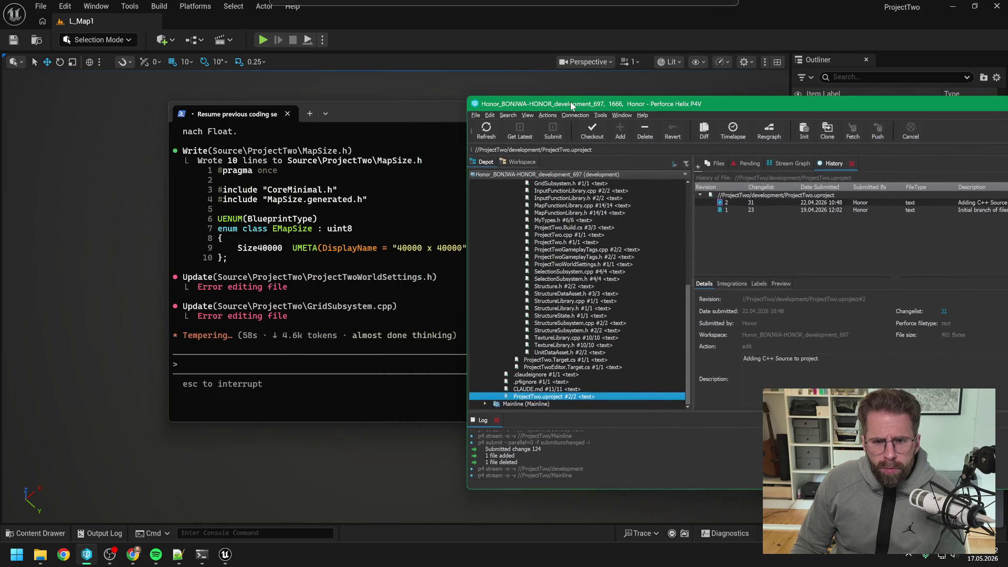
{"action": "left_click", "coordinate": [583, 264]}
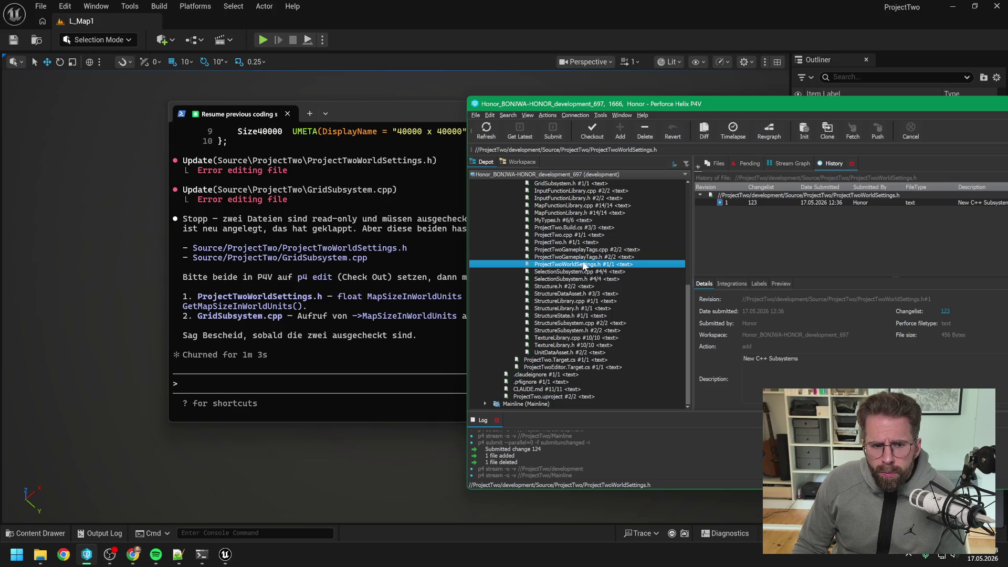
{"action": "scroll", "coordinate": [587, 262], "scroll_direction": "up", "scroll_amount": 2}
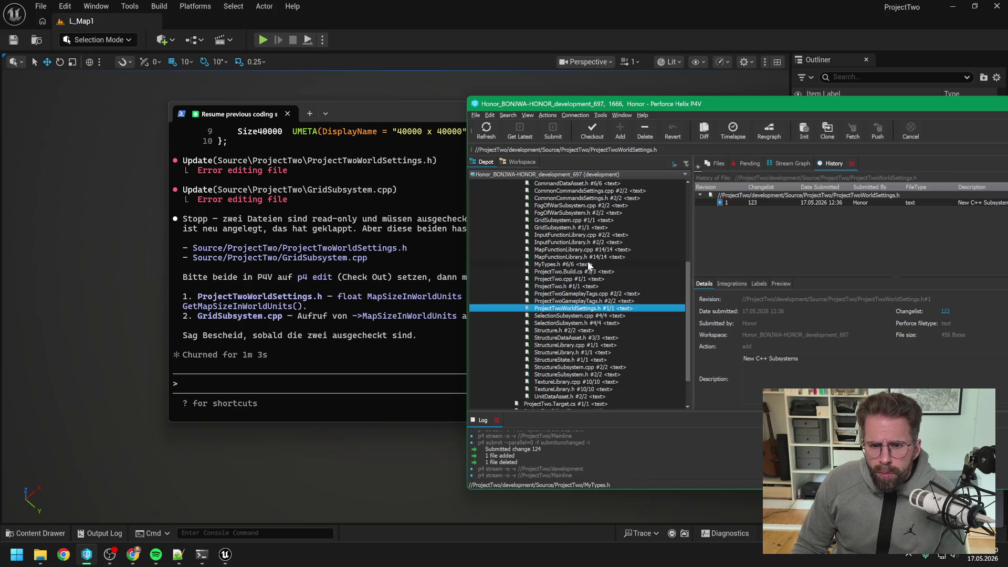
{"action": "left_click", "coordinate": [573, 227], "text": "ctrl"}
{"action": "left_click", "coordinate": [573, 221], "text": "ctrl"}
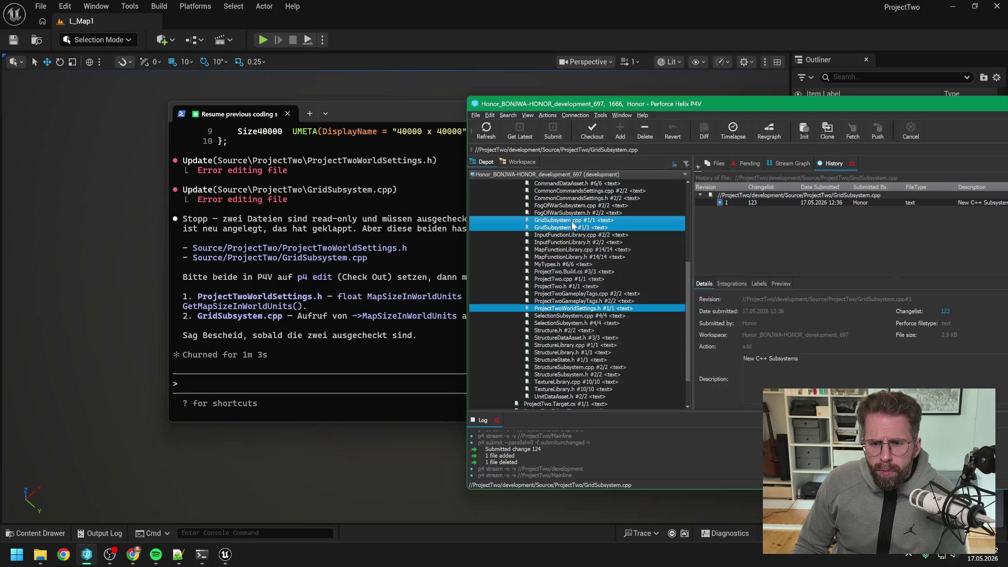
{"action": "right_click", "coordinate": [572, 225]}
{"action": "left_click", "coordinate": [604, 260]}
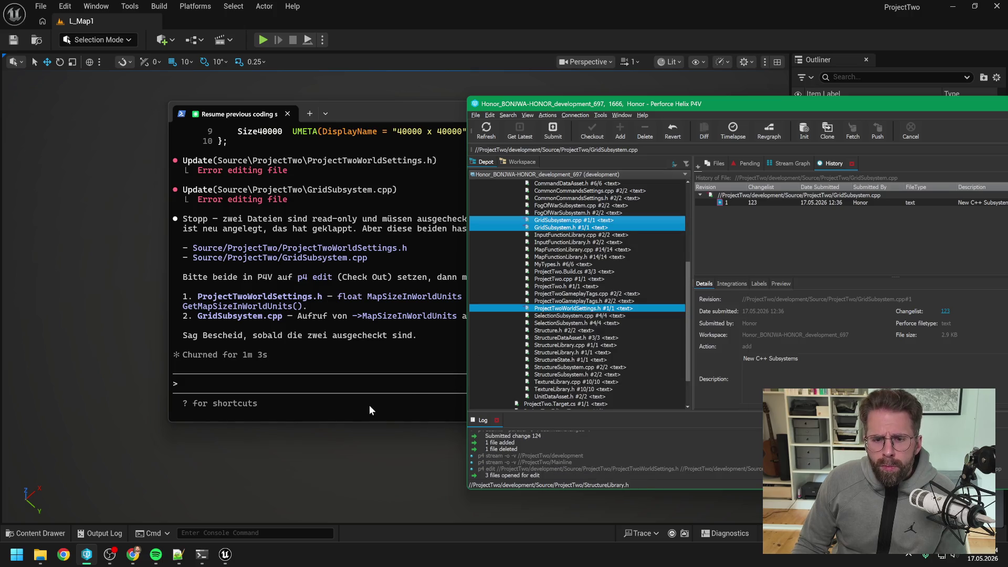
{"action": "left_click", "coordinate": [352, 385]}
Send the go-ahead message 'jetzt' to Claude Code
{"action": "type", "text": "jetzt"}
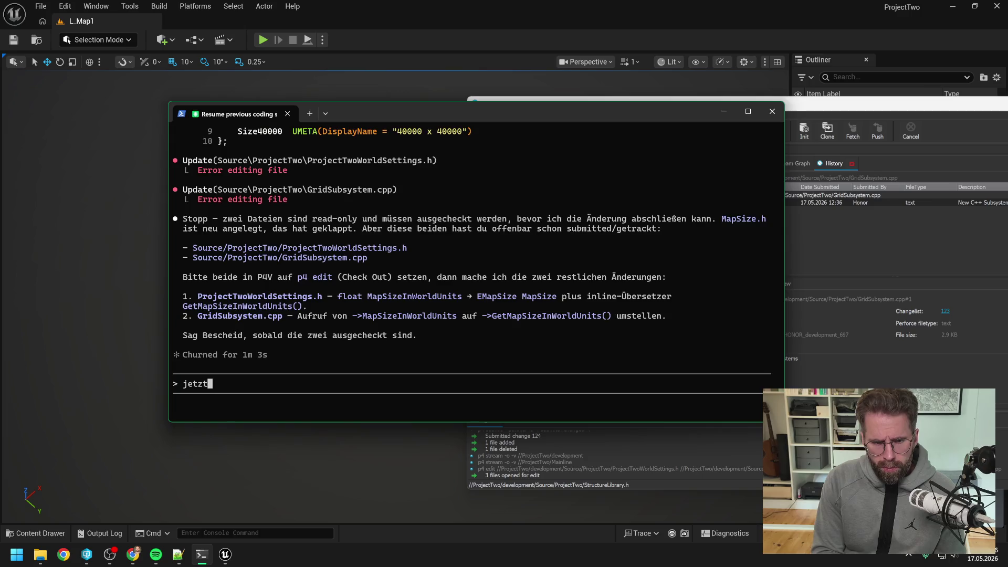
{"action": "key", "text": "Return"}
{"action": "key", "text": "alt+Tab"}
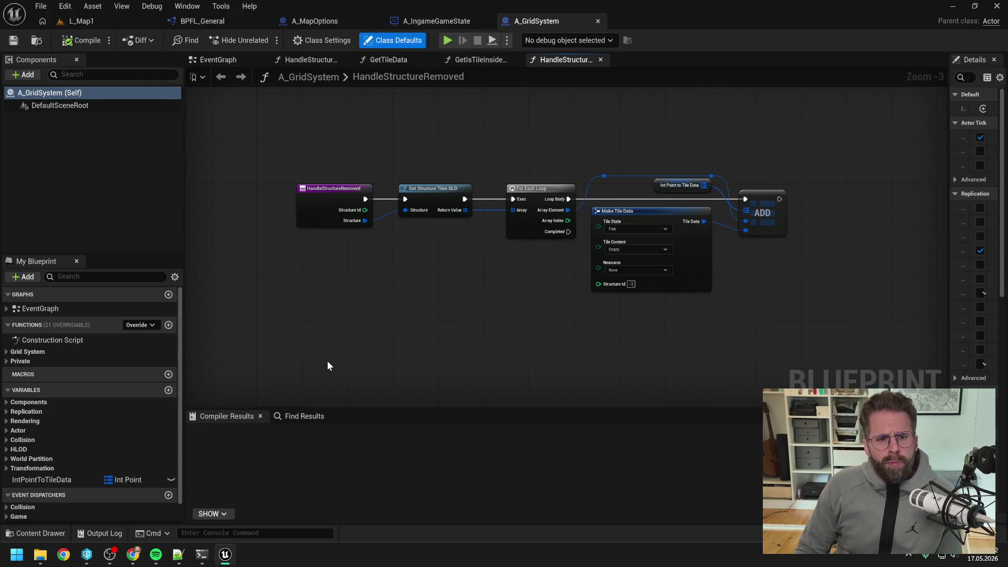
Approve the ProjectTwoWorldSettings.h and GridSubsystem.cpp edits and review the result
{"action": "left_click", "coordinate": [210, 555]}
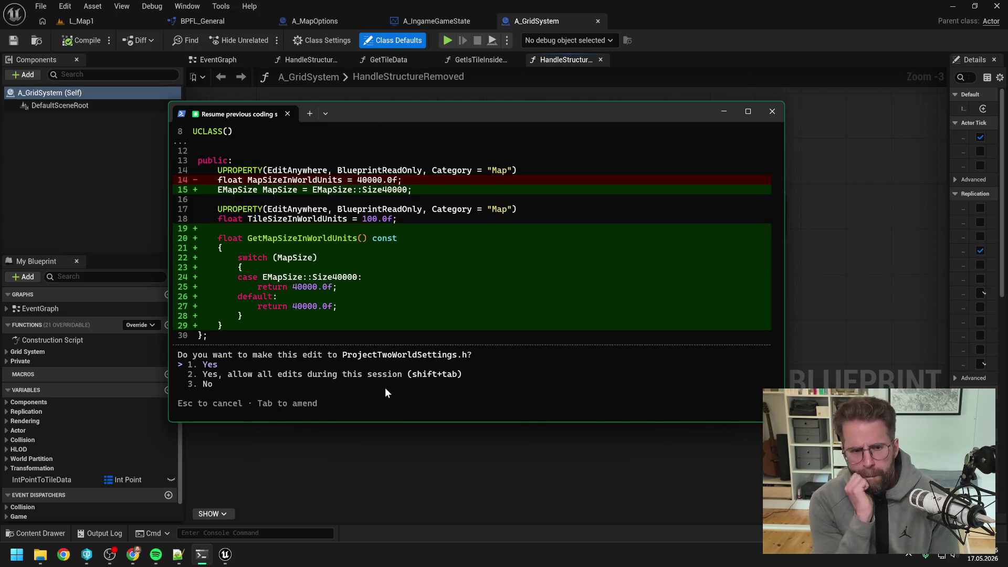
{"action": "key", "text": "Return"}
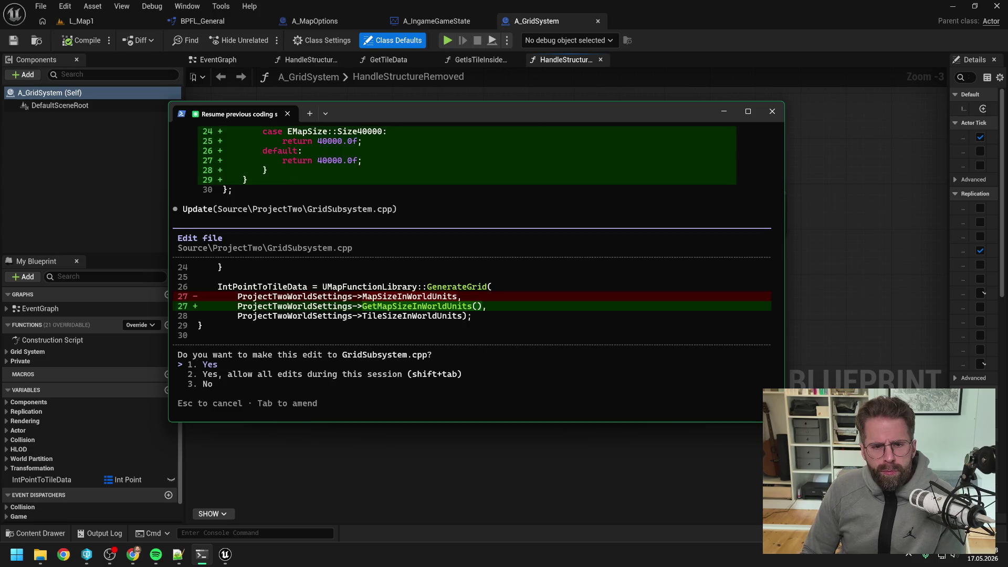
{"action": "key", "text": "Return"}
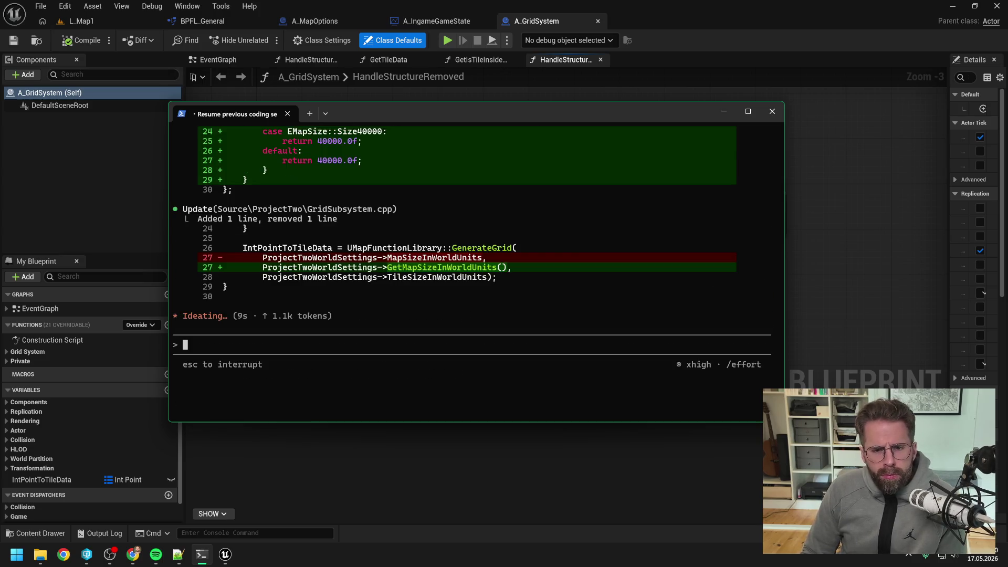
{"action": "scroll", "coordinate": [482, 268], "scroll_direction": "up", "scroll_amount": 6}
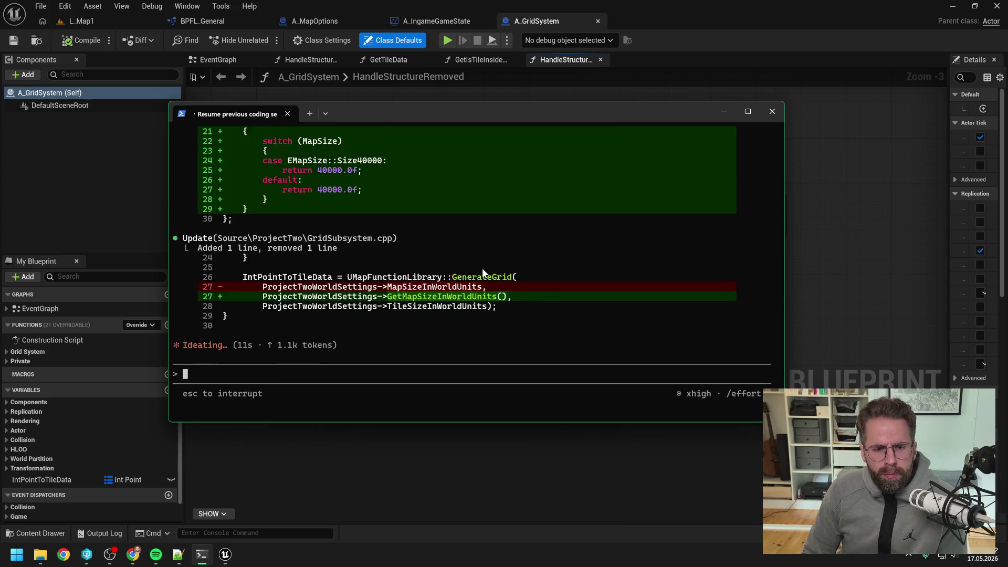
{"action": "scroll", "coordinate": [483, 272], "scroll_direction": "up", "scroll_amount": 3}
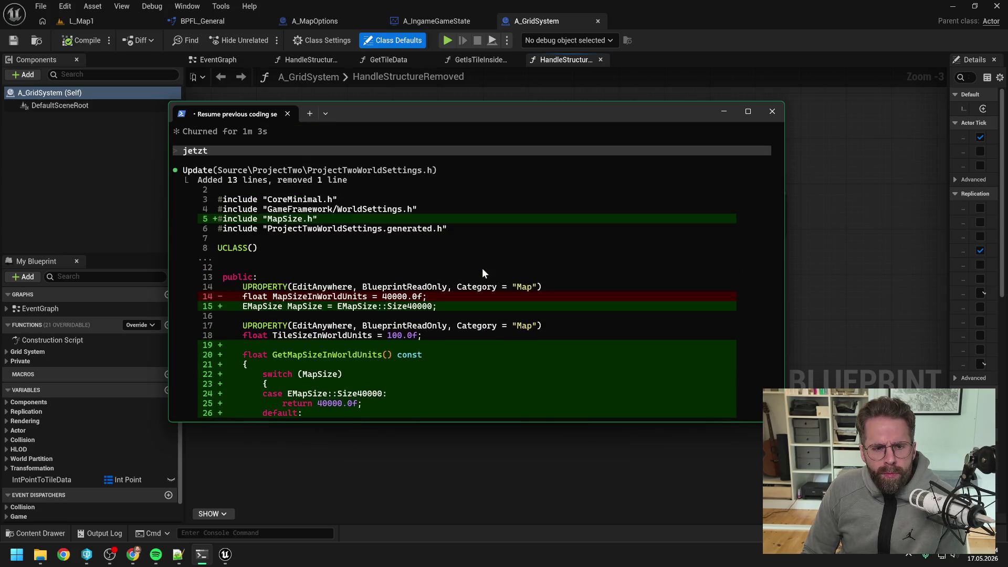
{"action": "scroll", "coordinate": [481, 269], "scroll_direction": "down", "scroll_amount": 6}
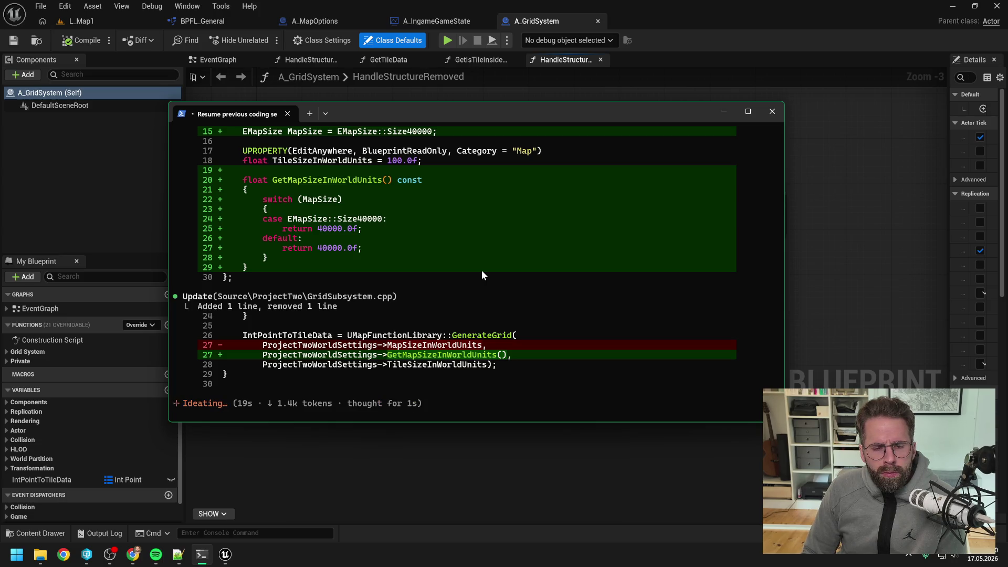
{"action": "scroll", "coordinate": [483, 276], "scroll_direction": "up", "scroll_amount": 5}
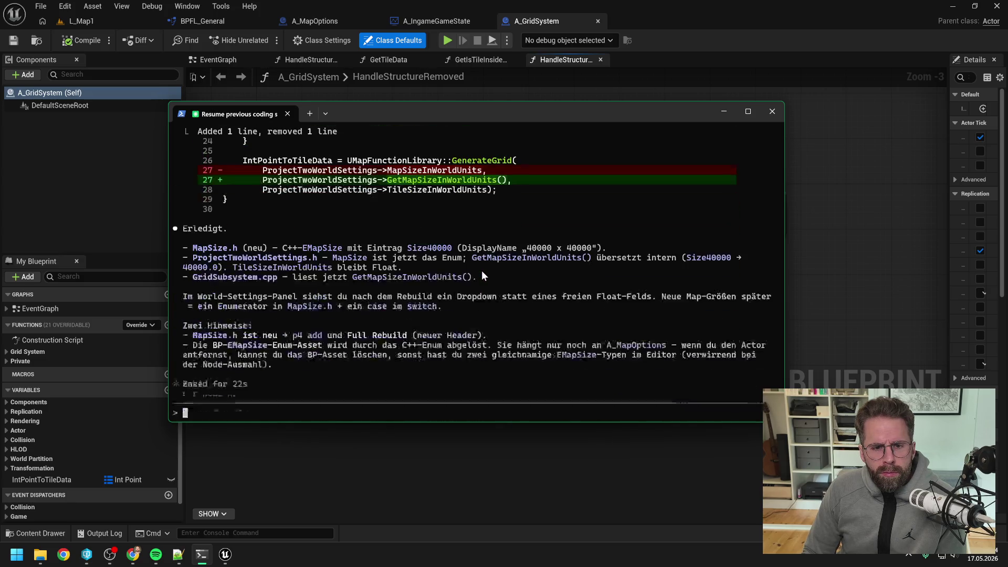
{"action": "left_click", "coordinate": [835, 203]}
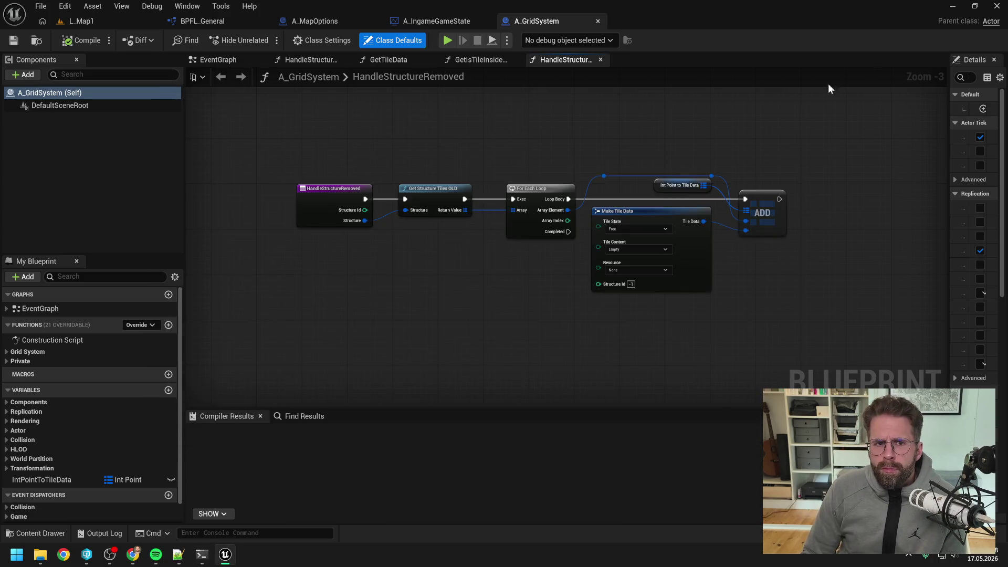
Close the Unreal Editor and open ProjectTwo.sln from the project folder in Visual Studio
{"action": "left_click", "coordinate": [995, 6]}
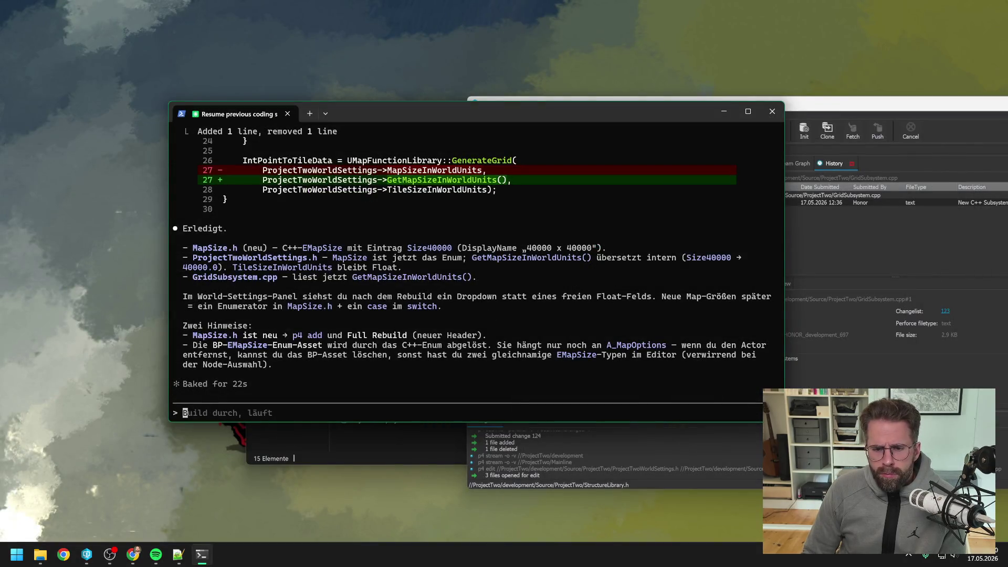
{"action": "left_click", "coordinate": [297, 448]}
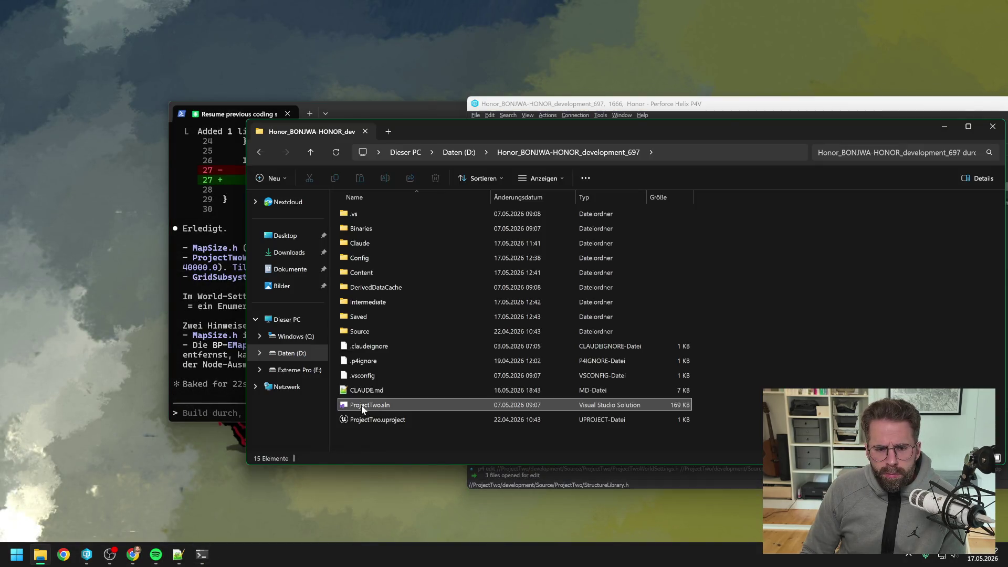
{"action": "double_click", "coordinate": [361, 405]}
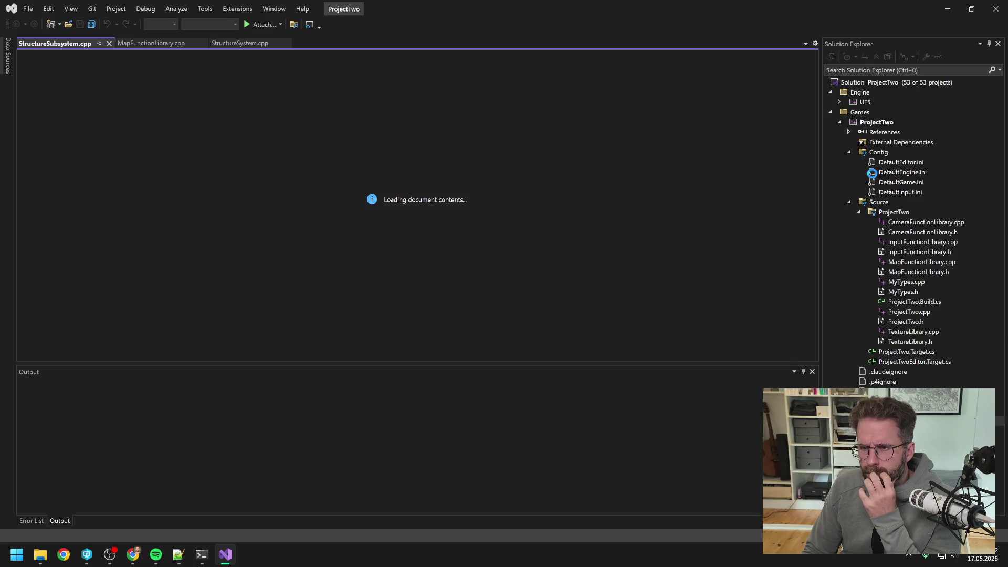
Run a full Rebuild of the ProjectTwo game project and leave it compiling in the background
{"action": "left_click", "coordinate": [876, 124]}
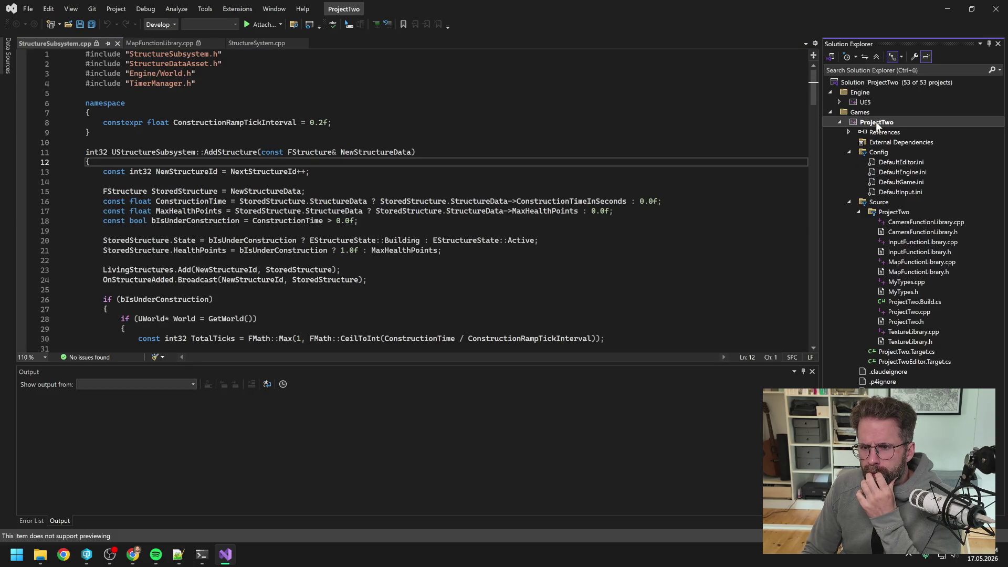
{"action": "right_click", "coordinate": [876, 123]}
{"action": "left_click", "coordinate": [846, 149]}
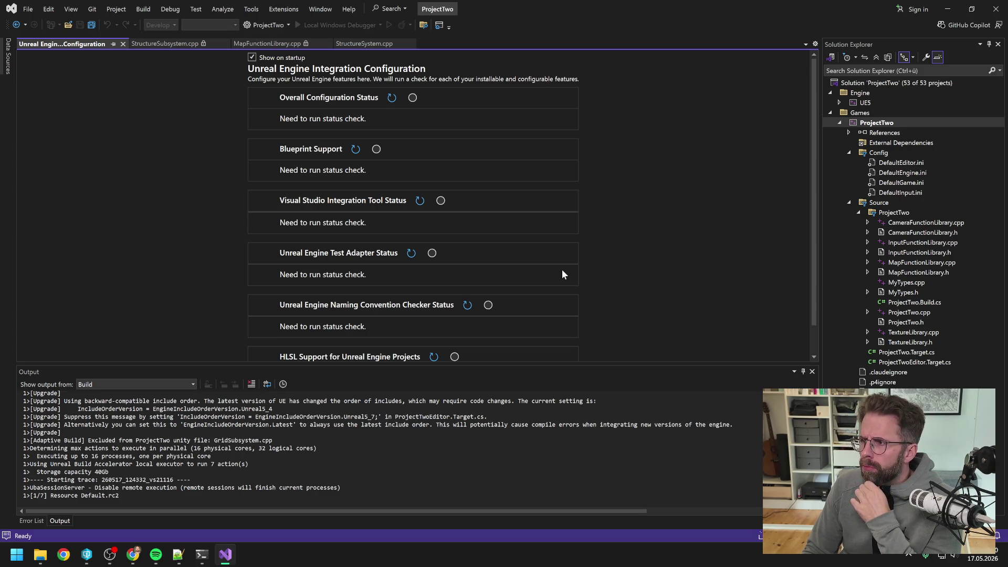
{"action": "key", "text": "alt+Tab"}
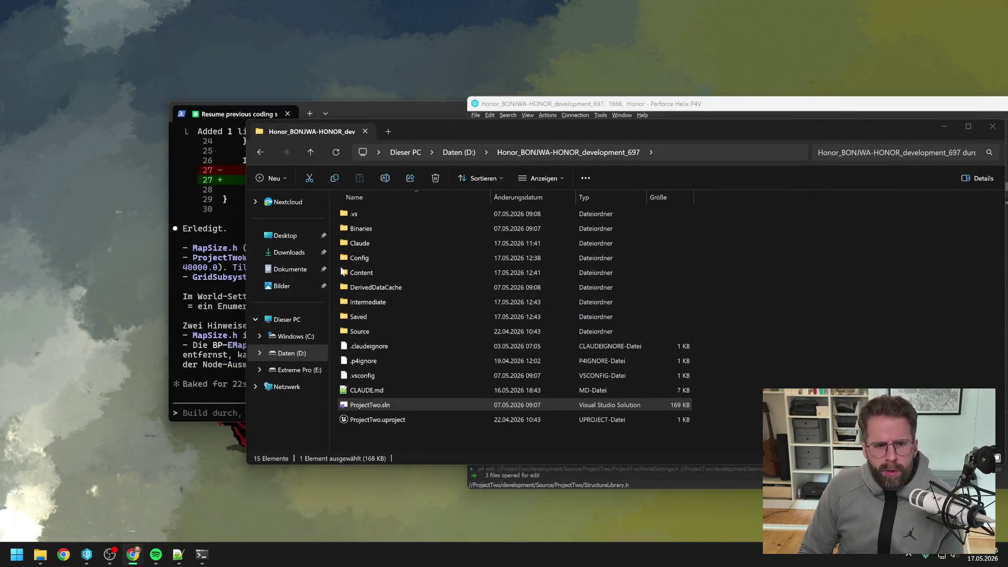
Launch ProjectTwo.uproject from the Perforce client to reopen it in the Unreal Editor
{"action": "left_click", "coordinate": [551, 472]}
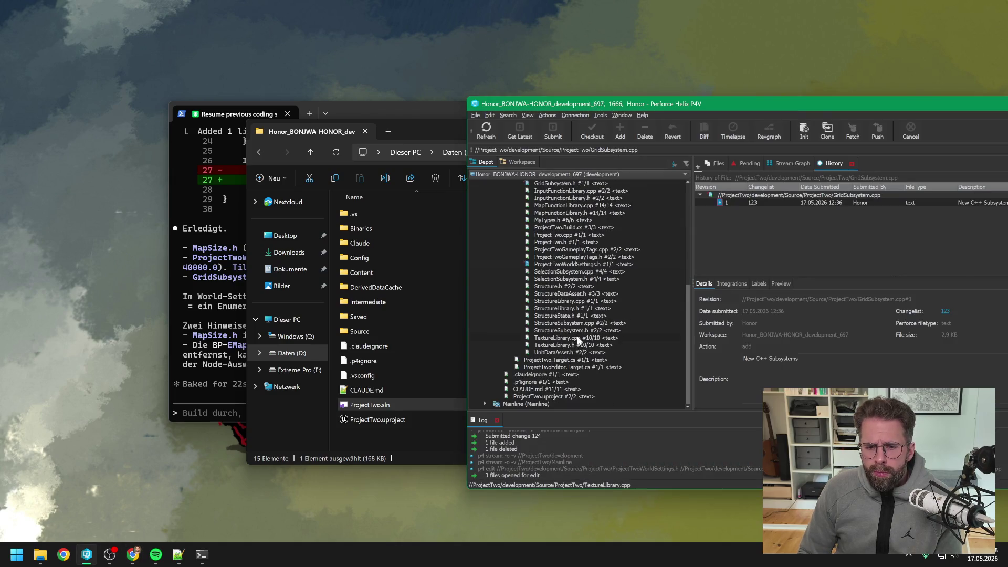
{"action": "double_click", "coordinate": [545, 397]}
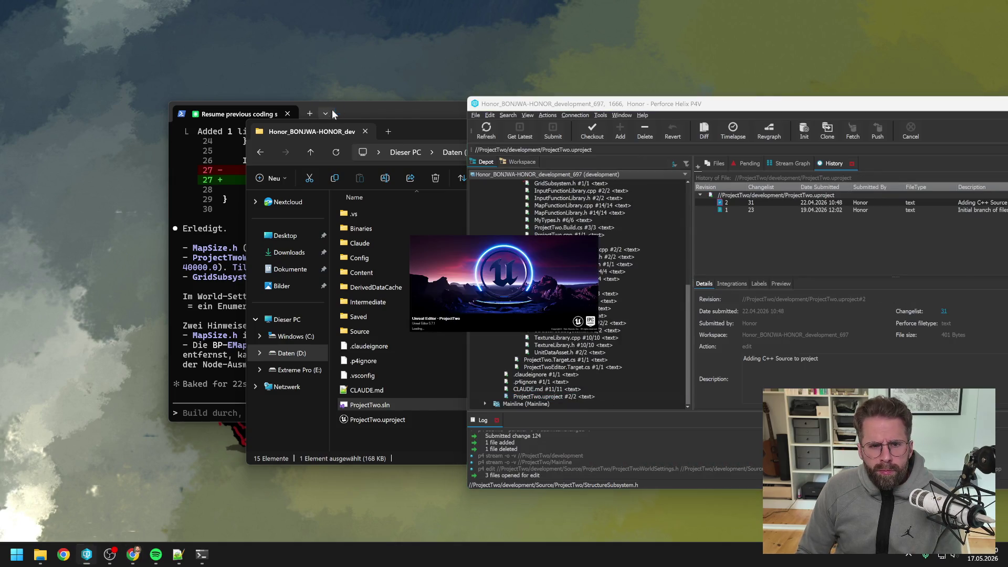
{"action": "left_click", "coordinate": [367, 107]}
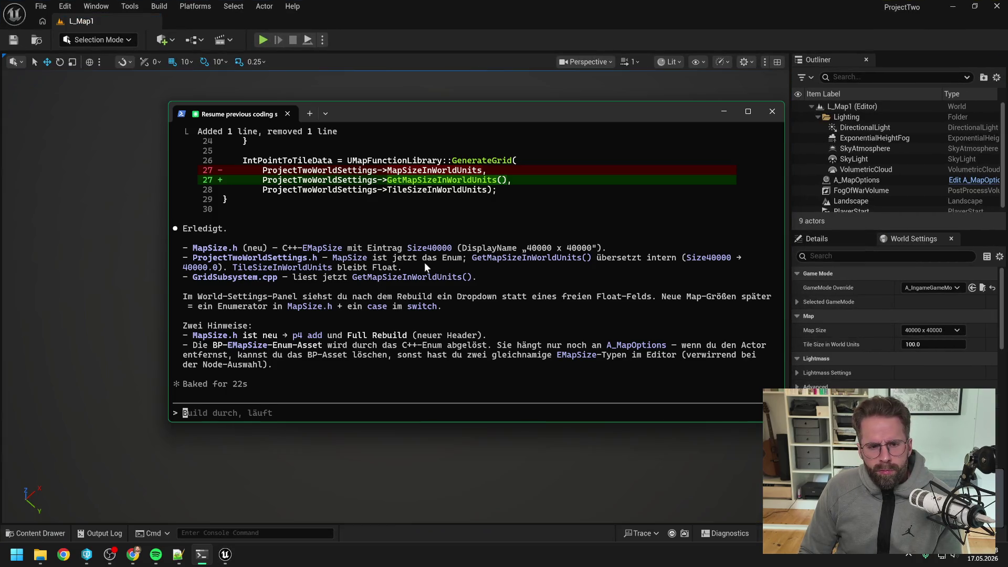
Check the Map Size in World Settings and recenter the A_GridSystem Blueprint graph
{"action": "left_click", "coordinate": [412, 35]}
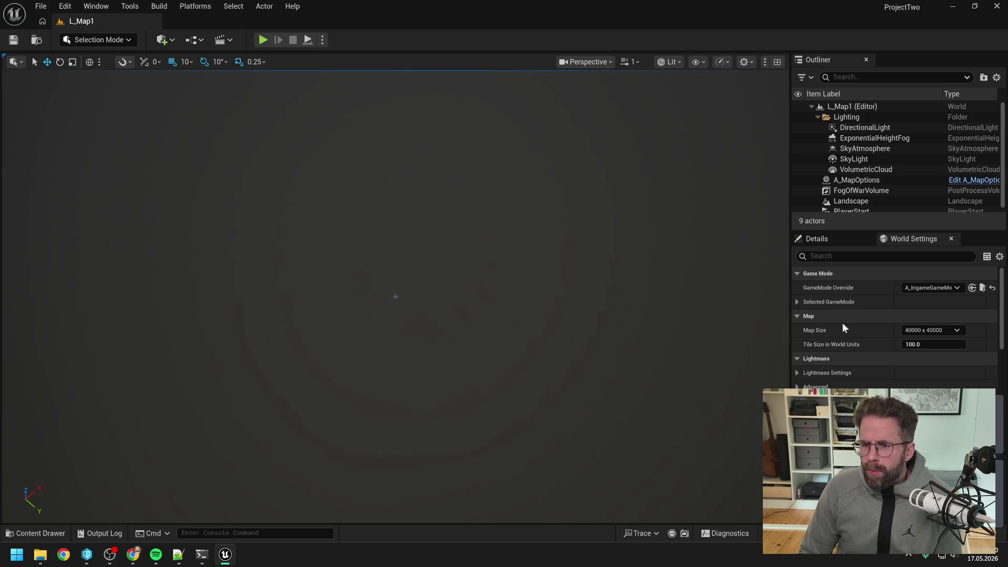
{"action": "left_click", "coordinate": [923, 344]}
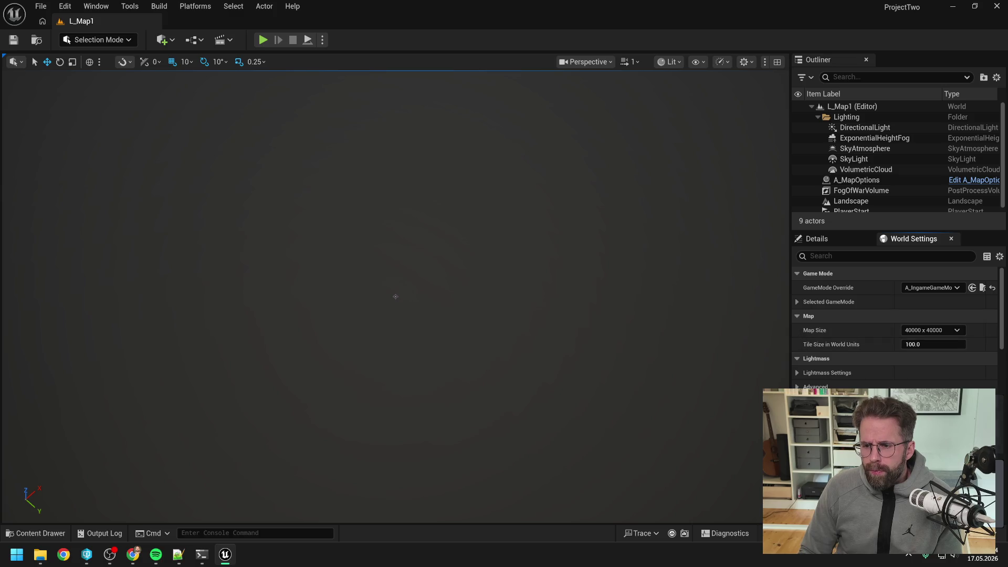
{"action": "key", "text": "alt+Tab"}
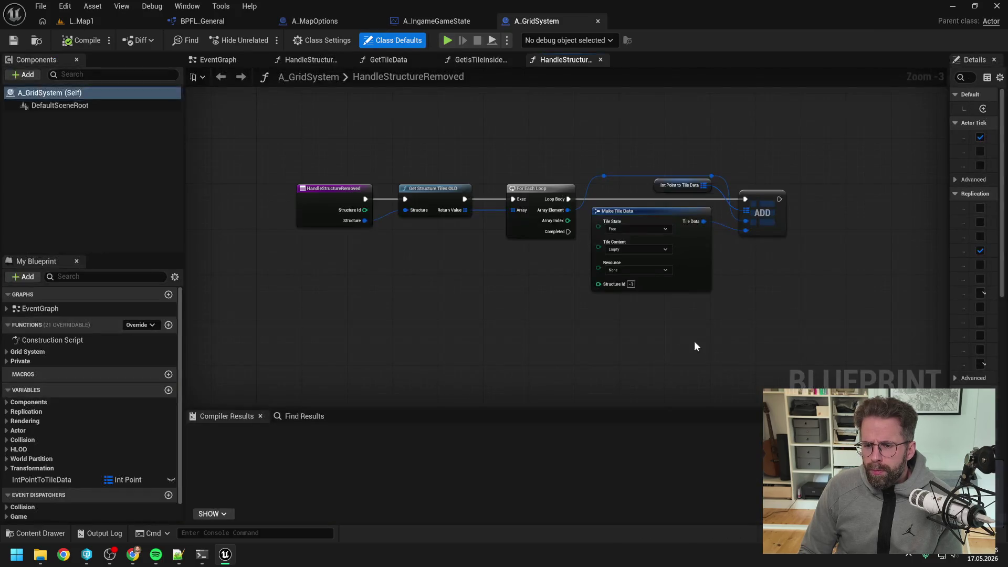
{"action": "scroll", "coordinate": [490, 289], "scroll_direction": "down", "scroll_amount": 1}
{"action": "left_click_drag", "start_coordinate": [490, 289], "coordinate": [522, 301]}
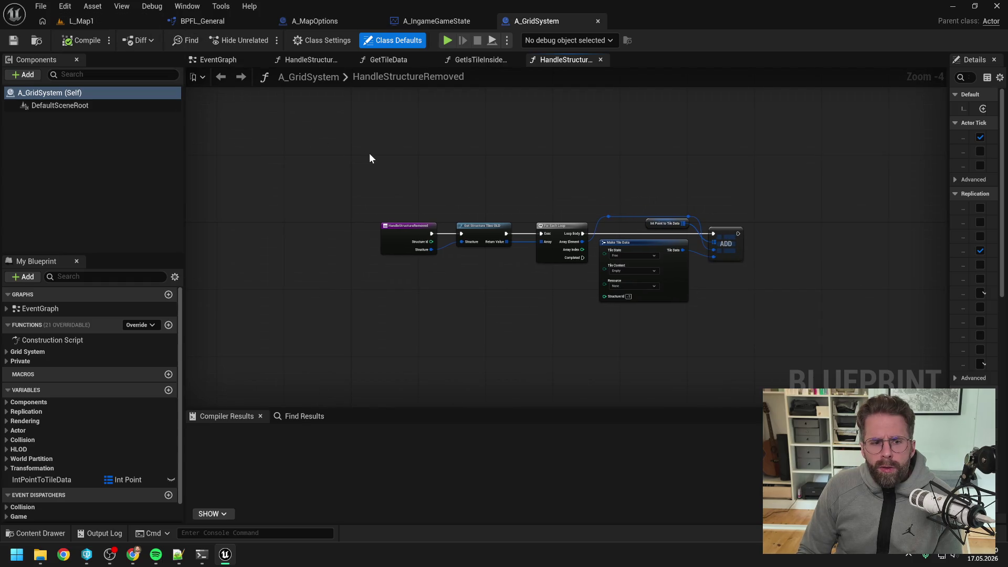
Delete the A_MapOptions actor from L_Map1 and check out and save the level
{"action": "left_click", "coordinate": [121, 23]}
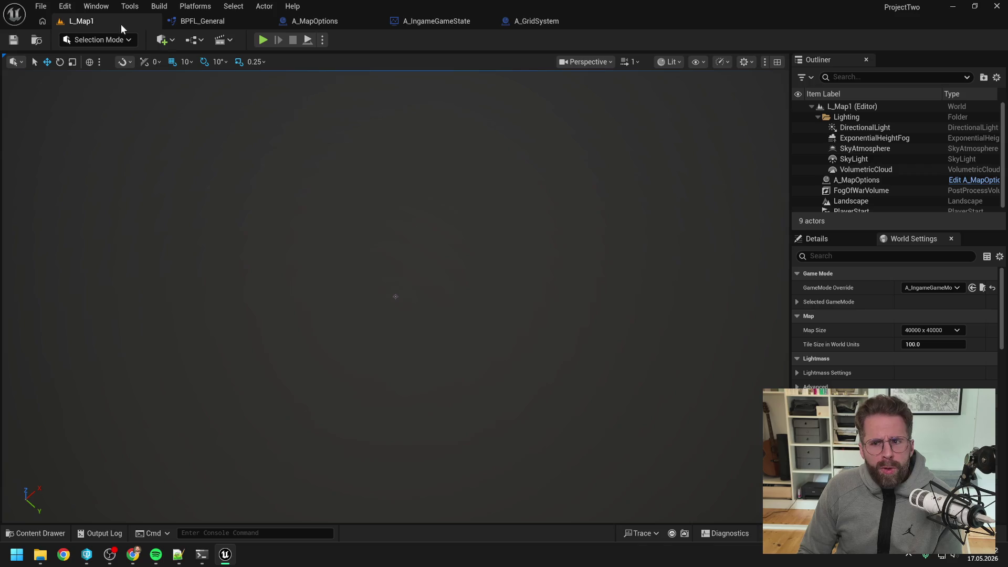
{"action": "left_click", "coordinate": [869, 179]}
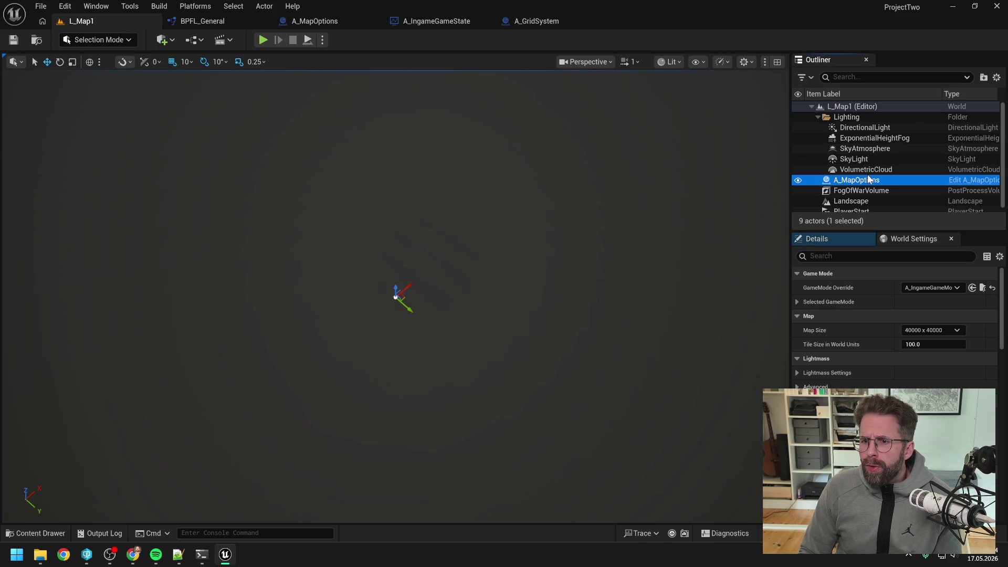
{"action": "key", "text": "Delete"}
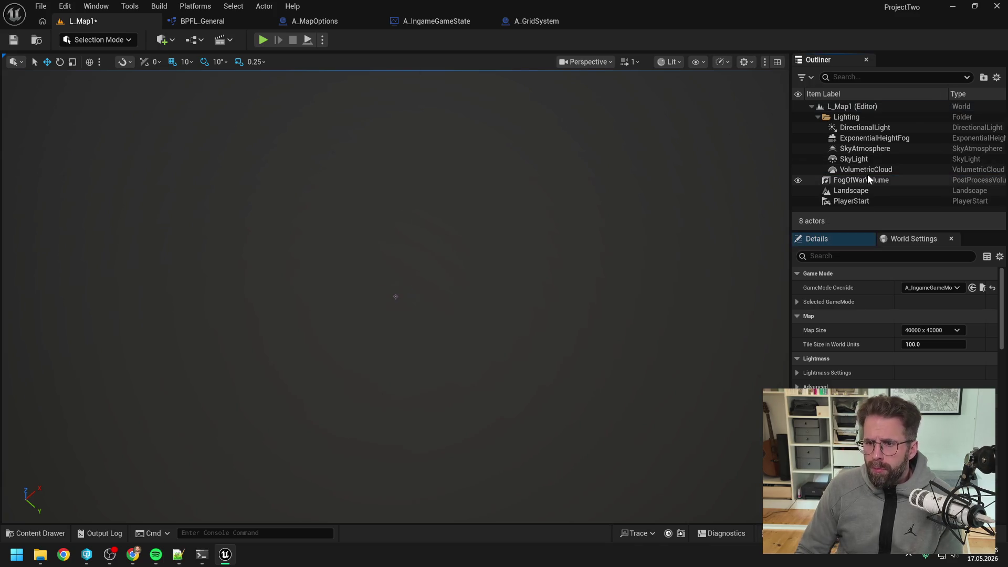
{"action": "left_click", "coordinate": [527, 393]}
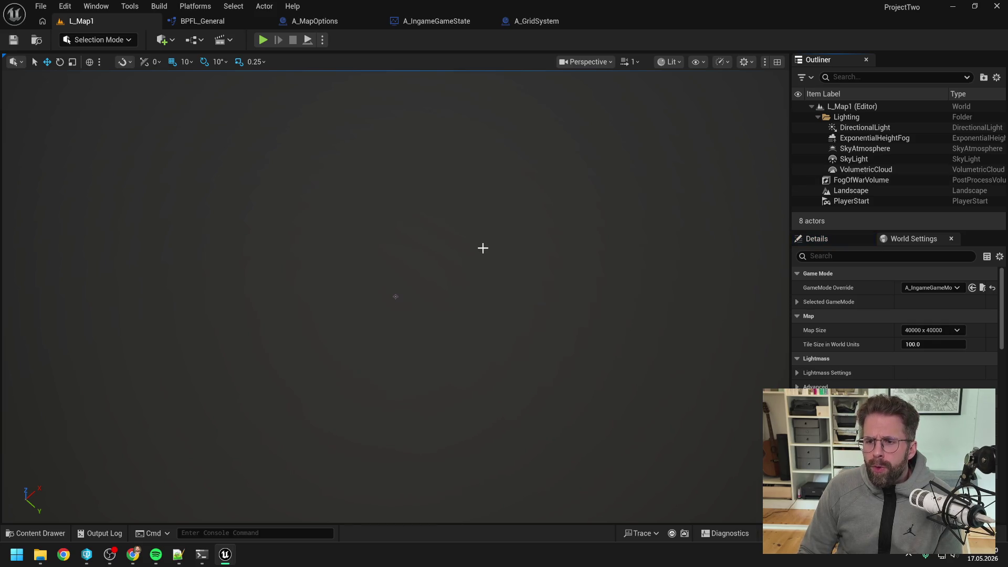
Minimize the coding assistant terminal and bring Perforce P4V to the front
{"action": "left_click", "coordinate": [201, 555]}
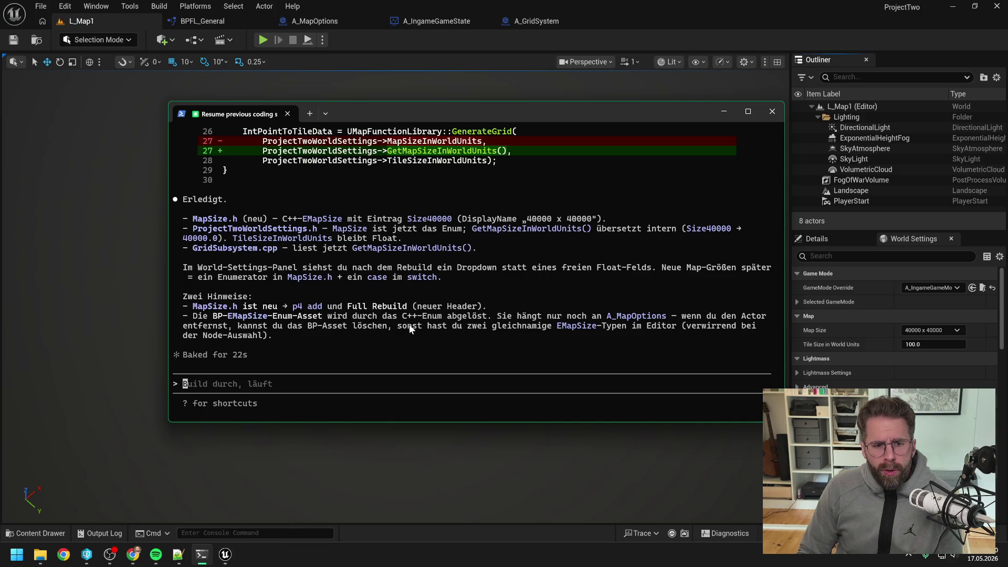
{"action": "left_click", "coordinate": [723, 111]}
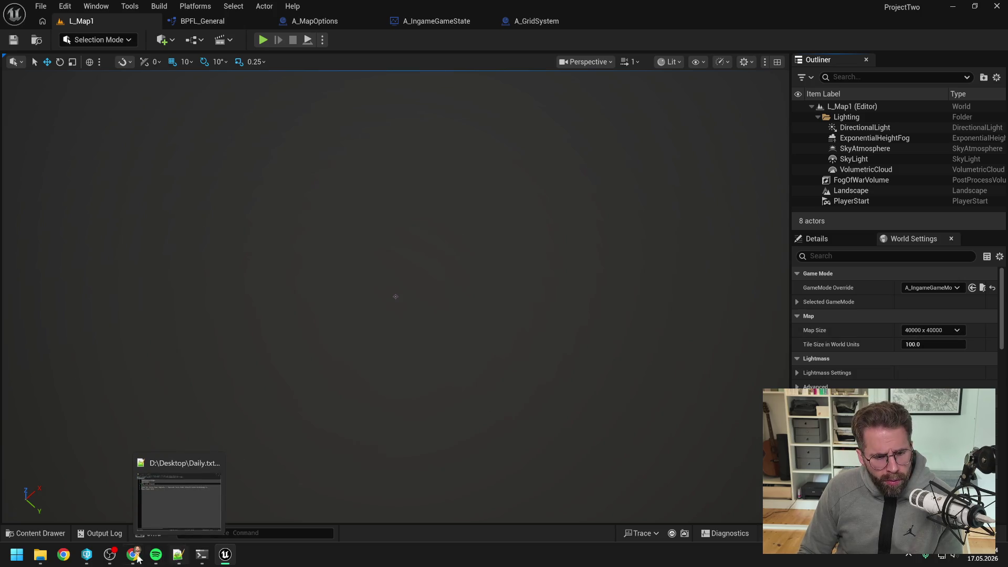
{"action": "left_click", "coordinate": [86, 554]}
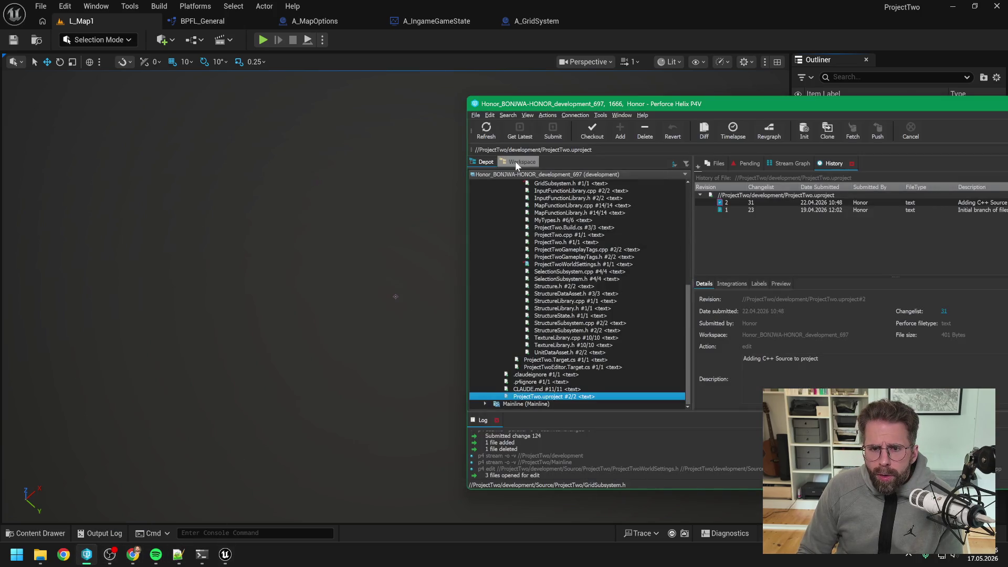
Add MapSize.h and submit it with the description 'New EMapSize'
{"action": "left_click", "coordinate": [483, 135]}
{"action": "left_click", "coordinate": [549, 213]}
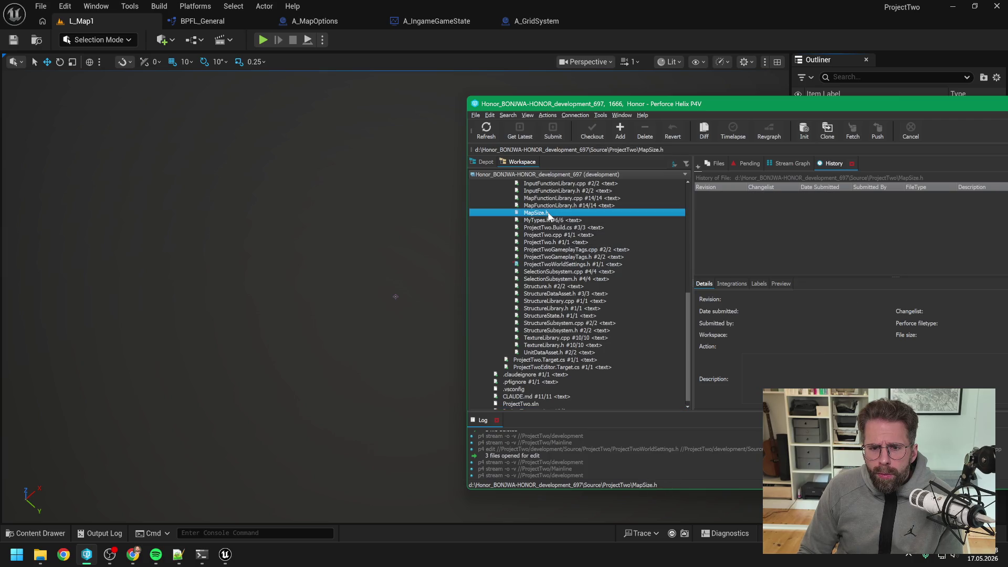
{"action": "left_click", "coordinate": [620, 130]}
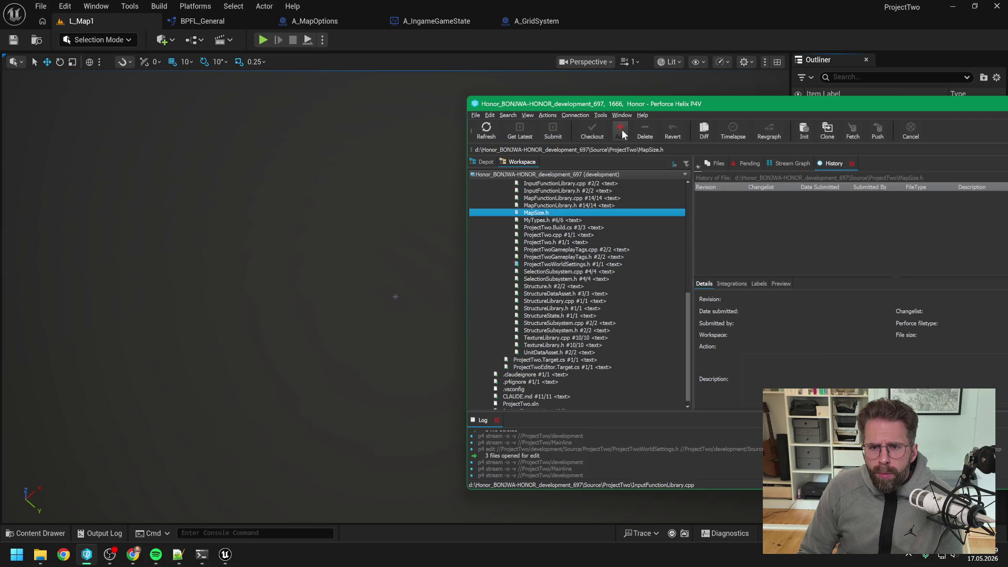
{"action": "left_click", "coordinate": [553, 131]}
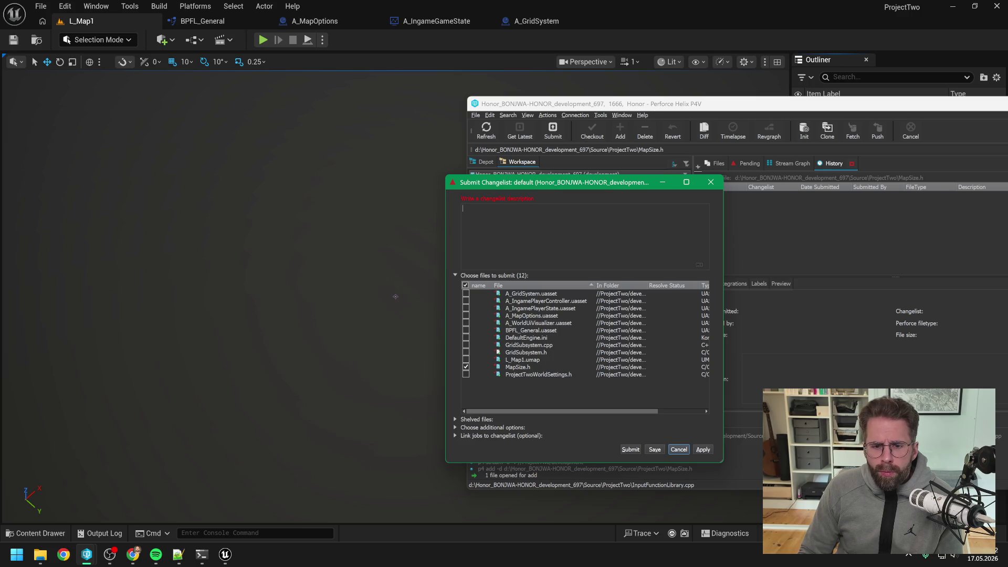
{"action": "type", "text": "New"}
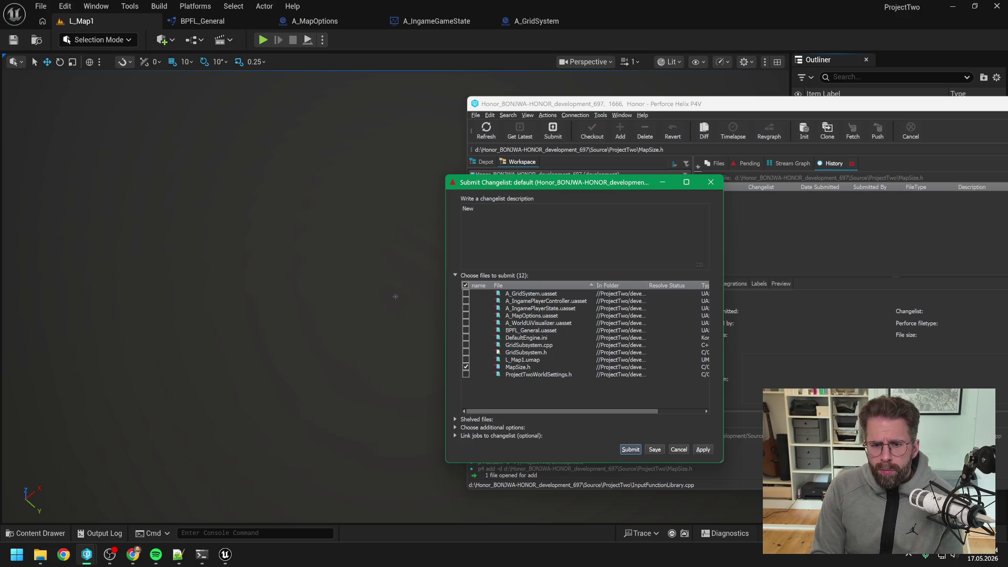
{"action": "type", "text": " EMapSize"}
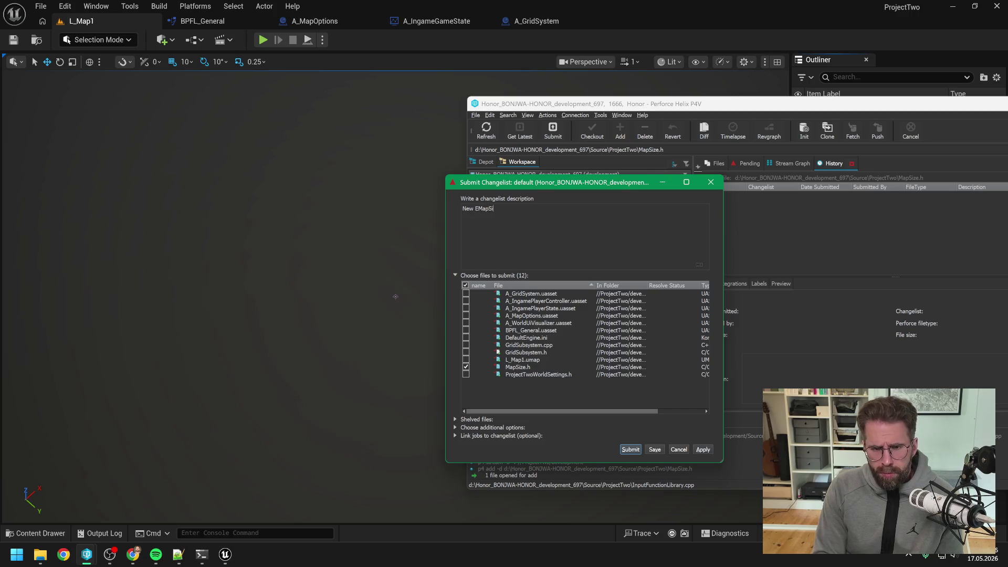
{"action": "left_click", "coordinate": [631, 449]}
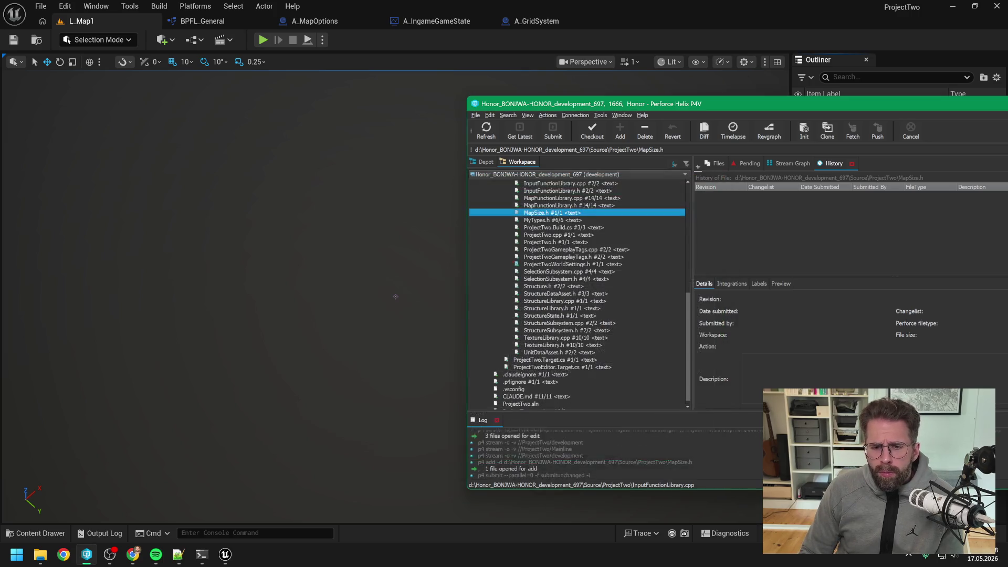
Move P4V aside, minimize it, and close the Unreal Editor
{"action": "left_click_drag", "start_coordinate": [745, 105], "coordinate": [611, 108]}
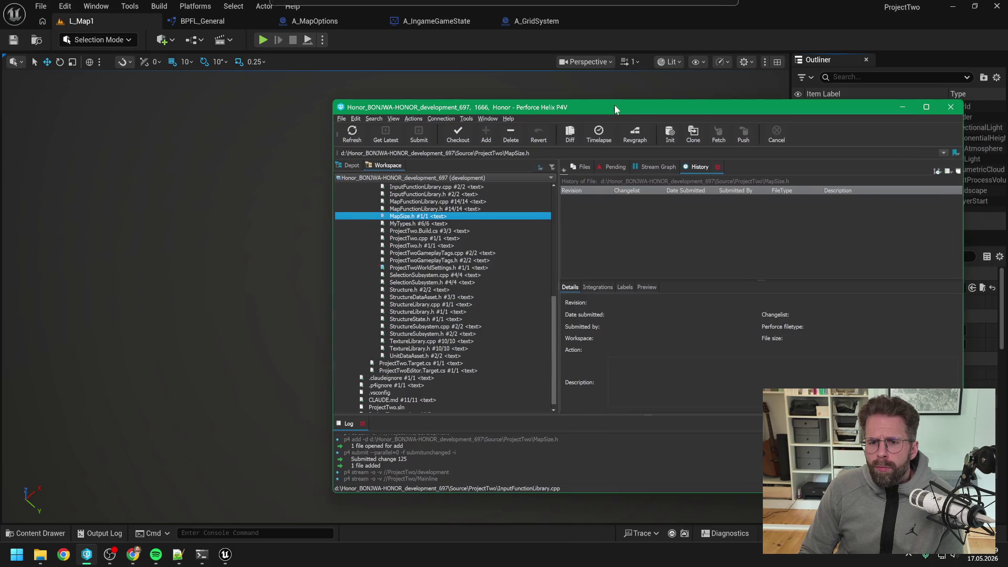
{"action": "left_click", "coordinate": [901, 108]}
{"action": "left_click", "coordinate": [996, 6]}
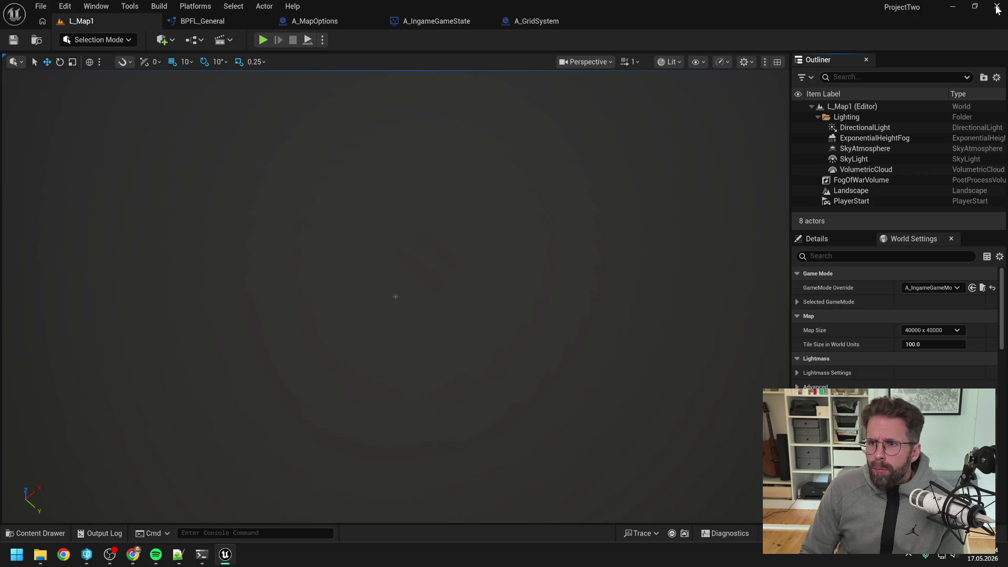
Open ProjectTwo.sln and Rebuild the ProjectTwo project
{"action": "double_click", "coordinate": [401, 406]}
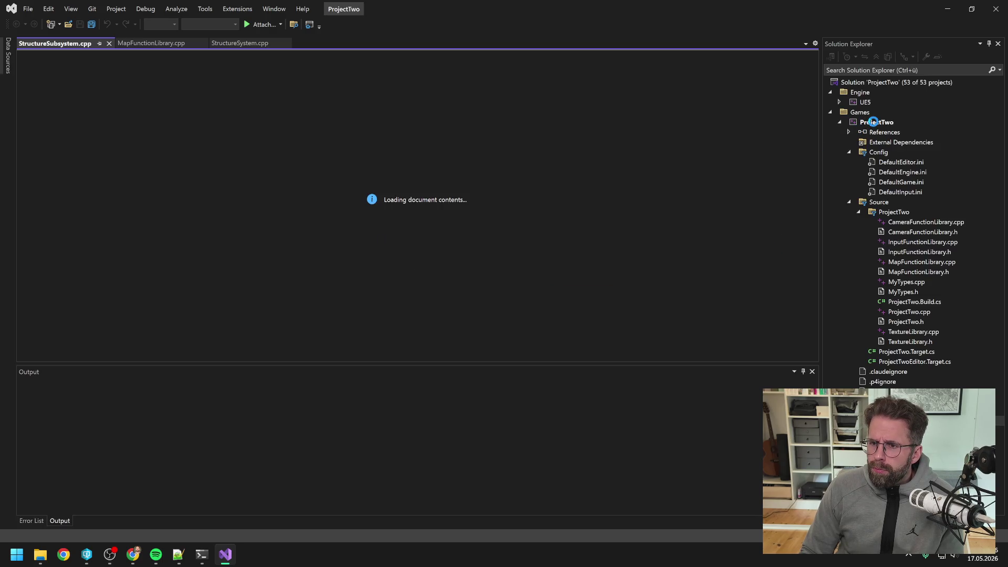
{"action": "left_click", "coordinate": [875, 123]}
{"action": "right_click", "coordinate": [875, 123]}
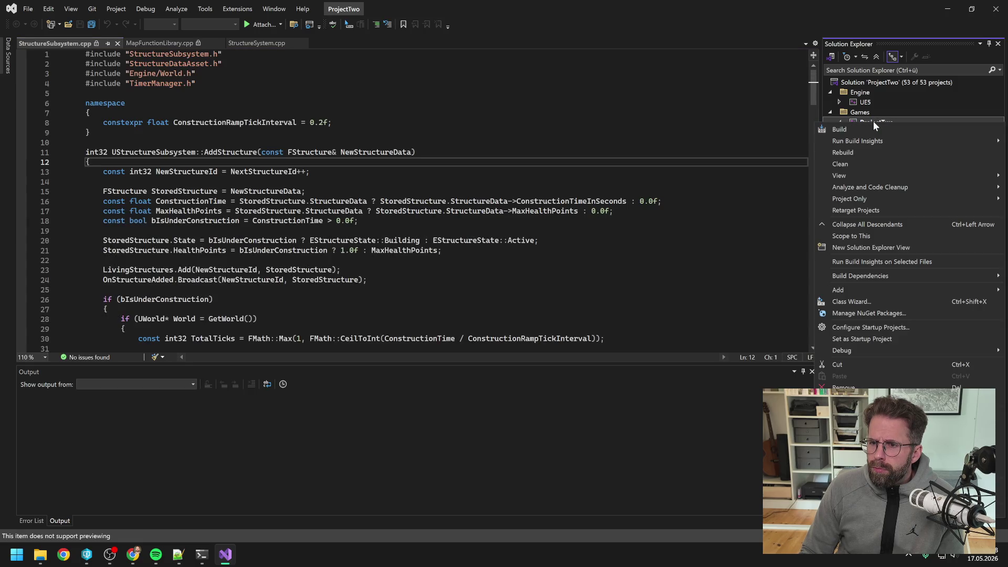
{"action": "left_click", "coordinate": [854, 153]}
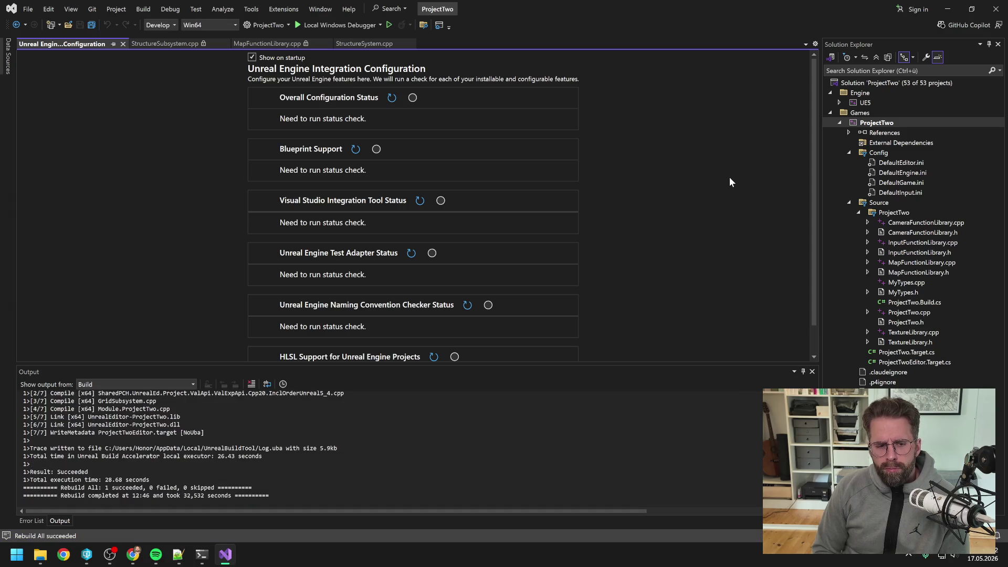
Close all open document tabs and exit Visual Studio
{"action": "key", "text": "ctrl+alt+l"}
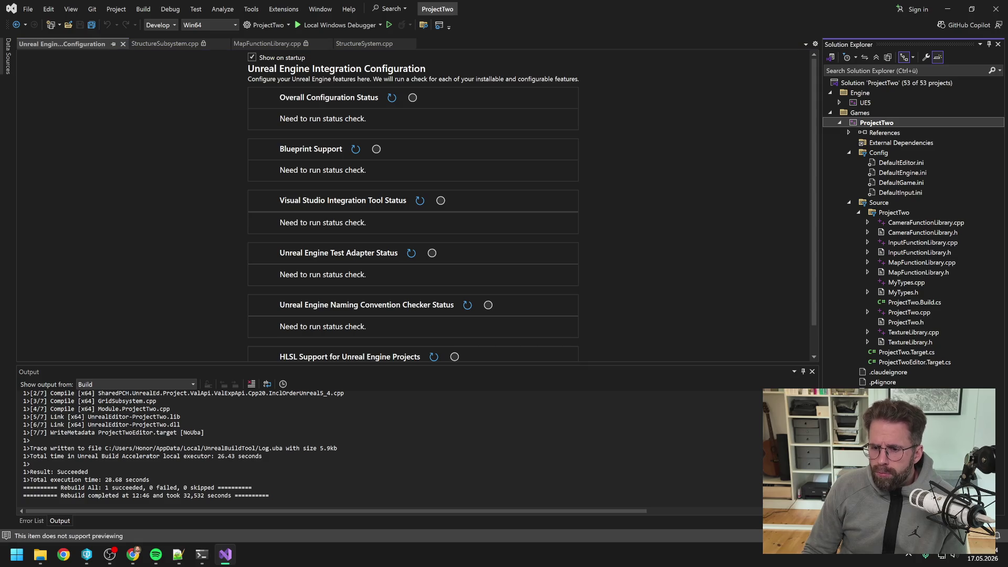
{"action": "right_click", "coordinate": [104, 48]}
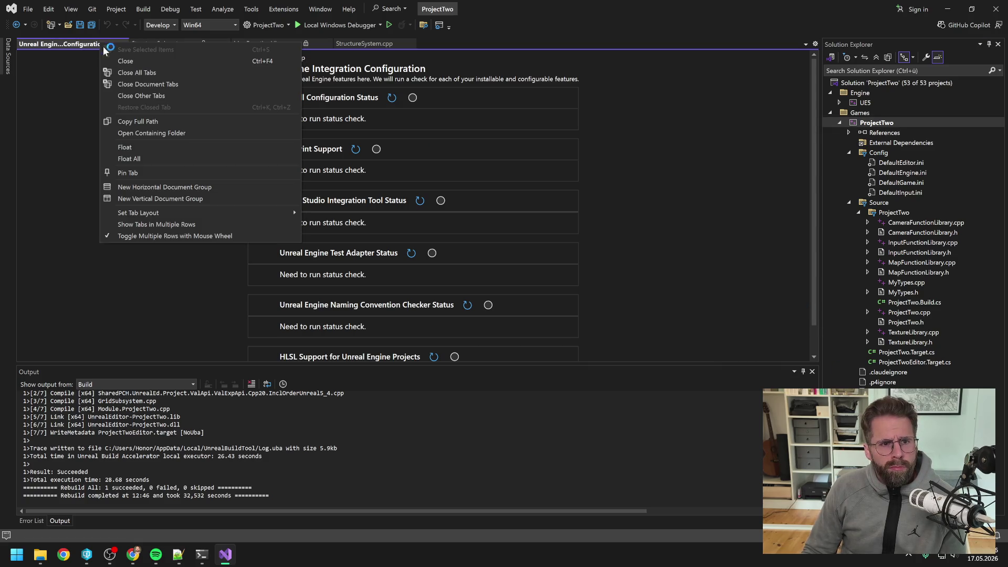
{"action": "left_click", "coordinate": [141, 95]}
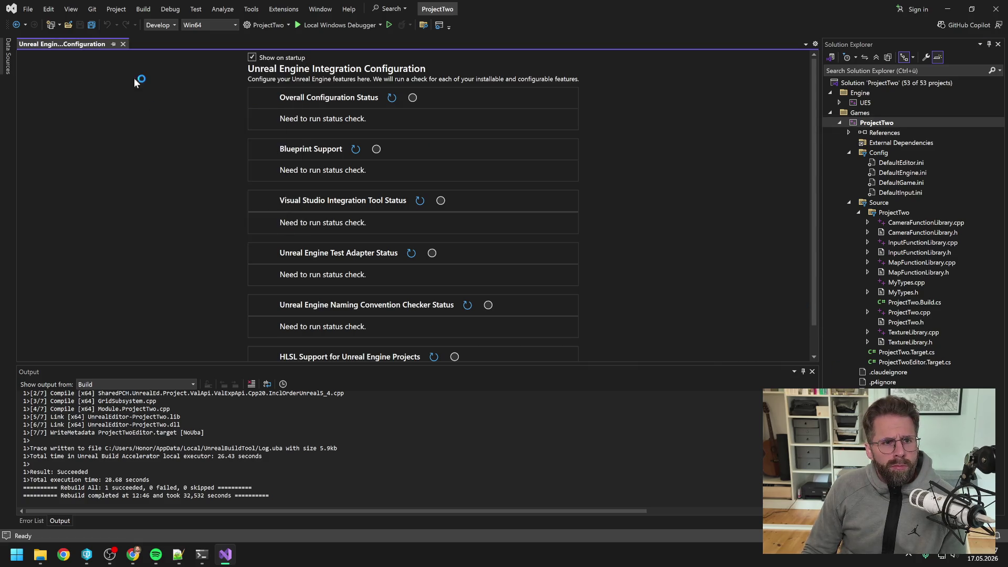
{"action": "left_click", "coordinate": [124, 44]}
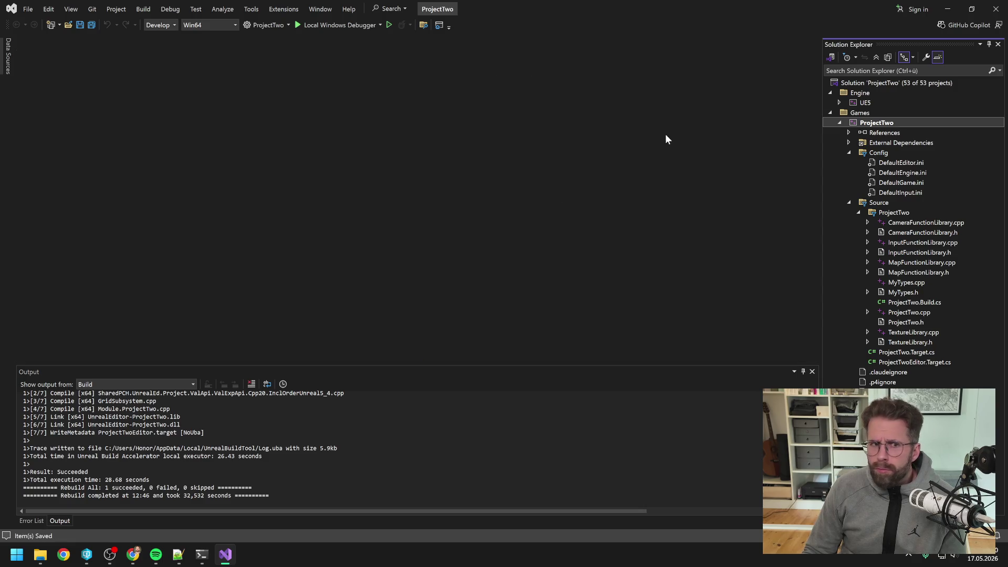
{"action": "left_click", "coordinate": [78, 25]}
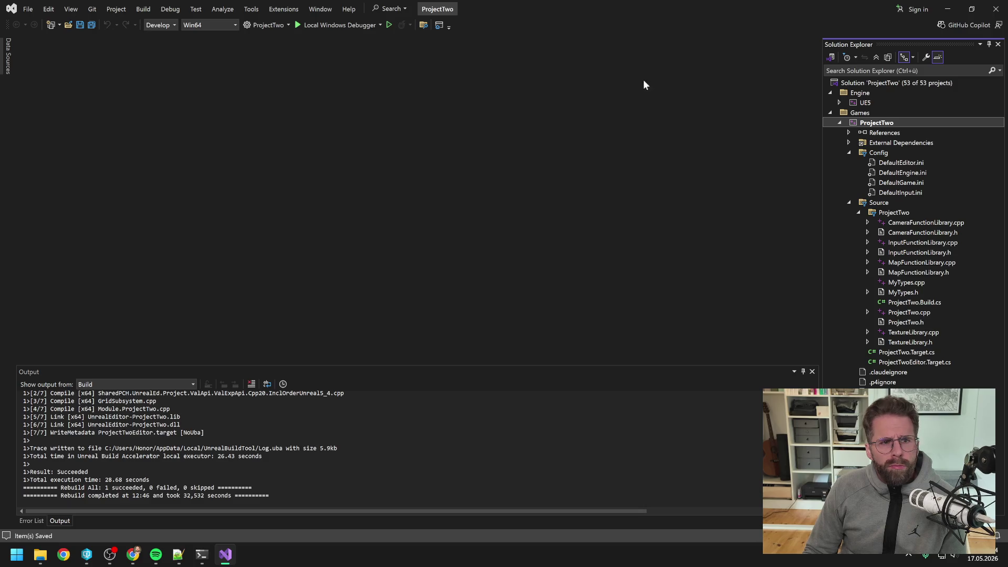
{"action": "left_click", "coordinate": [994, 11]}
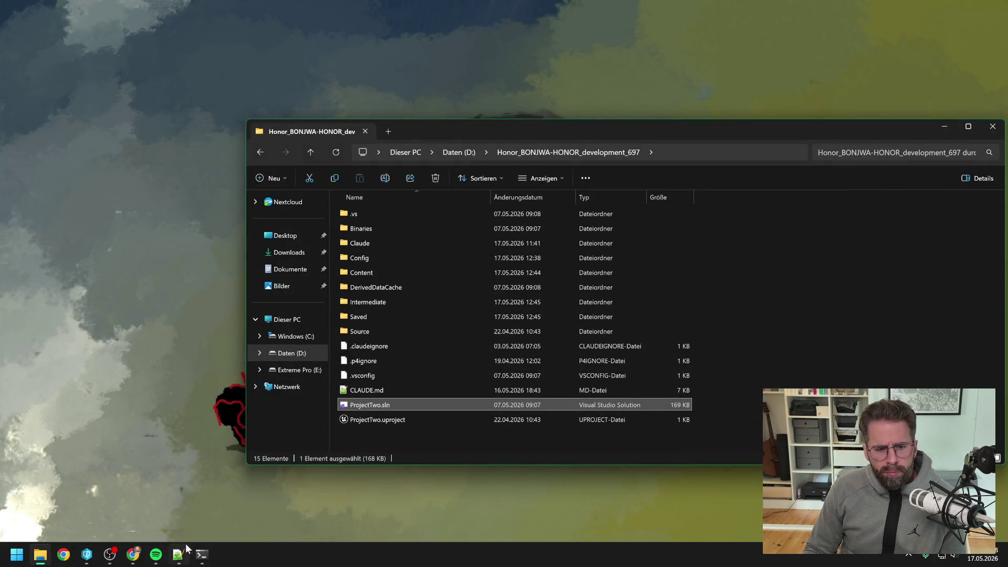
Select ProjectTwo.uproject in the project folder to relaunch it
{"action": "left_click", "coordinate": [87, 554]}
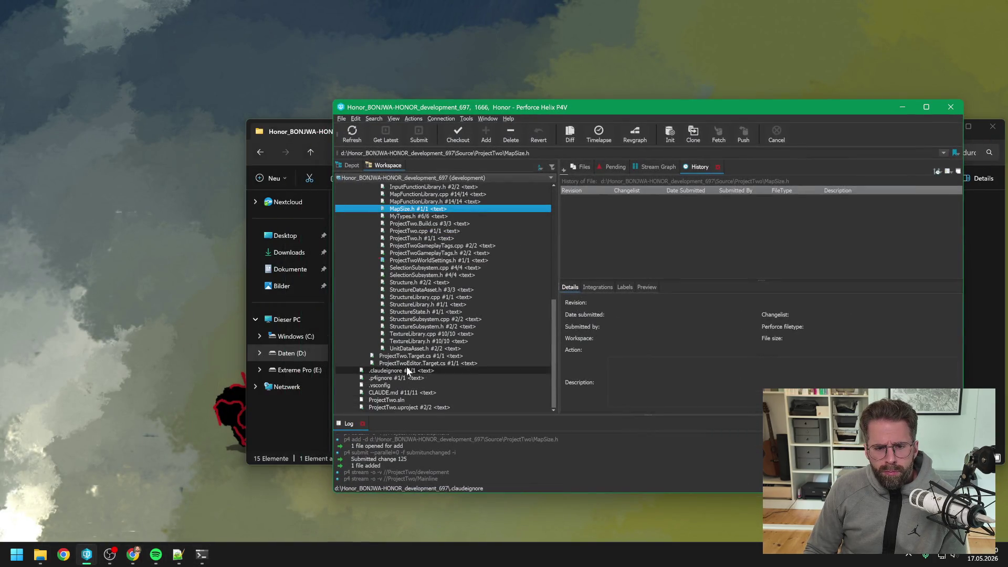
{"action": "left_click", "coordinate": [400, 407]}
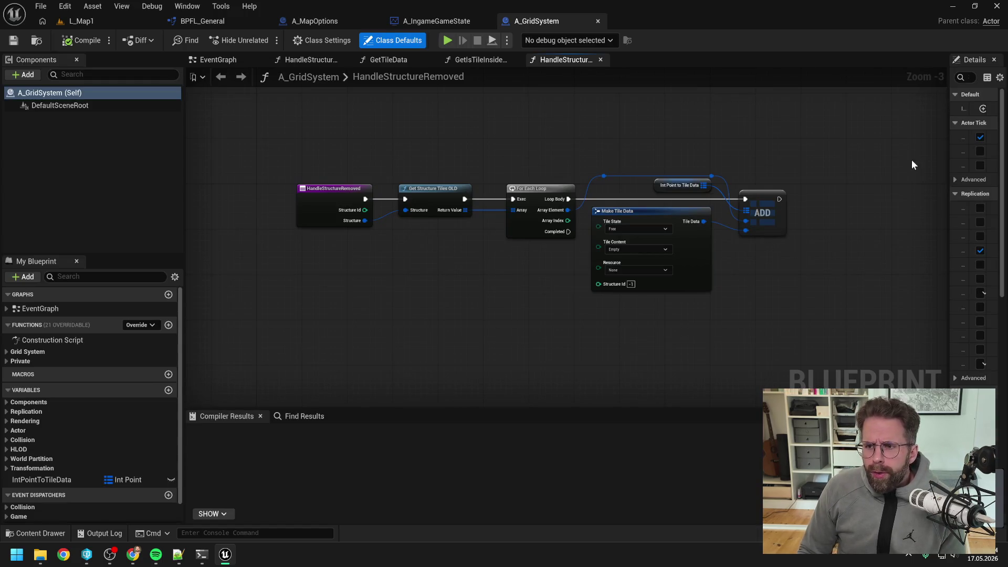
Play-test L_Map1 by selecting the Main Hall and starting a power generator placement, then stop
{"action": "left_click_drag", "start_coordinate": [948, 157], "coordinate": [802, 167]}
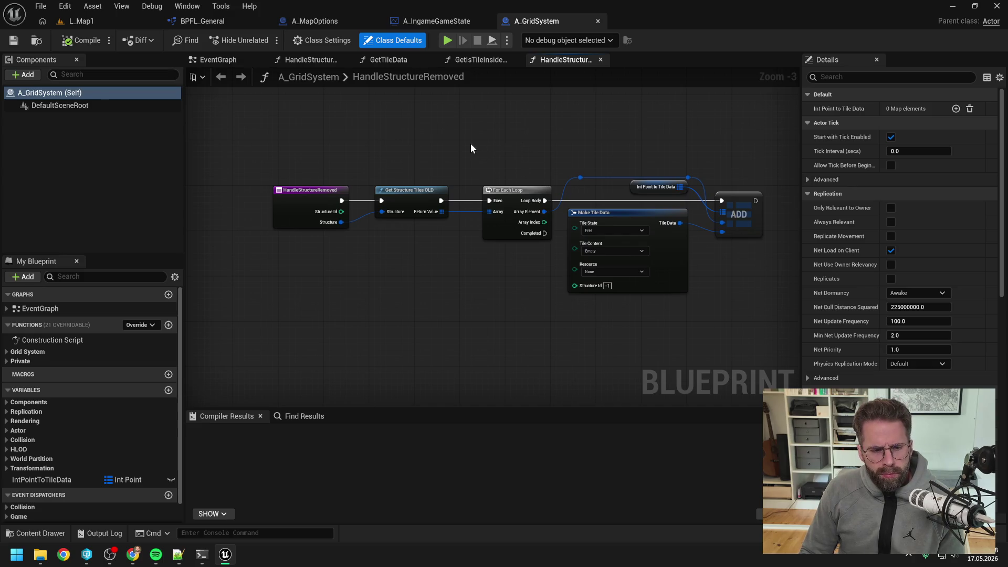
{"action": "left_click", "coordinate": [112, 25]}
{"action": "left_click", "coordinate": [263, 40]}
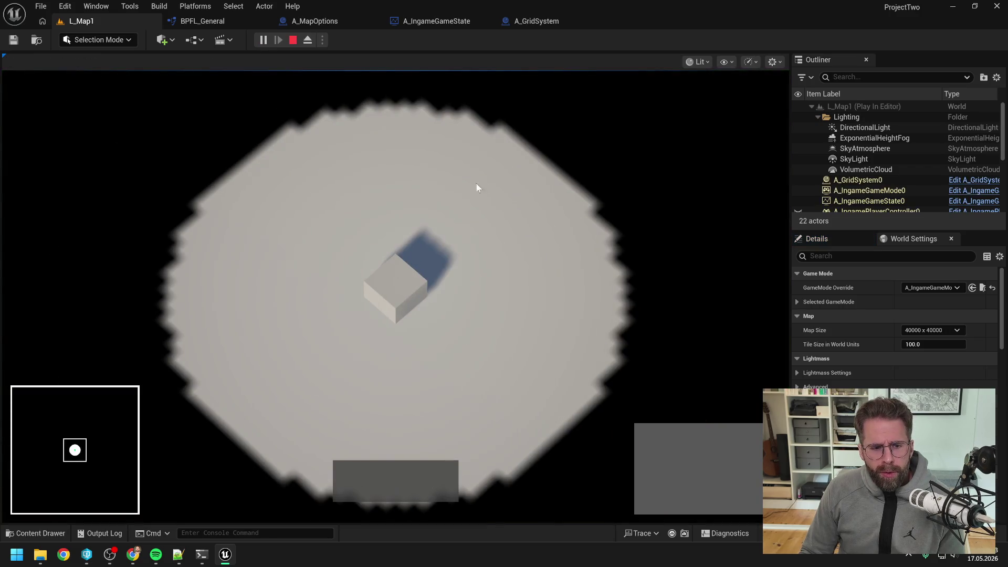
{"action": "left_click", "coordinate": [411, 285]}
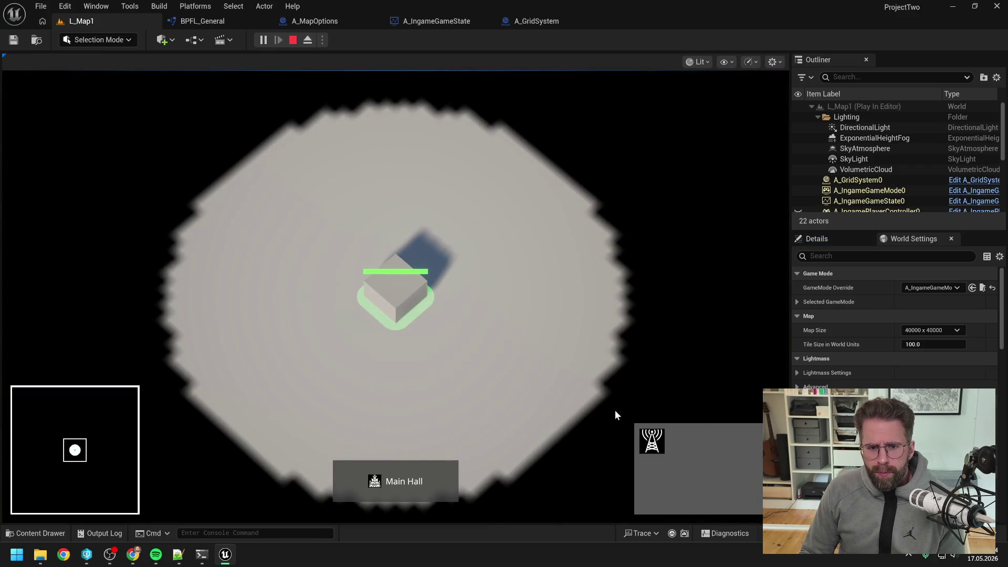
{"action": "left_click", "coordinate": [652, 441]}
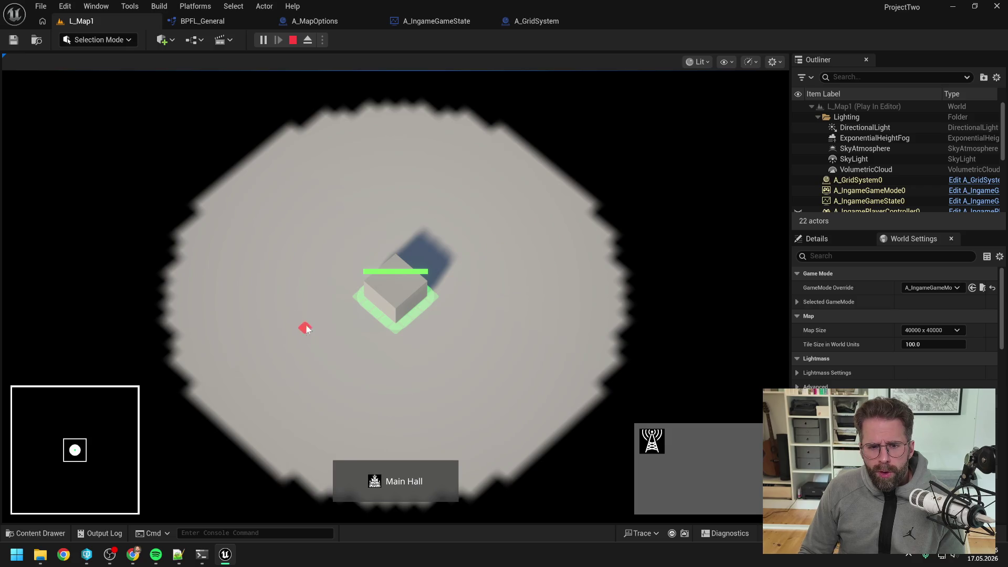
{"action": "scroll", "coordinate": [501, 356], "scroll_direction": "up", "scroll_amount": 2}
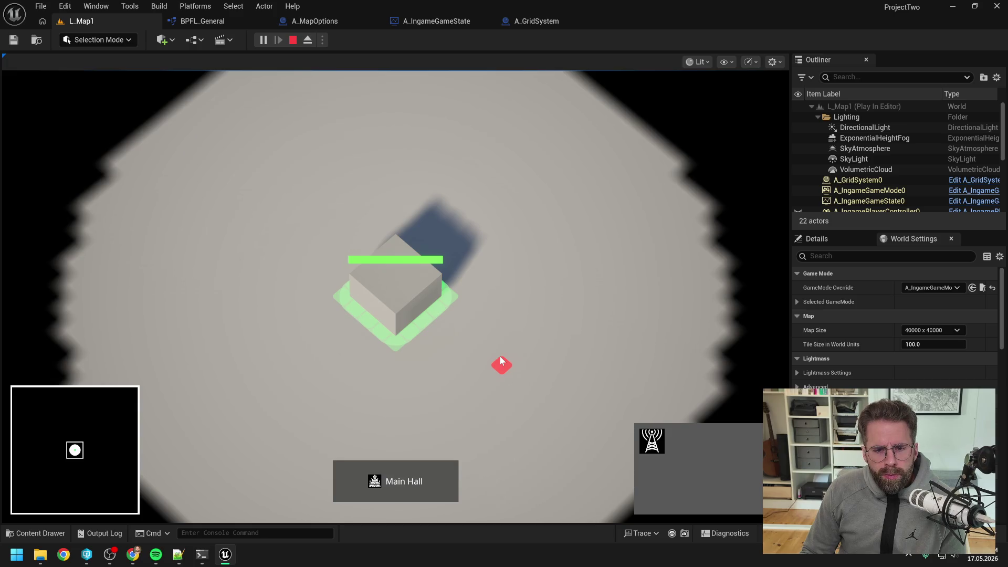
{"action": "key", "text": "Escape"}
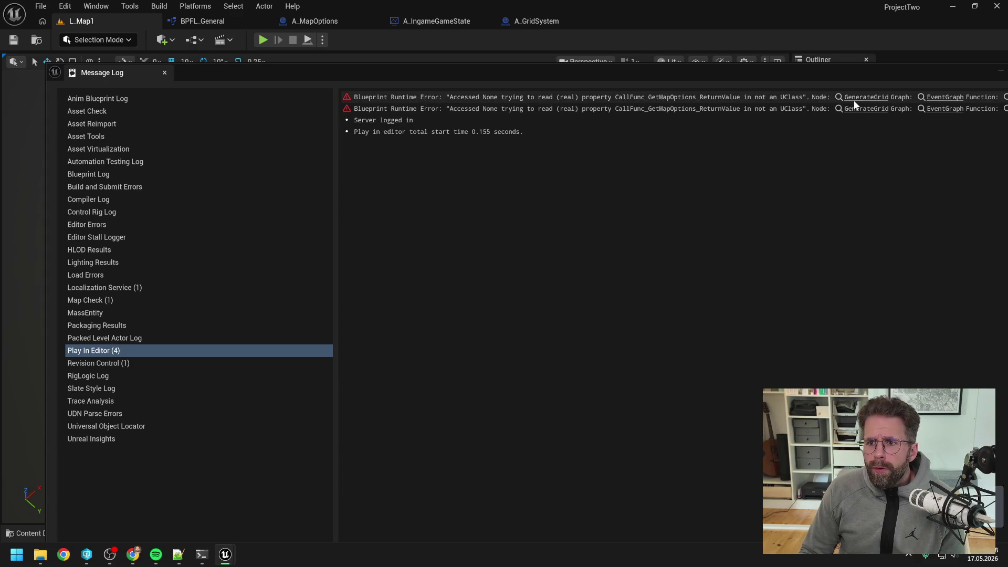
Disconnect Get Map Options from the Sequence's Then 1 pin in GenerateGrid and compile A_GridSystem
{"action": "left_click", "coordinate": [853, 104]}
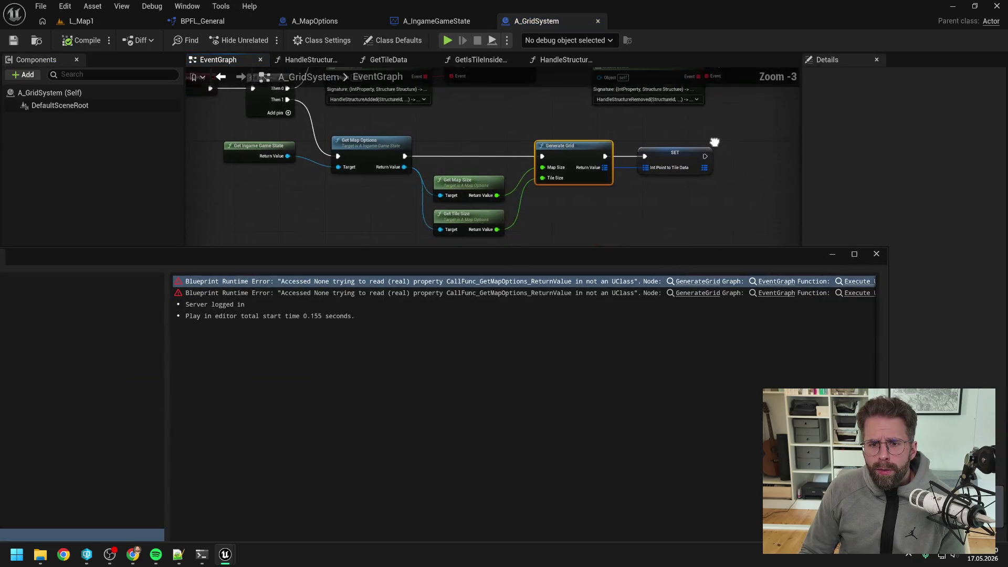
{"action": "left_click", "coordinate": [876, 253]}
{"action": "left_click", "coordinate": [474, 202]}
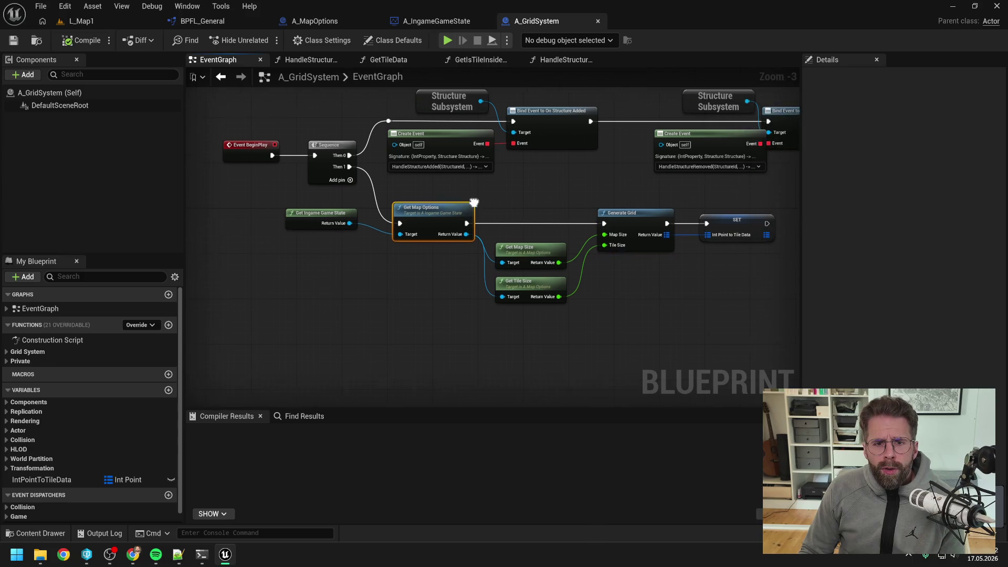
{"action": "left_click", "coordinate": [349, 166], "text": "alt"}
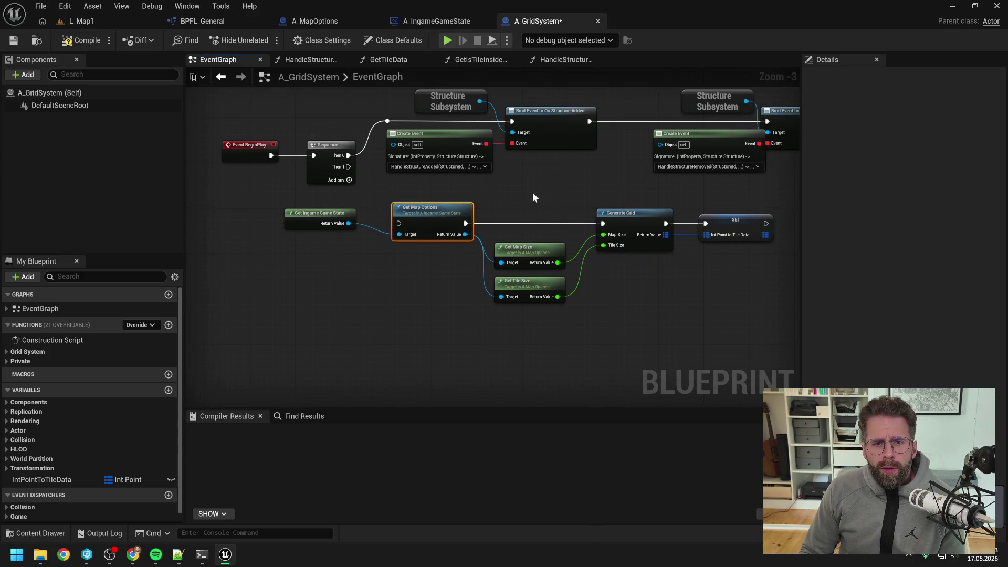
{"action": "left_click", "coordinate": [75, 40]}
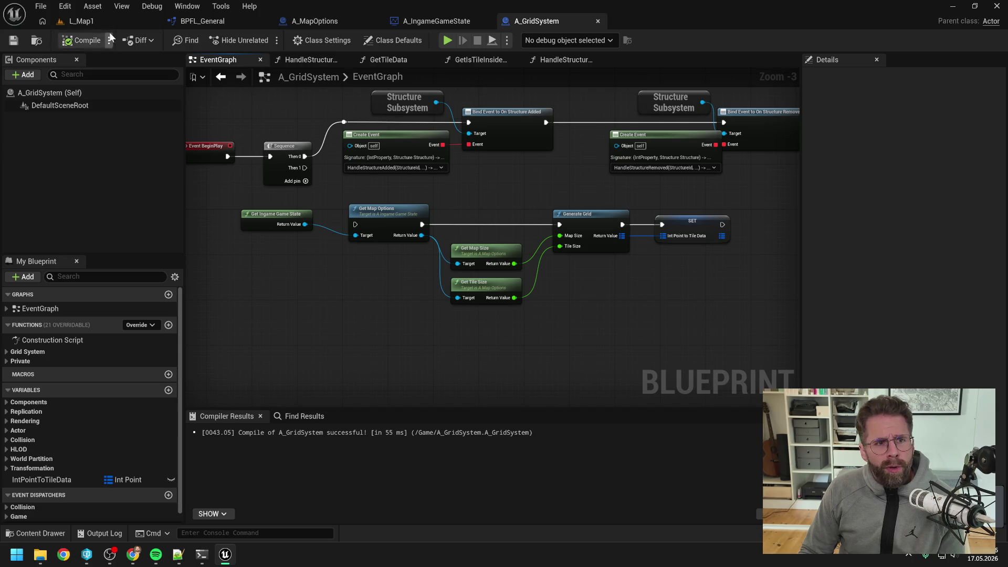
Play-test L_Map1 again, then return to the A_GridSystem event graph
{"action": "left_click", "coordinate": [107, 22]}
{"action": "left_click", "coordinate": [266, 39]}
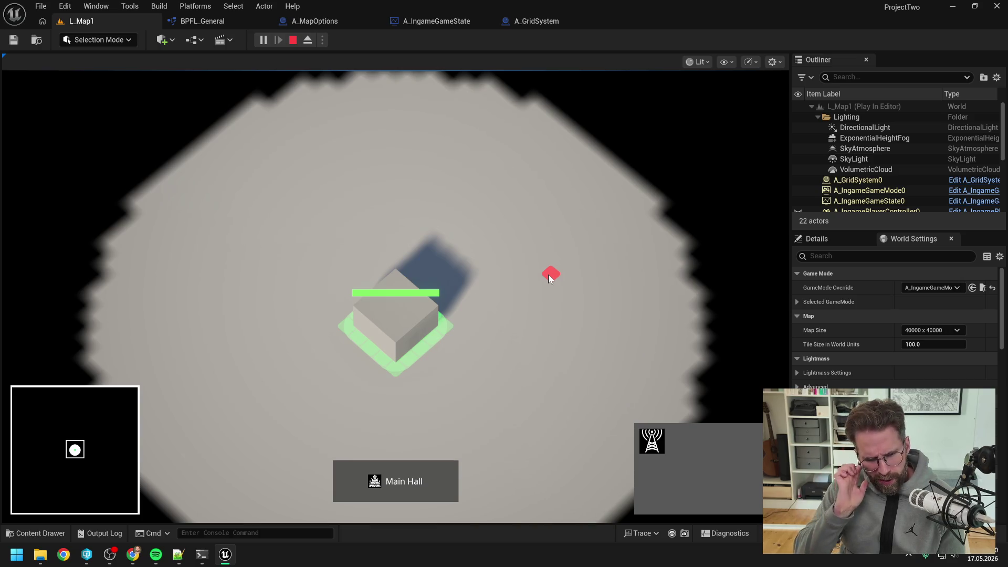
{"action": "key", "text": "Escape"}
{"action": "left_click", "coordinate": [534, 21]}
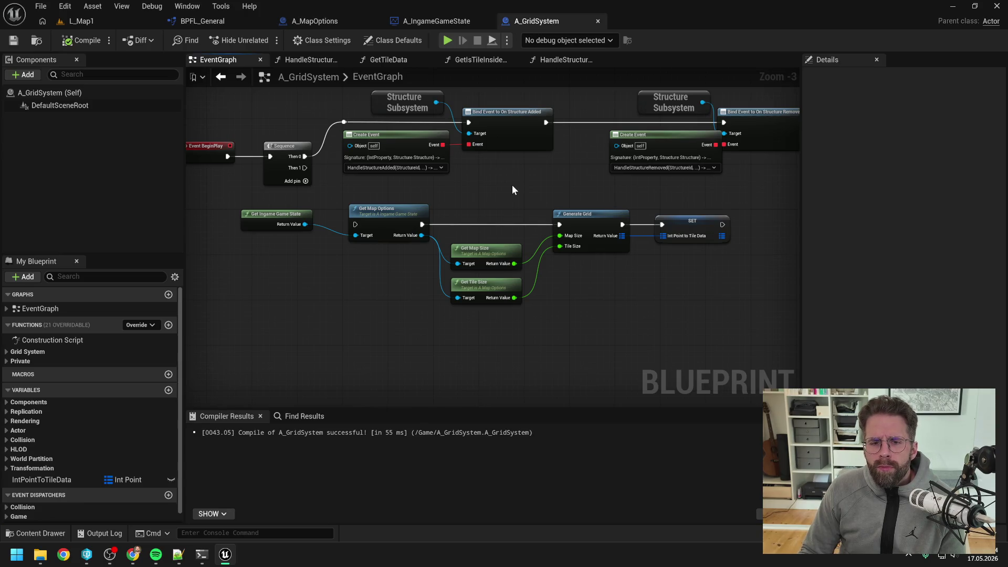
{"action": "scroll", "coordinate": [512, 187], "scroll_direction": "down", "scroll_amount": 1}
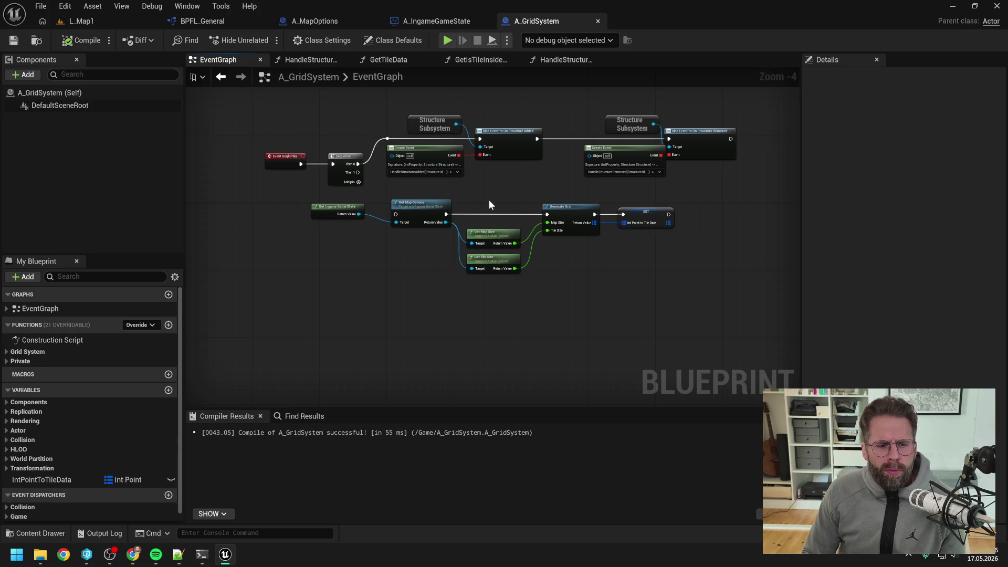
{"action": "key", "text": "ctrl+space"}
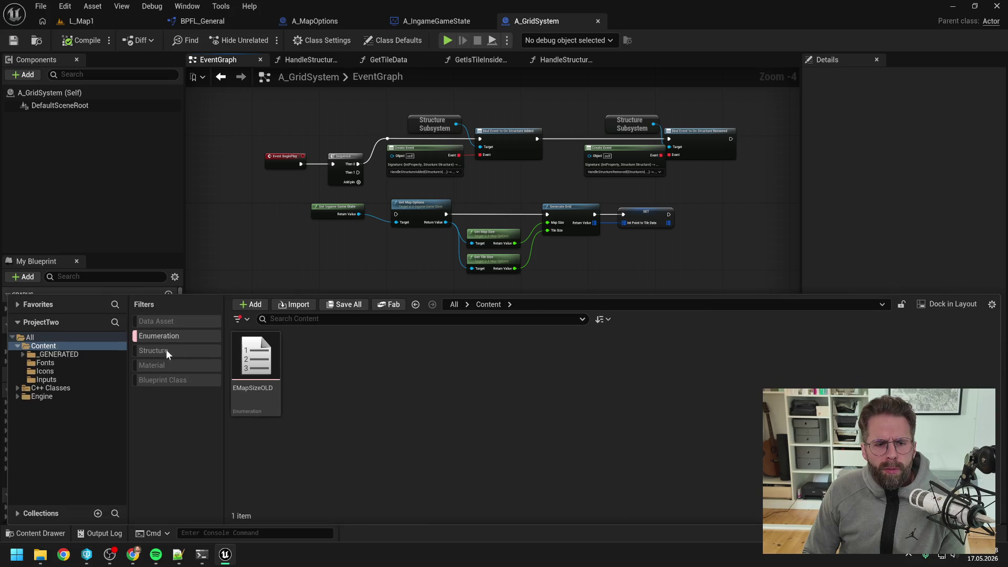
Search the Content Drawer for 'ingtate' and open A_IngamePlayerState
{"action": "left_click", "coordinate": [165, 335]}
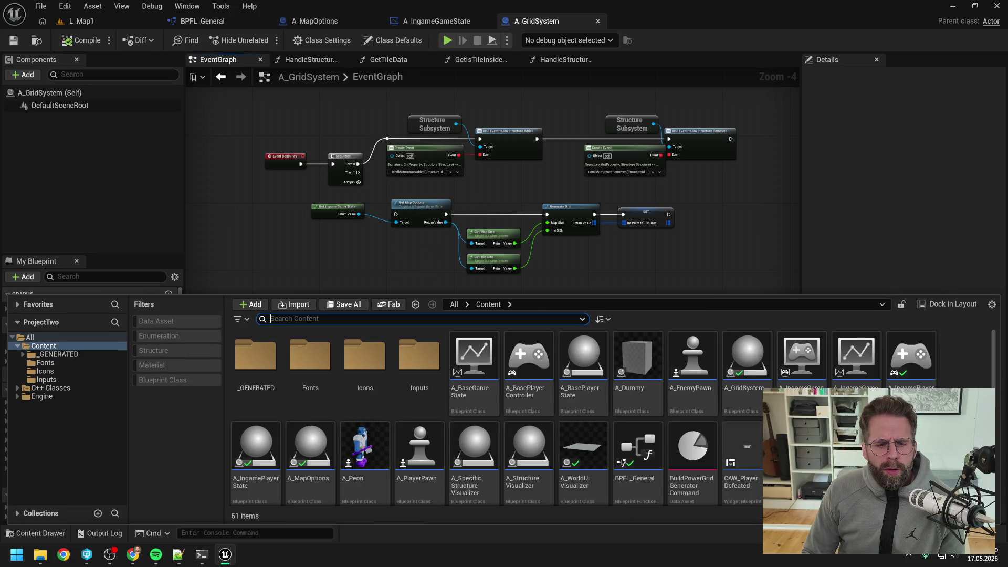
{"action": "type", "text": "ing"}
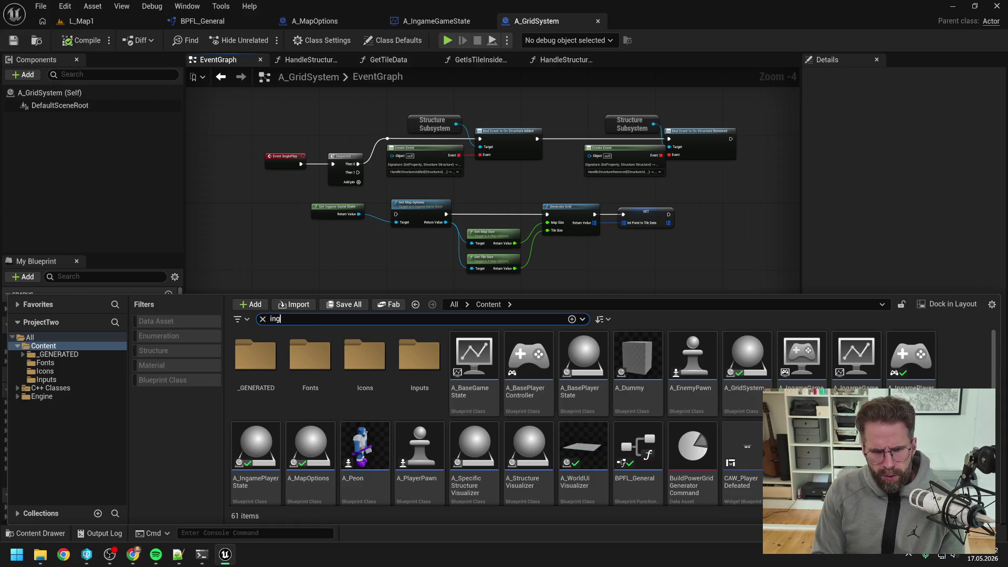
{"action": "type", "text": "tate"}
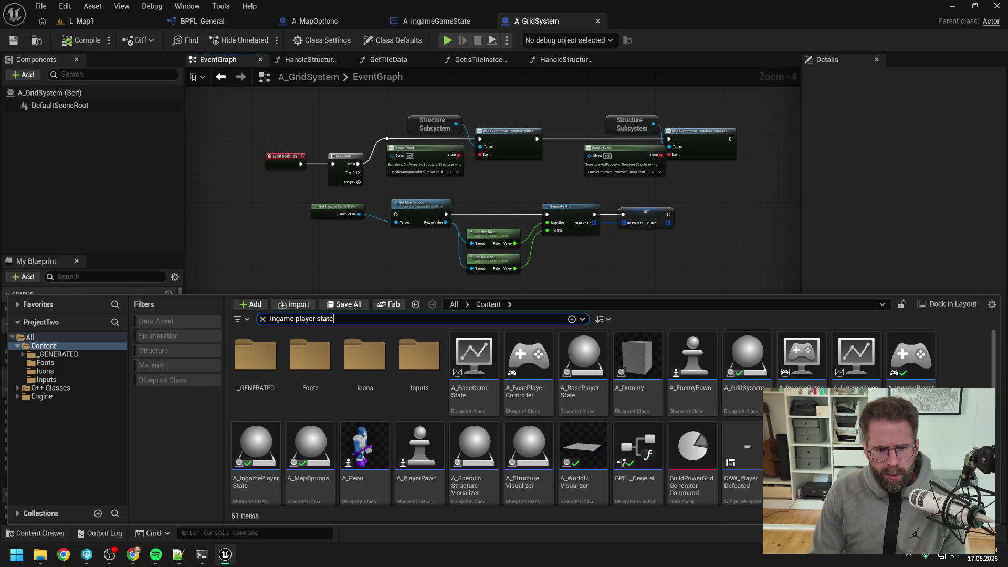
{"action": "key", "text": "Return"}
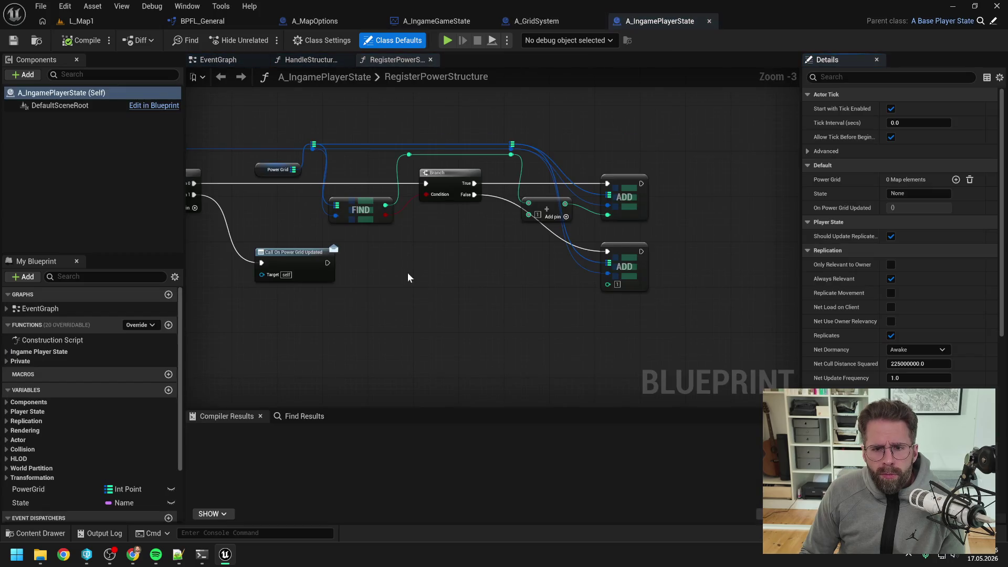
Open the Get Tiles in Radius C++ source from RegisterPowerStructure, then return to L_Map1
{"action": "scroll", "coordinate": [515, 242], "scroll_direction": "up", "scroll_amount": 2}
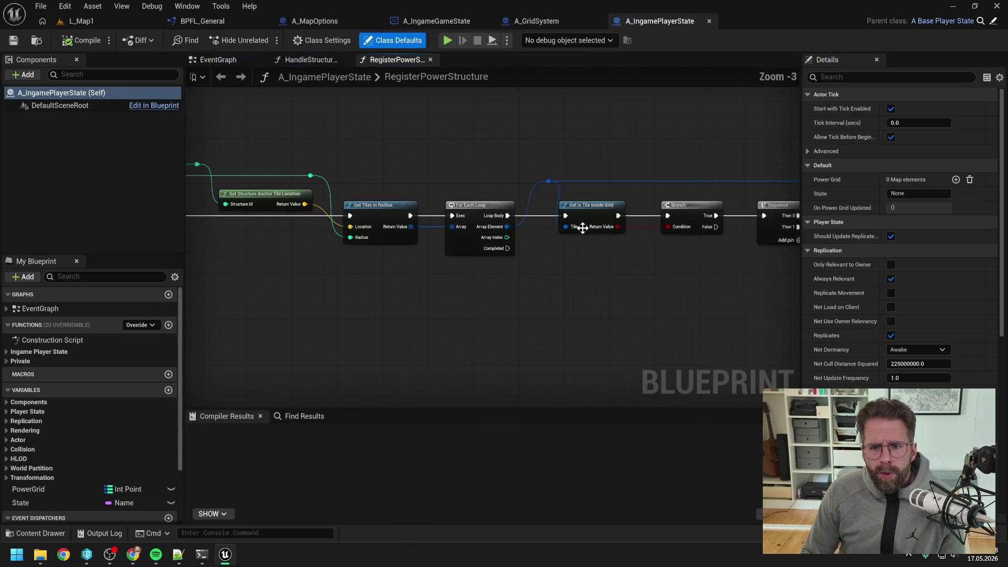
{"action": "left_click", "coordinate": [564, 295]}
{"action": "left_click_drag", "start_coordinate": [708, 303], "coordinate": [662, 307]}
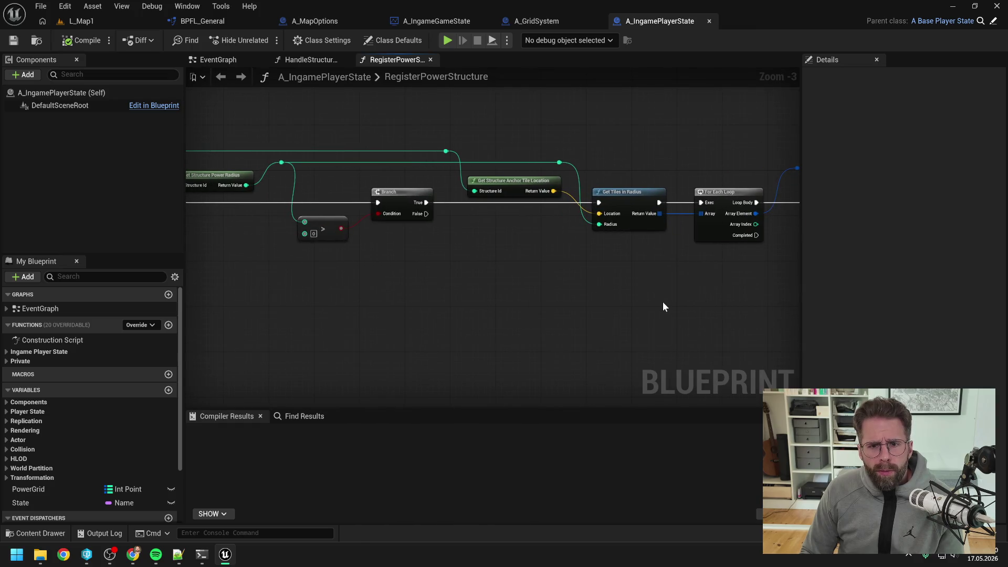
{"action": "scroll", "coordinate": [656, 304], "scroll_direction": "down", "scroll_amount": 2}
{"action": "scroll", "coordinate": [654, 302], "scroll_direction": "up", "scroll_amount": 1}
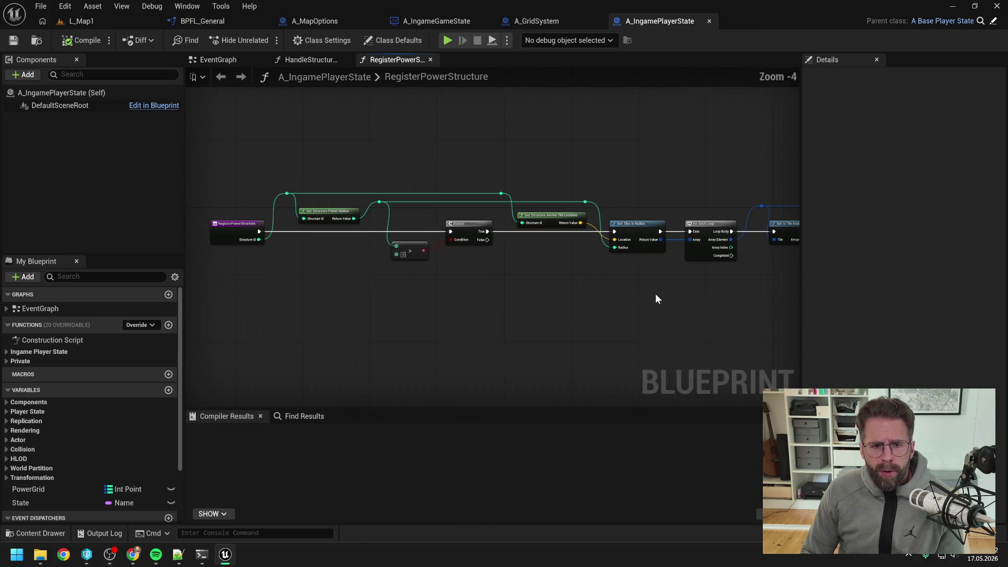
{"action": "left_click_drag", "start_coordinate": [636, 232], "coordinate": [541, 236]}
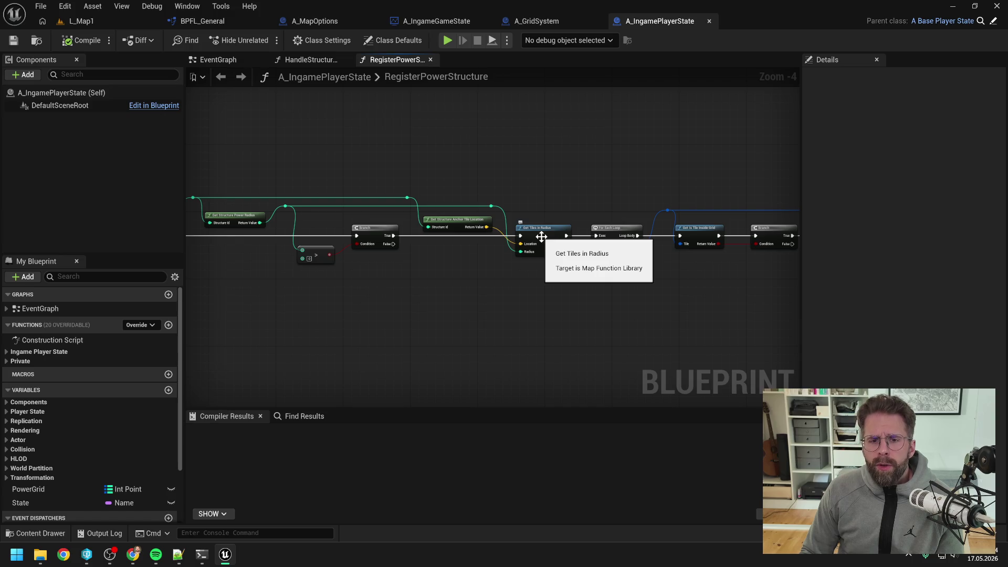
{"action": "double_click", "coordinate": [541, 239]}
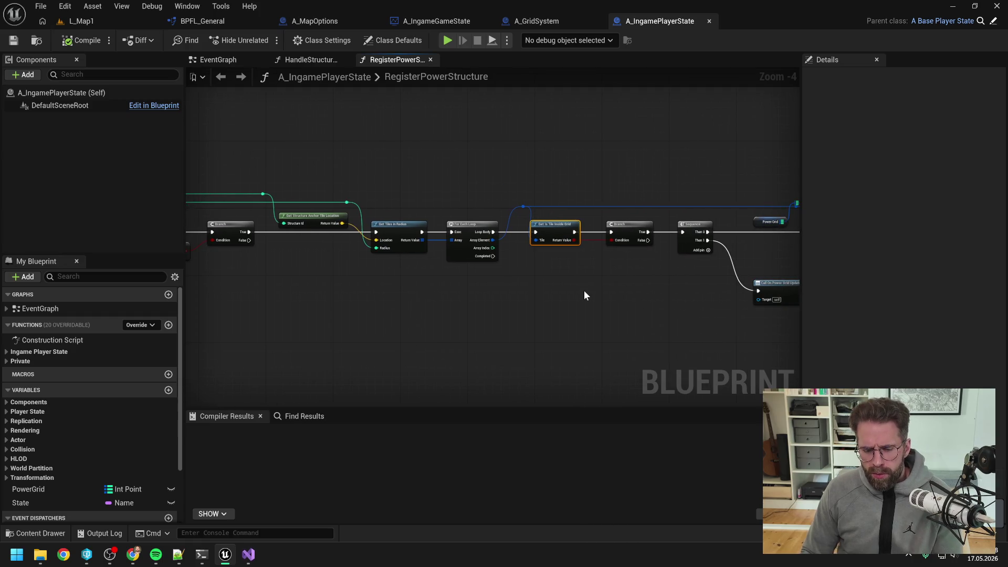
{"action": "left_click", "coordinate": [78, 21]}
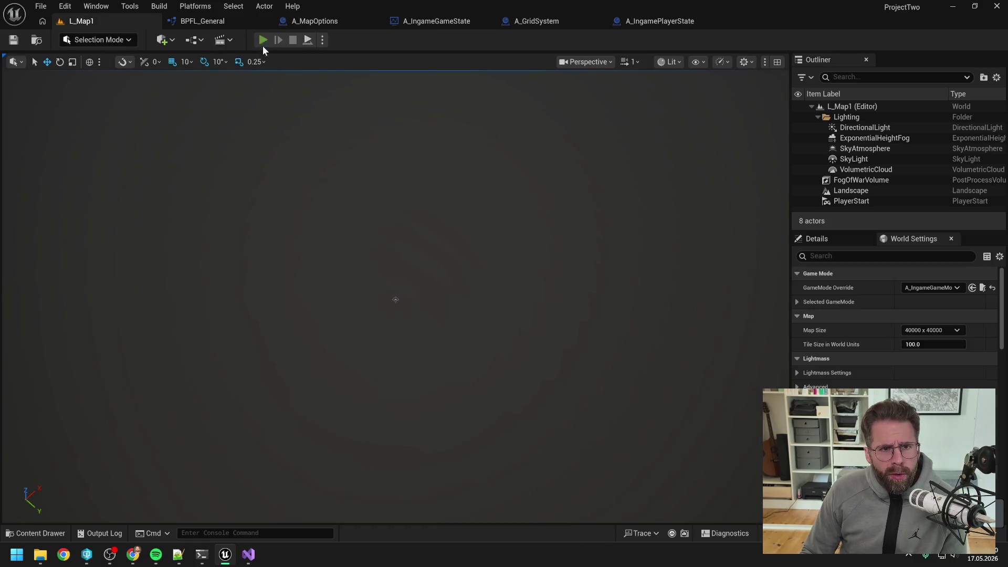
Play to the Get Is Tile Inside Grid breakpoint, clear it, step into GetIsTileInsideGrid, and stop
{"action": "left_click", "coordinate": [263, 43]}
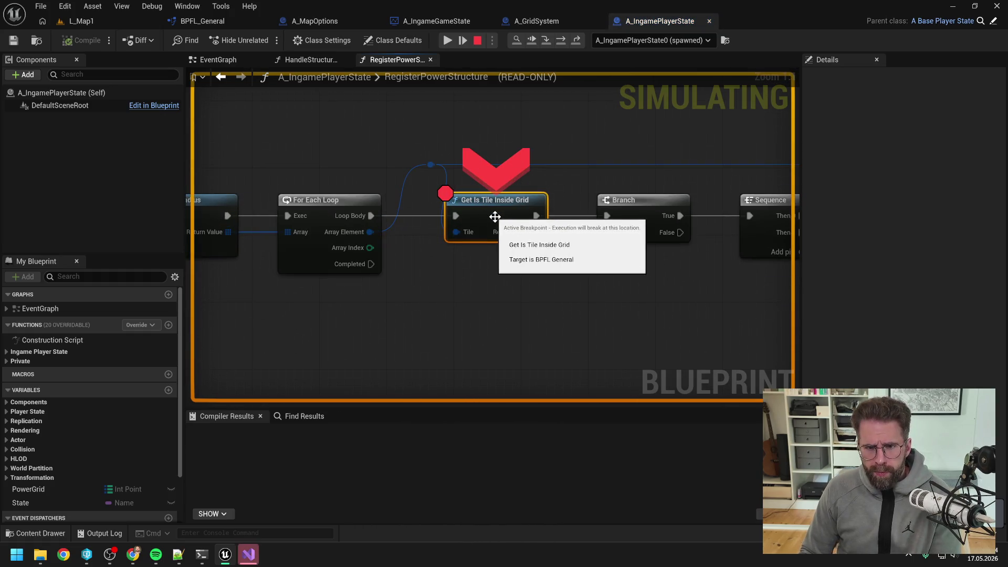
{"action": "key", "text": "F9"}
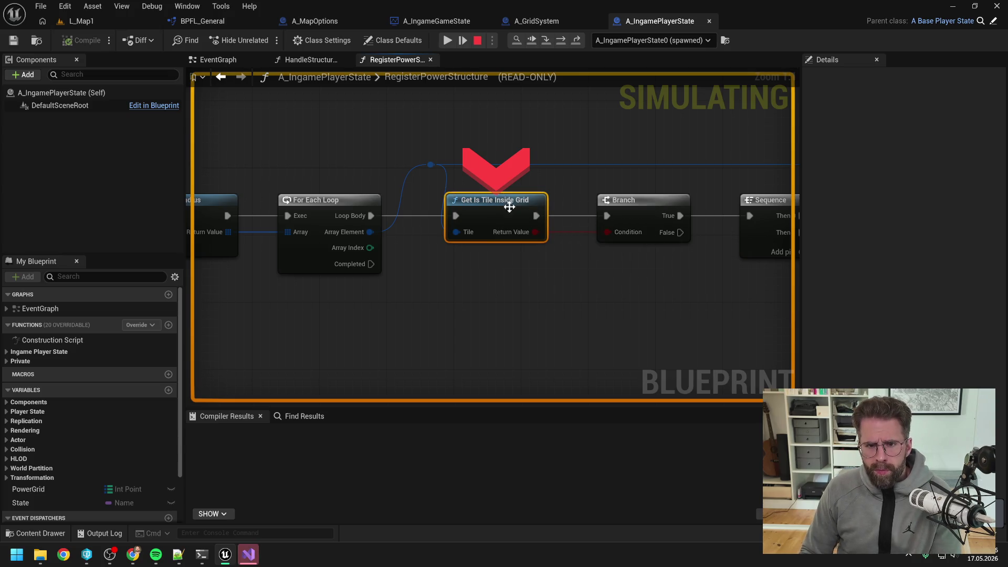
{"action": "left_click", "coordinate": [546, 41]}
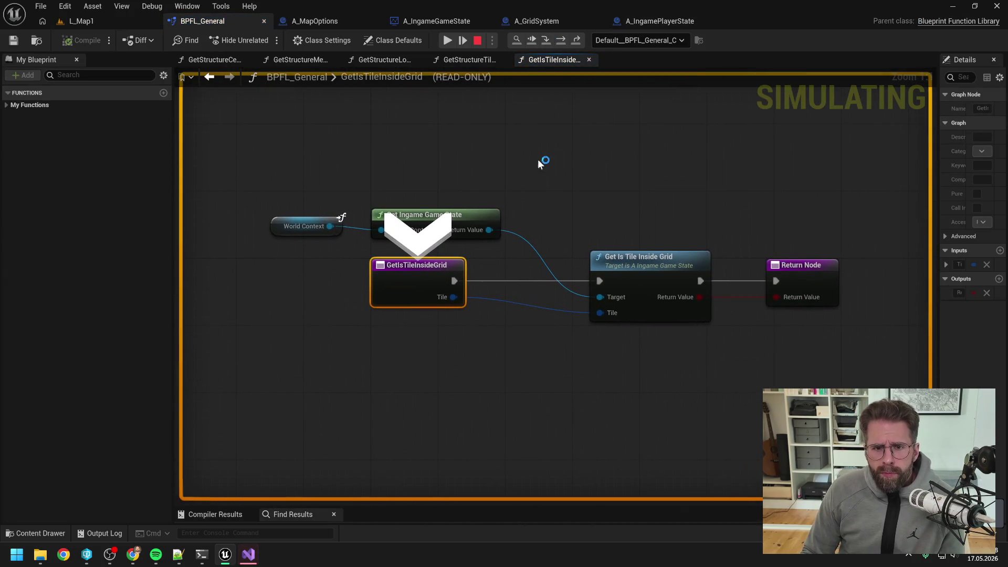
{"action": "left_click", "coordinate": [477, 40]}
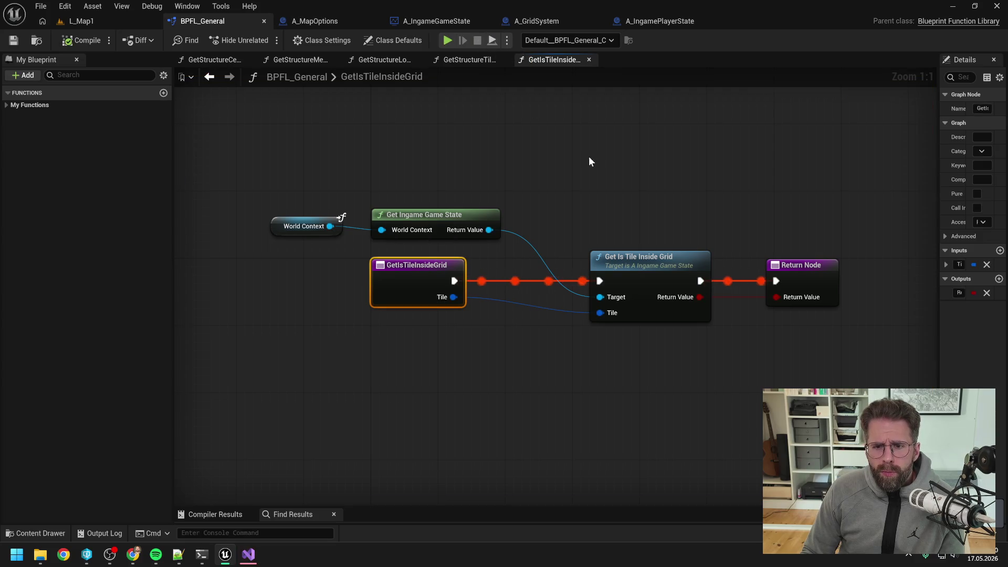
{"action": "left_click", "coordinate": [589, 158]}
{"action": "scroll", "coordinate": [535, 152], "scroll_direction": "down", "scroll_amount": 2}
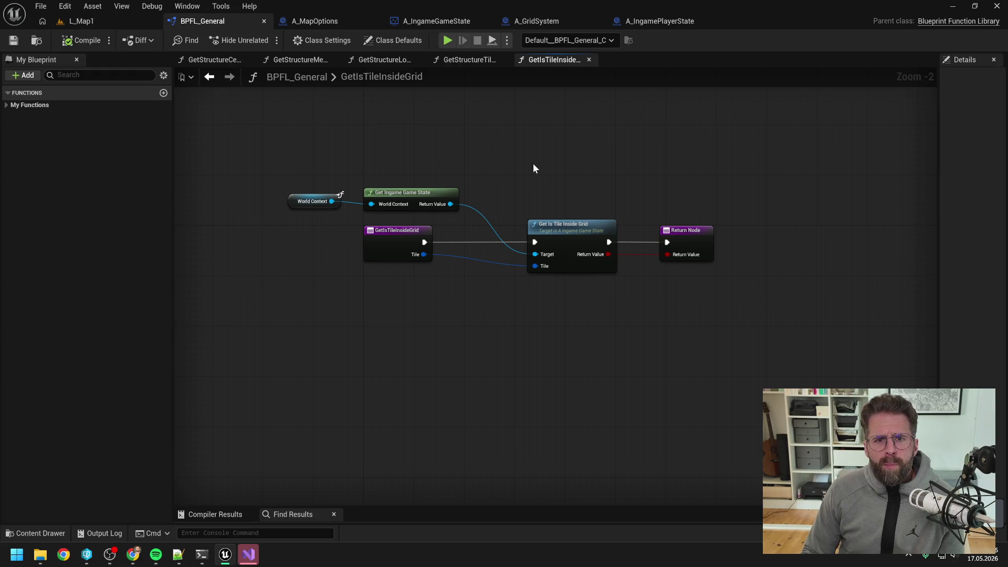
{"action": "left_click", "coordinate": [94, 76]}
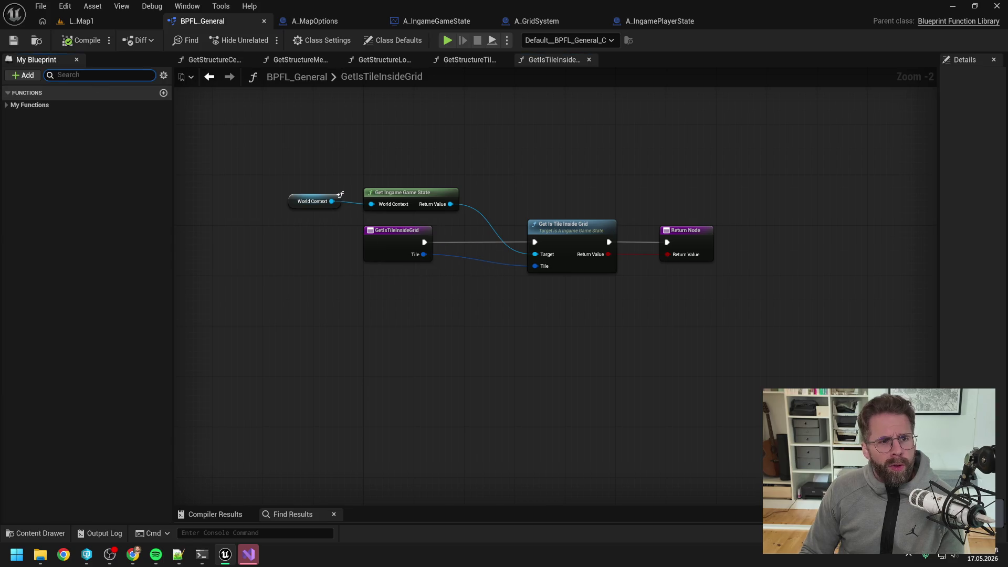
Rename GetIsTileInsideGrid in BPFL_General to GetIsTileInsideGridOLD and save
{"action": "type", "text": "get is"}
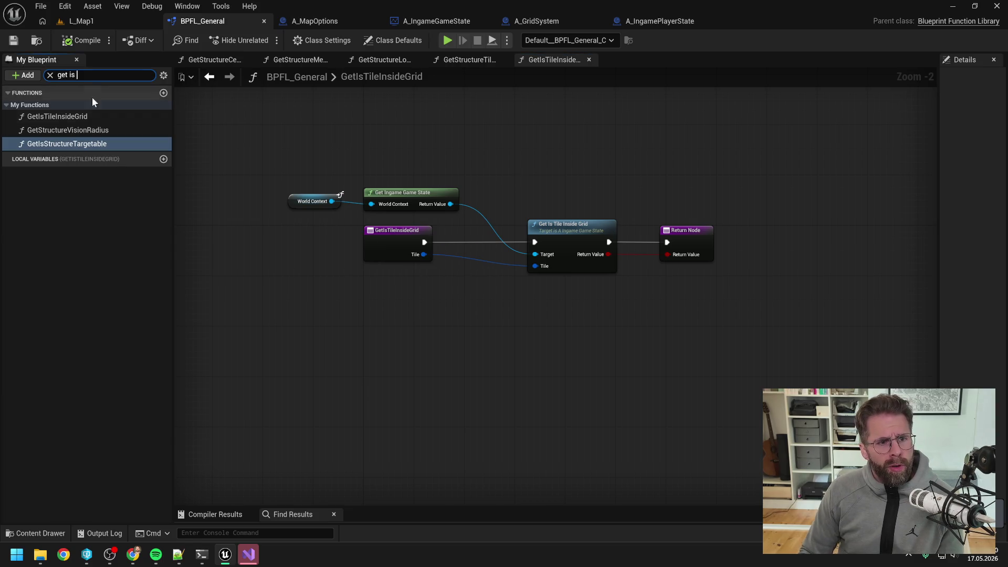
{"action": "left_click", "coordinate": [90, 115]}
{"action": "left_click", "coordinate": [89, 116]}
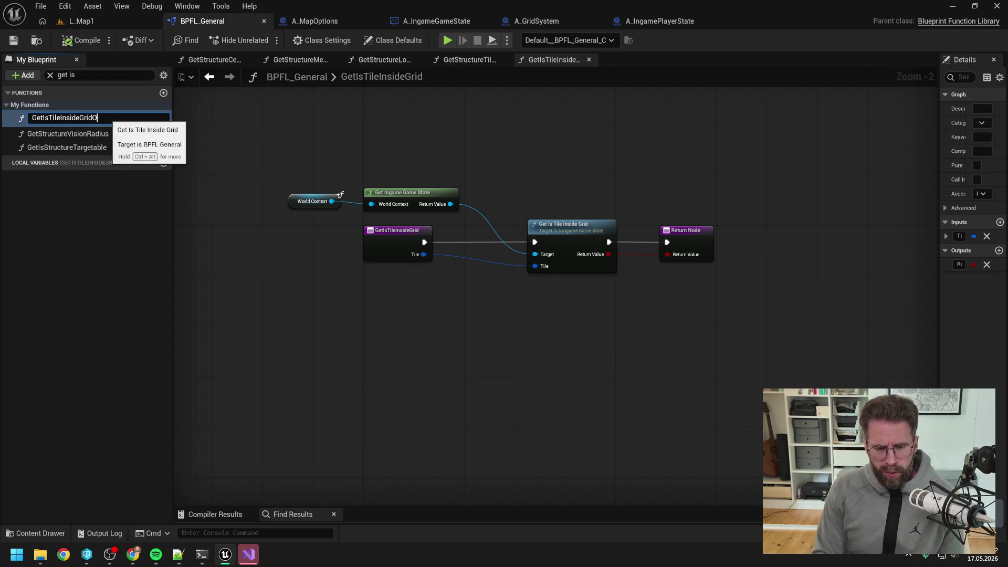
{"action": "key", "text": "Return"}
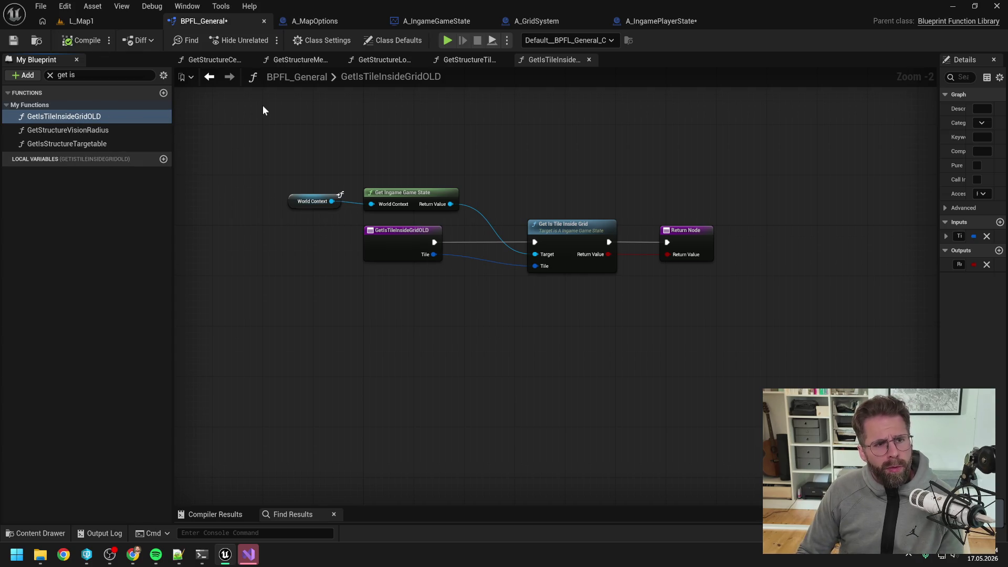
{"action": "key", "text": "ctrl+s"}
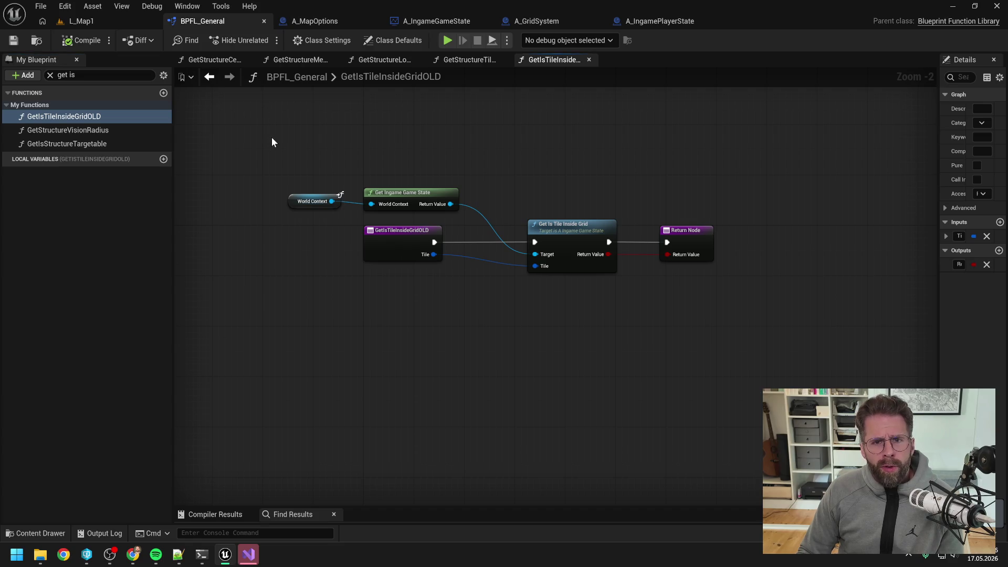
Find the A_IngameGameState blueprint in the asset browser and open it
{"action": "key", "text": "ctrl+space"}
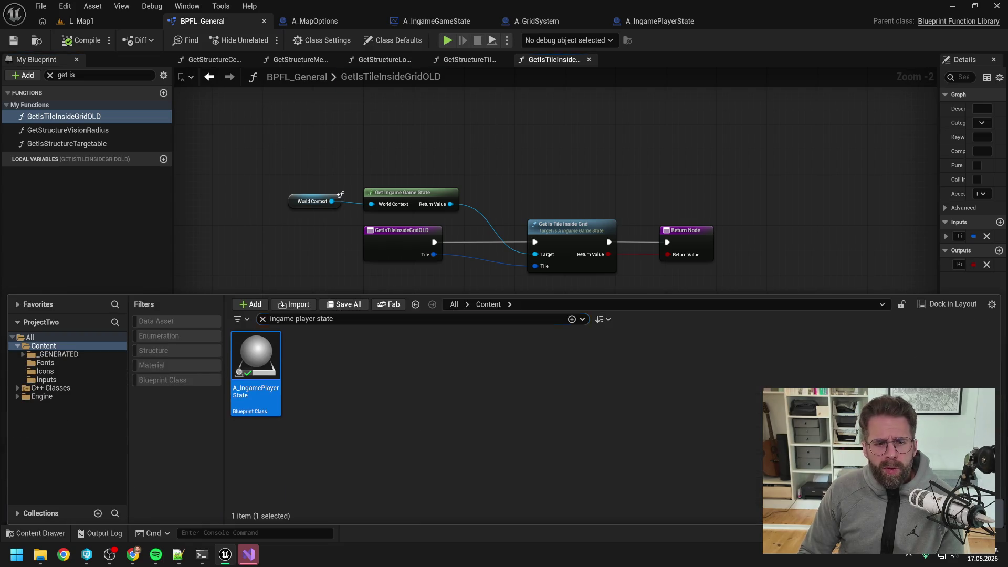
{"action": "type", "text": "ingame game "}
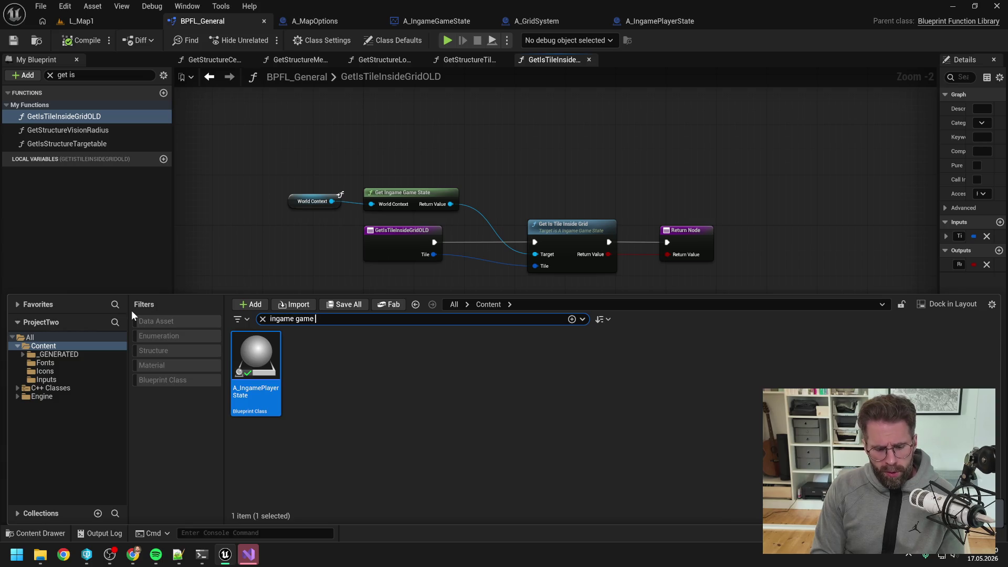
{"action": "type", "text": "state"}
{"action": "left_click", "coordinate": [248, 355]}
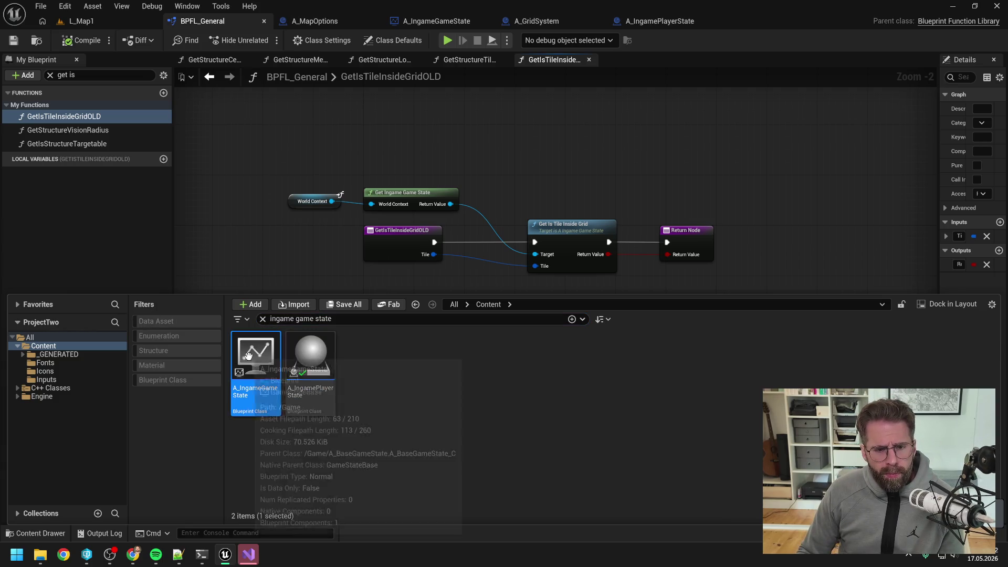
{"action": "double_click", "coordinate": [270, 355]}
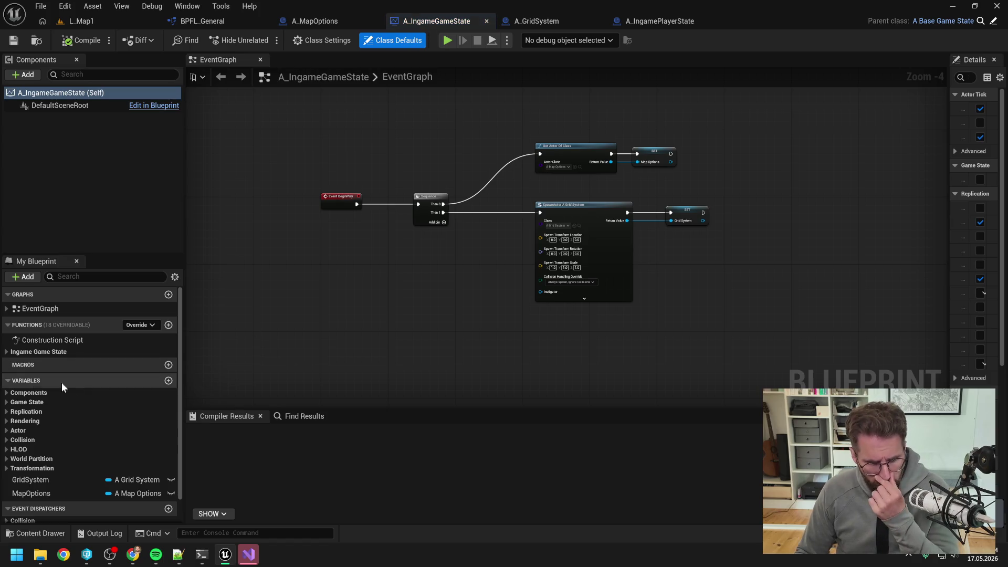
Inspect the game state's GetTileData and GetIsTileInsideGrid functions, leaving their names unchanged
{"action": "left_click", "coordinate": [16, 352]}
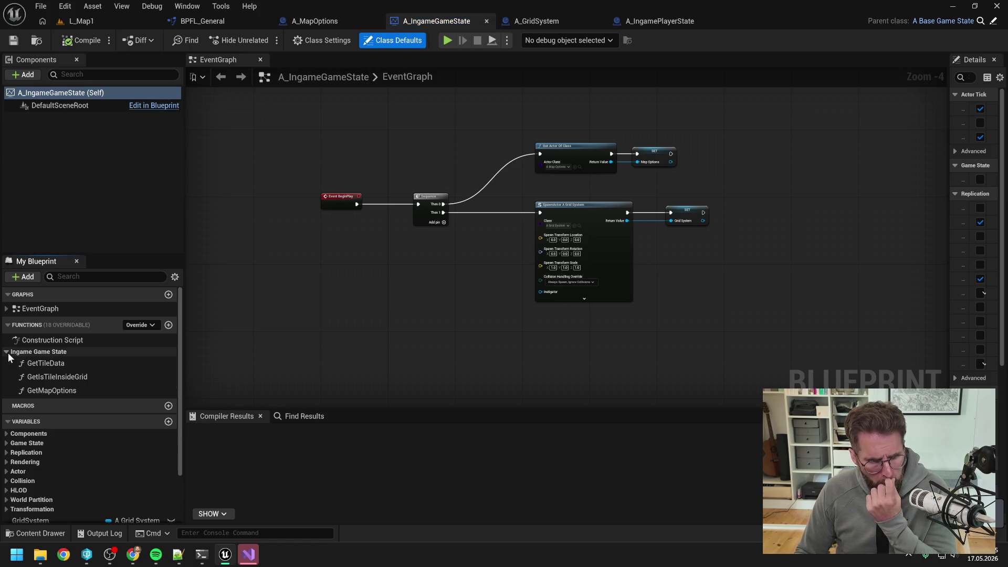
{"action": "left_click", "coordinate": [69, 367]}
{"action": "left_click", "coordinate": [78, 379]}
{"action": "key", "text": "F2"}
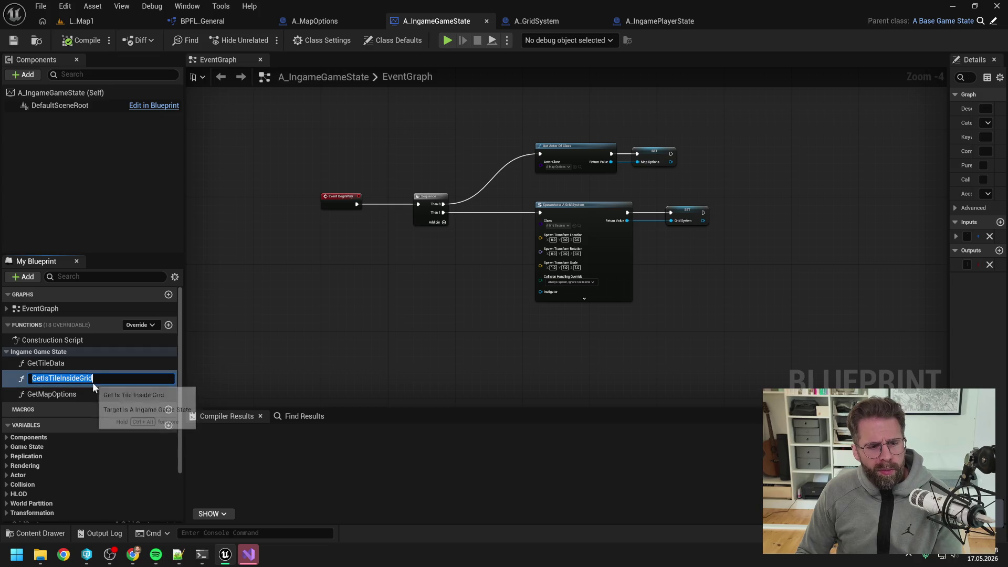
{"action": "left_click", "coordinate": [93, 378]}
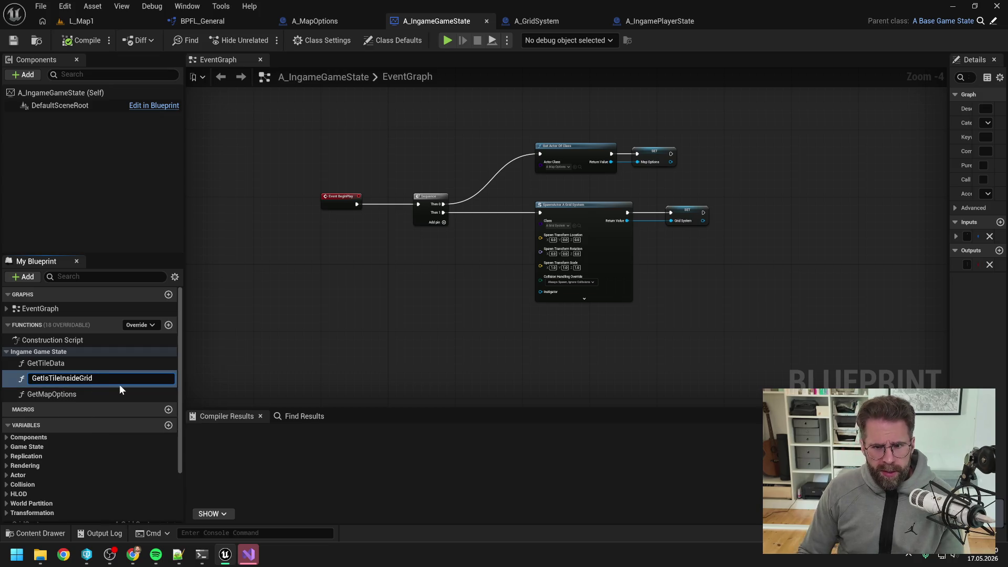
{"action": "key", "text": "Return"}
{"action": "left_click", "coordinate": [105, 363]}
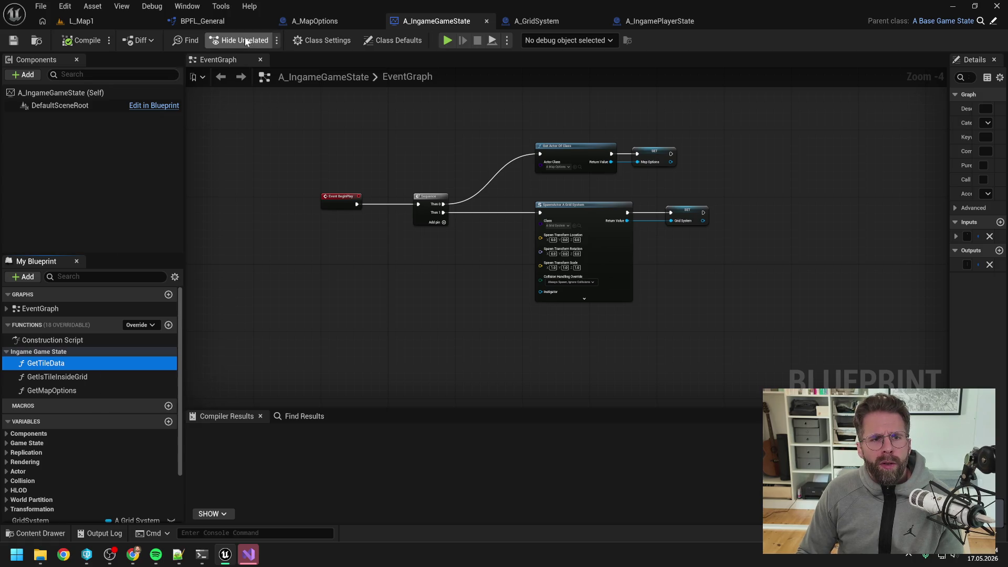
Back in BPFL_General, rename GetTileData to GetTileDataOLD and save
{"action": "left_click", "coordinate": [224, 20]}
{"action": "left_click", "coordinate": [84, 75]}
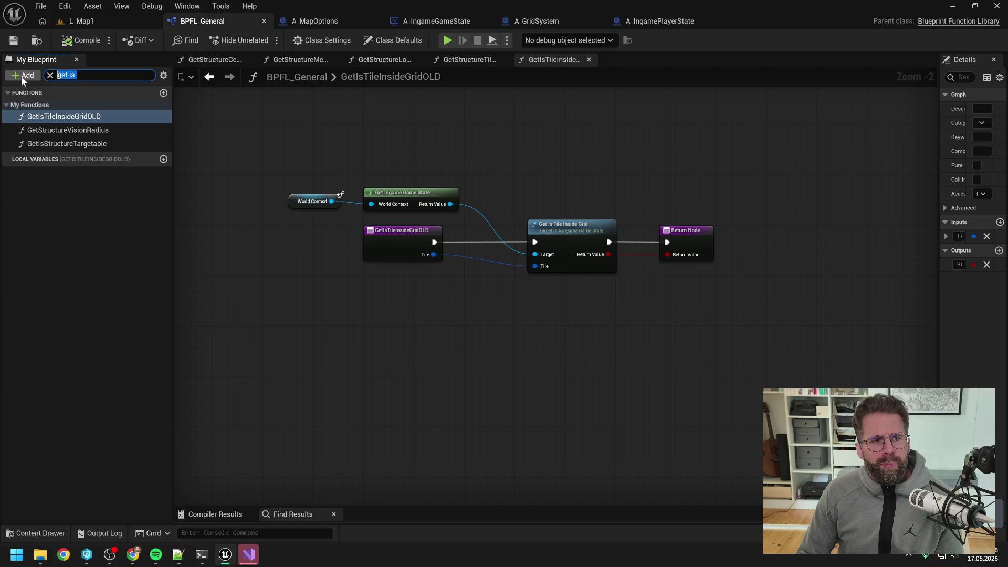
{"action": "type", "text": "get tile d"}
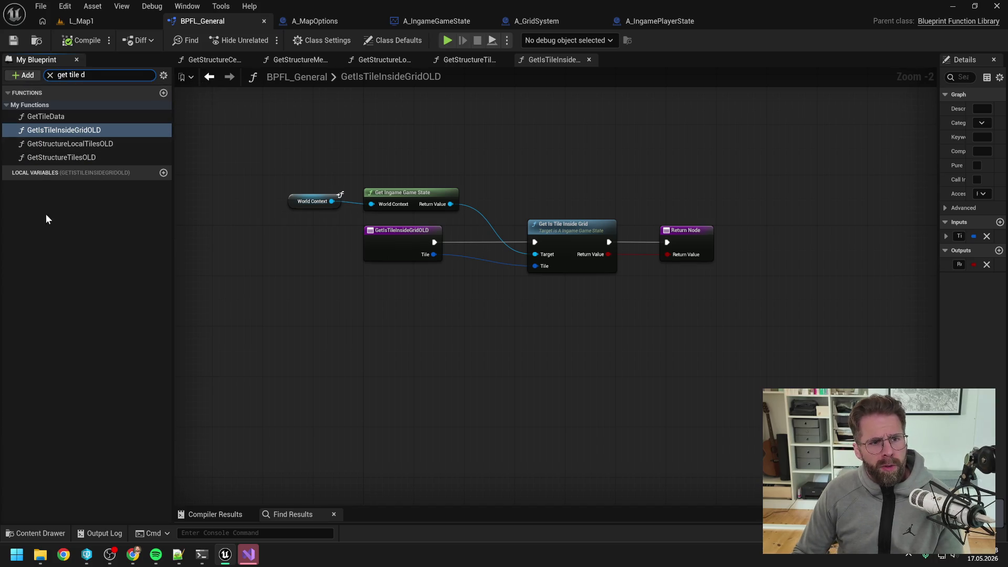
{"action": "left_click", "coordinate": [51, 117]}
{"action": "key", "text": "F2"}
{"action": "type", "text": "OLD"}
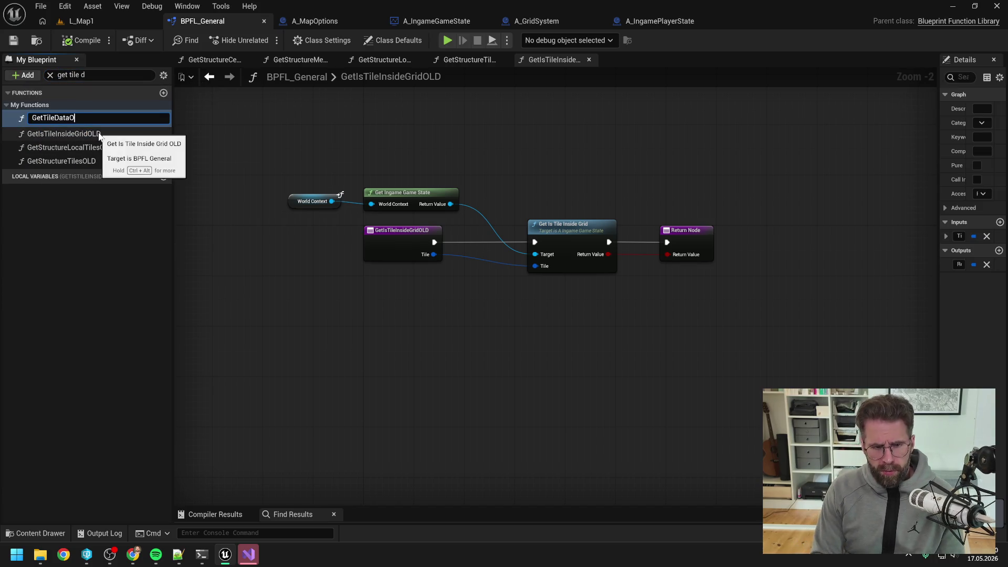
{"action": "key", "text": "Return"}
{"action": "key", "text": "ctrl+s"}
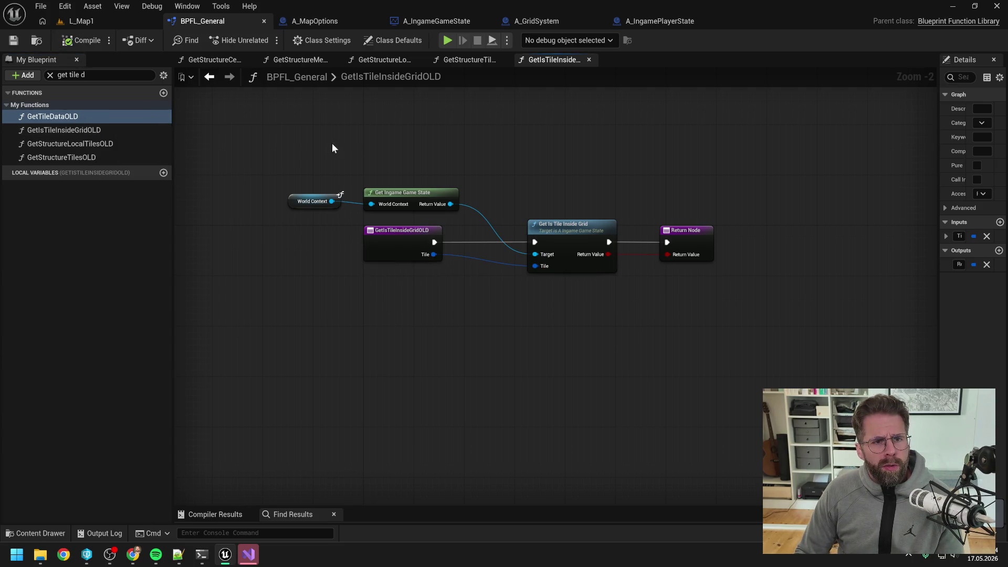
Find references to GetTileDataOLD by name
{"action": "key", "text": "ctrl+space"}
{"action": "right_click", "coordinate": [77, 343]}
{"action": "left_click", "coordinate": [225, 206]}
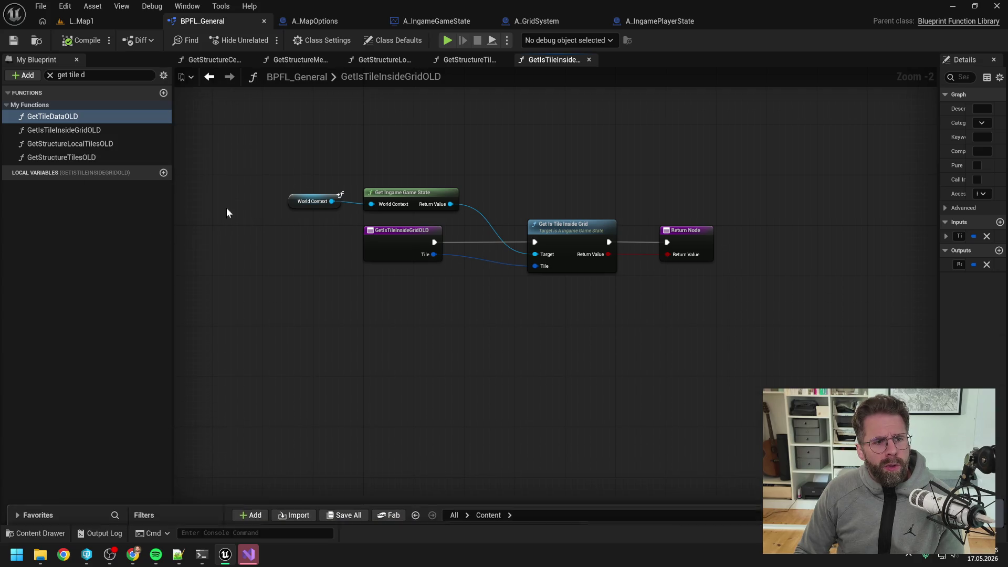
{"action": "left_click", "coordinate": [82, 116]}
{"action": "right_click", "coordinate": [81, 116]}
{"action": "mouse_move", "coordinate": [126, 172]}
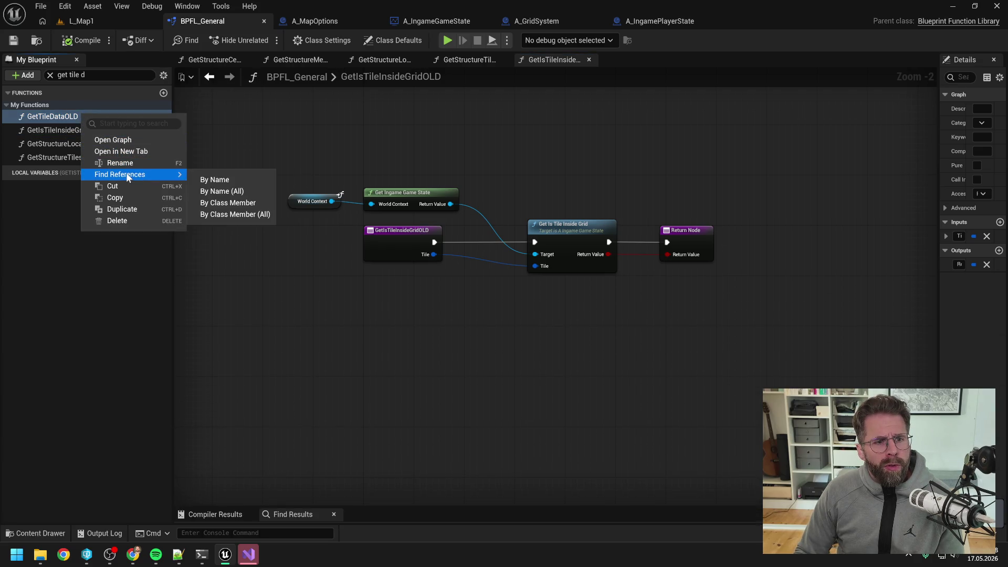
{"action": "left_click", "coordinate": [205, 177]}
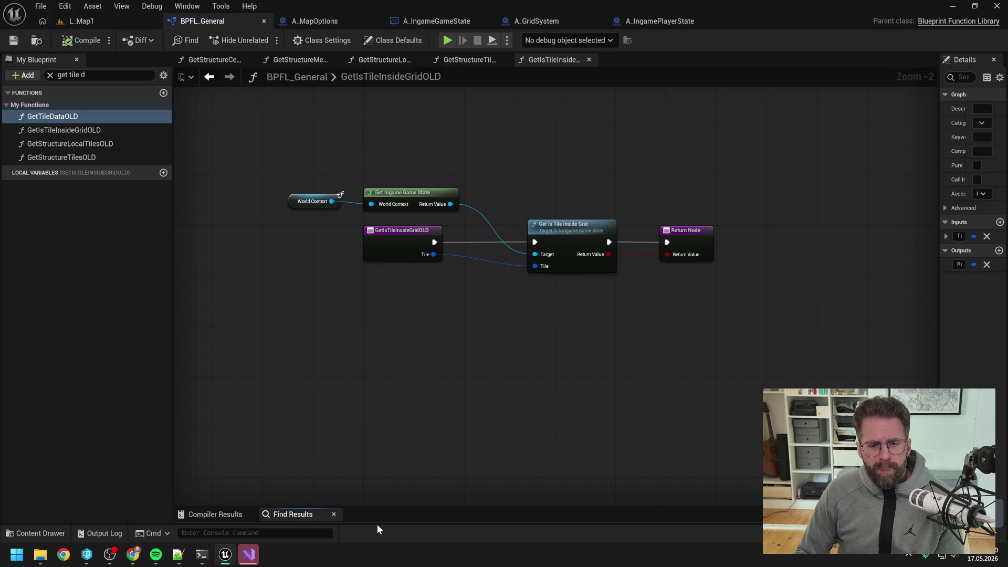
Enlarge the search results and details panels, then close MapFunctionLibrary.cpp in Visual Studio
{"action": "left_click_drag", "start_coordinate": [382, 506], "coordinate": [383, 374]}
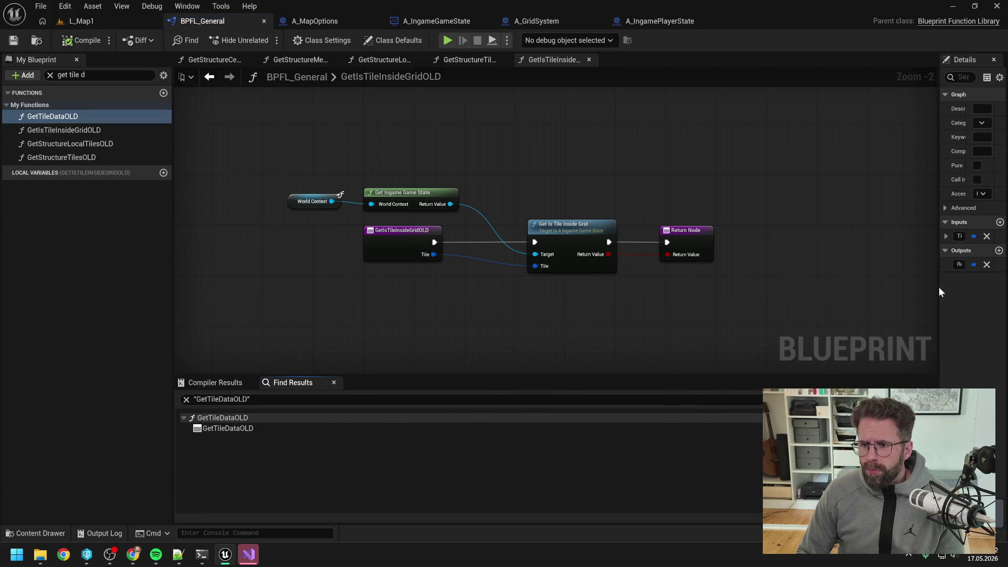
{"action": "left_click_drag", "start_coordinate": [939, 287], "coordinate": [854, 302]}
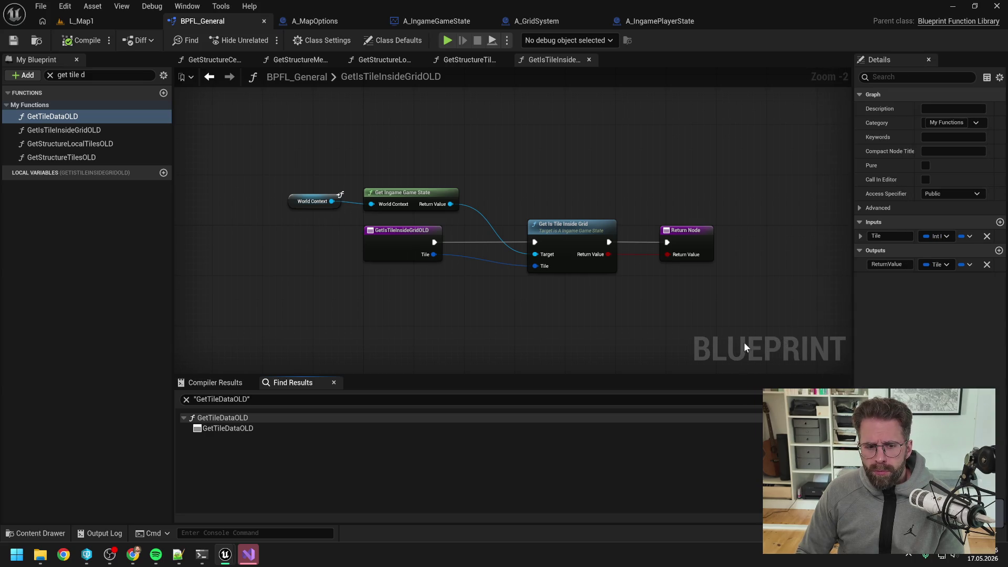
{"action": "key", "text": "alt+Tab"}
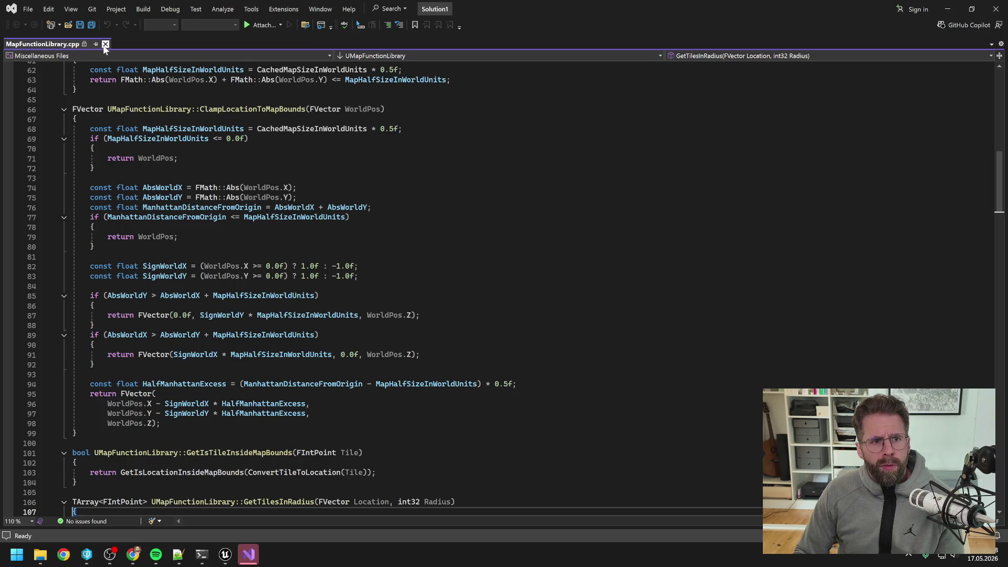
{"action": "key", "text": "ctrl+F4"}
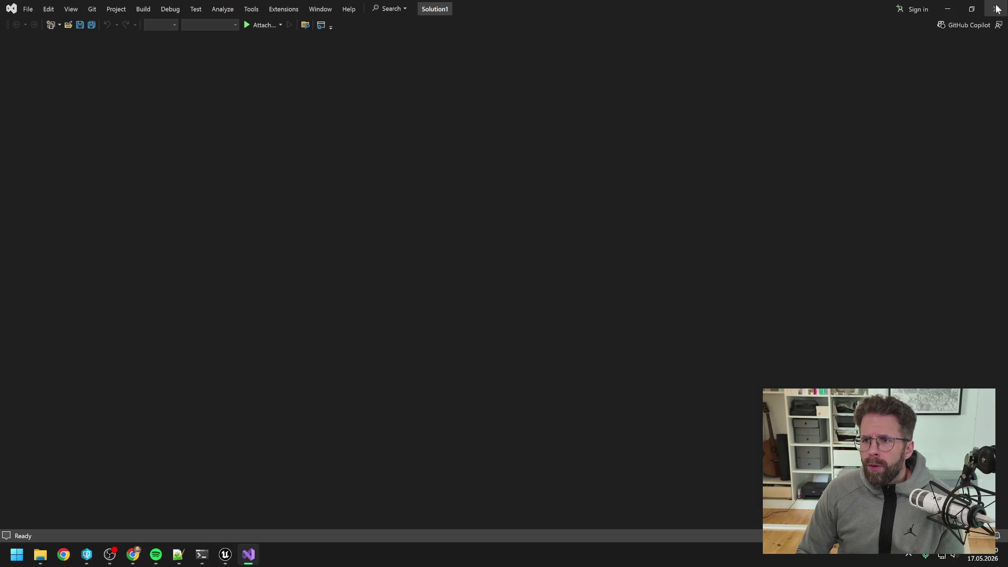
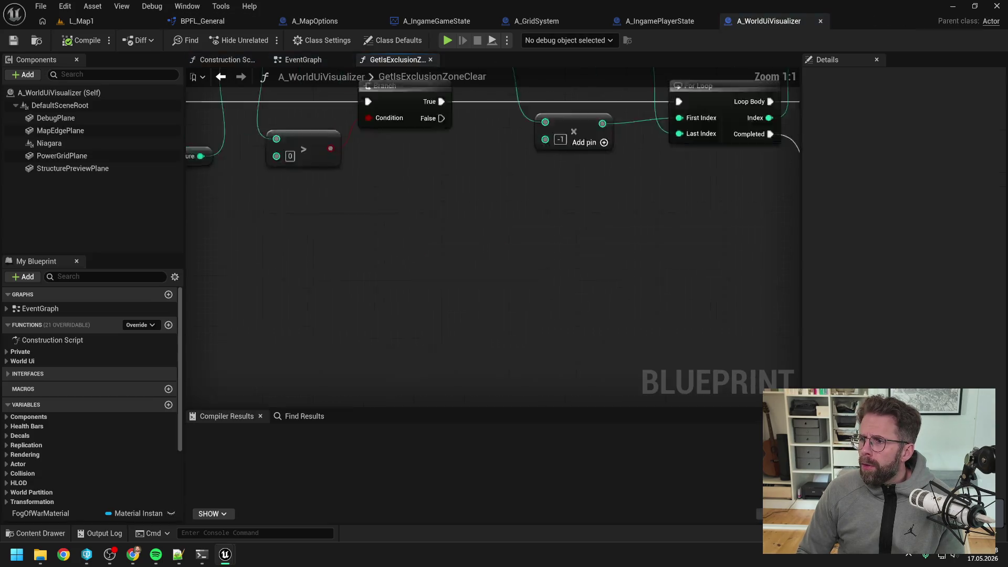
From the GetIsExclusionZoneClear graph, open the Get Tile Data OLD function's definition in BPFL_General
{"action": "right_click", "coordinate": [468, 318]}
{"action": "type", "text": "get tile da"}
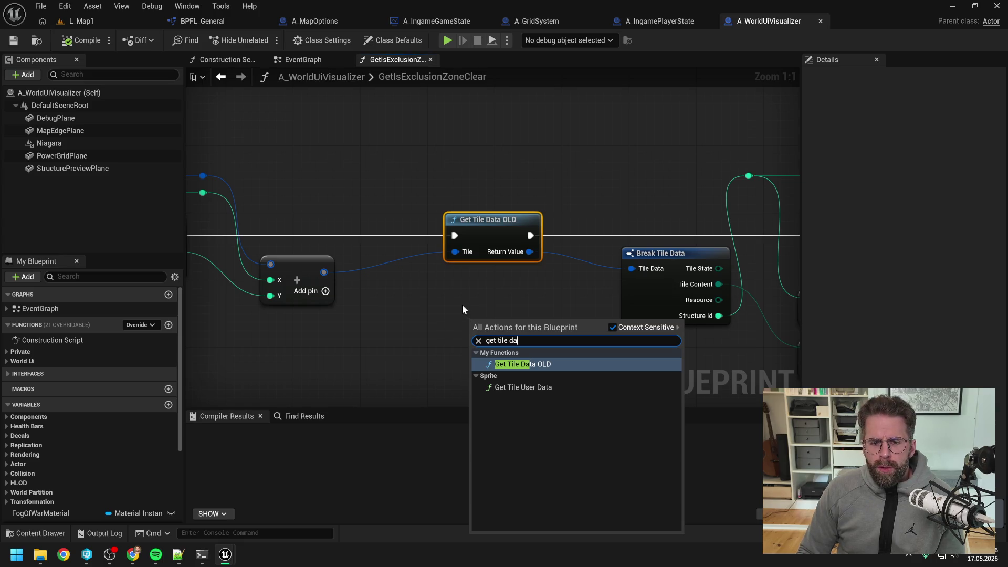
{"action": "left_click", "coordinate": [461, 301]}
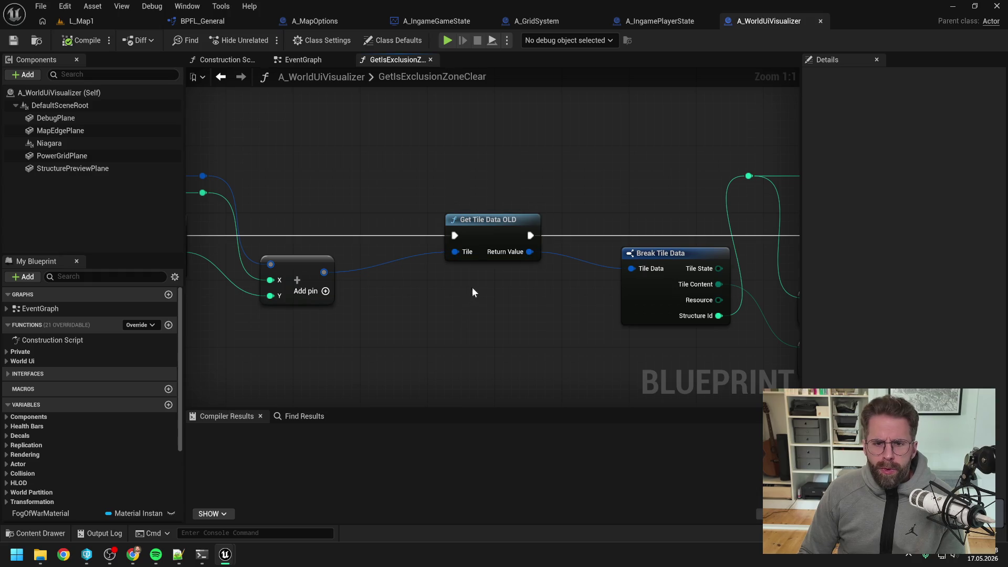
{"action": "double_click", "coordinate": [490, 231]}
Add a Get GridSubsystem node fed by a Get World Context node
{"action": "right_click", "coordinate": [468, 313]}
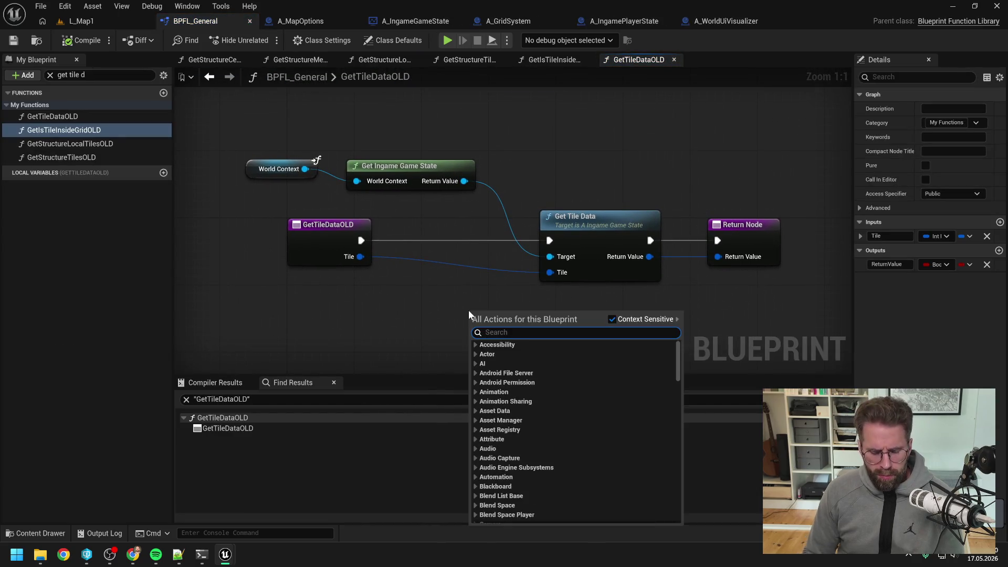
{"action": "type", "text": "get grid sub"}
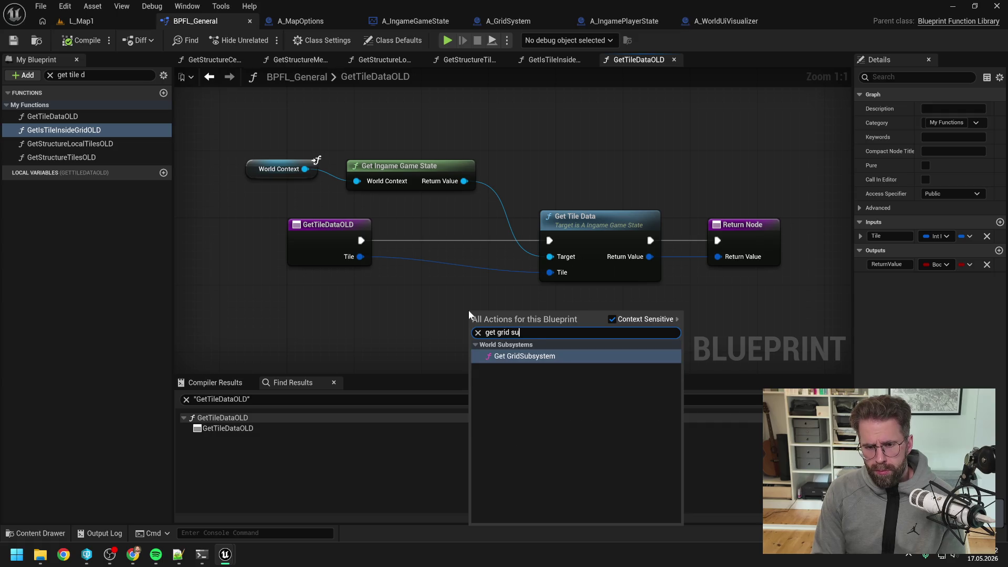
{"action": "left_click", "coordinate": [499, 356]}
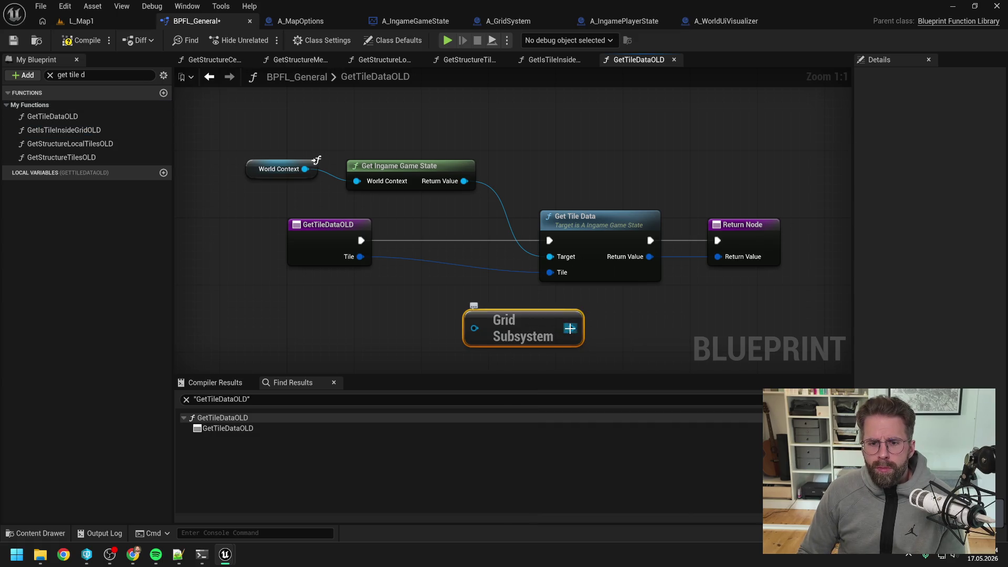
{"action": "mouse_move", "coordinate": [571, 328]}
{"action": "left_mouse_down"}
{"action": "mouse_move", "coordinate": [637, 349]}
{"action": "mouse_move", "coordinate": [621, 341]}
{"action": "left_mouse_up"}
{"action": "key", "text": "Escape"}
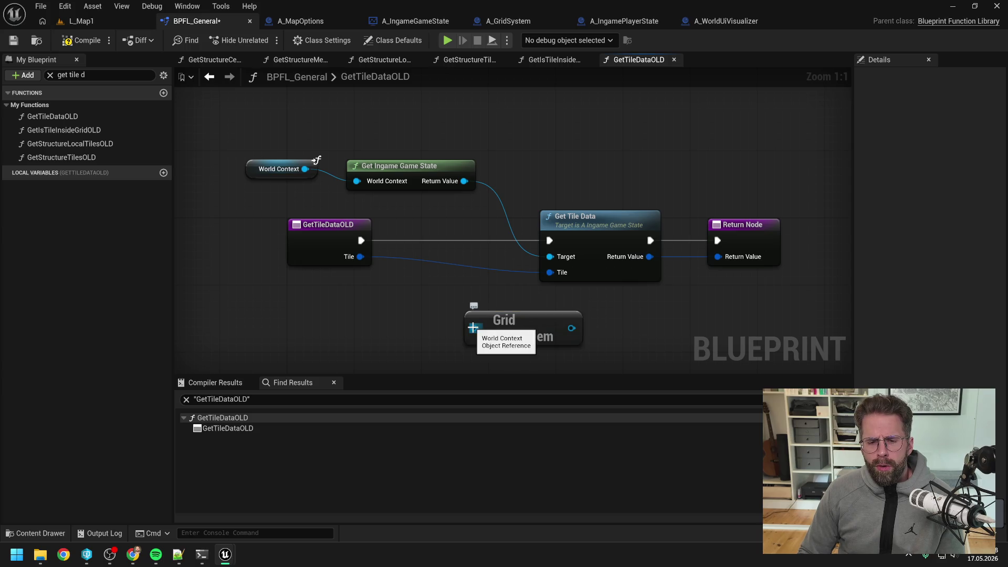
{"action": "scroll", "coordinate": [436, 319], "scroll_direction": "down", "scroll_amount": 1}
{"action": "mouse_move", "coordinate": [473, 328]}
{"action": "left_mouse_down"}
{"action": "mouse_move", "coordinate": [436, 319]}
{"action": "mouse_move", "coordinate": [445, 297]}
{"action": "mouse_move", "coordinate": [418, 312]}
{"action": "left_mouse_up"}
{"action": "scroll", "coordinate": [445, 297], "scroll_direction": "down", "scroll_amount": 1}
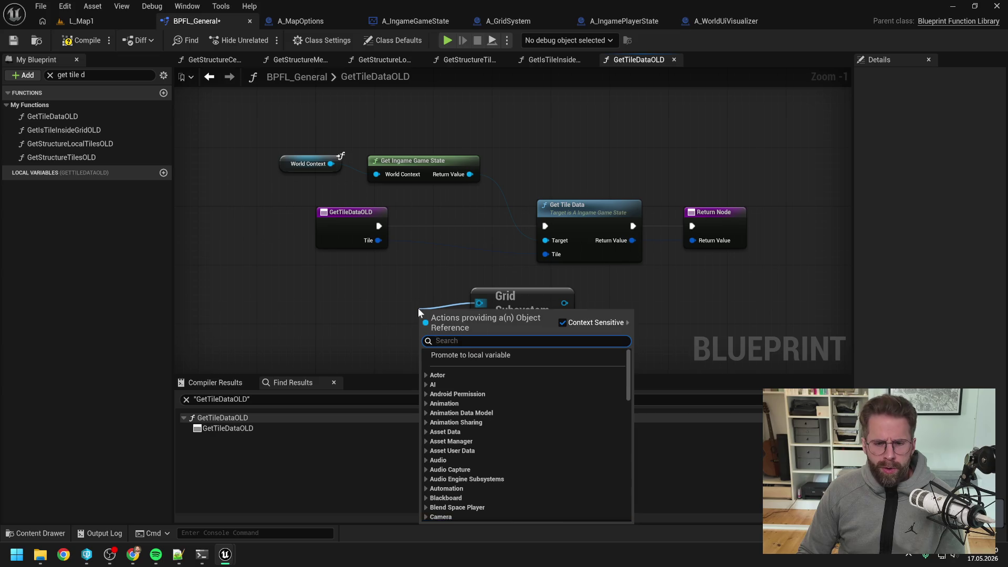
{"action": "type", "text": "get world context"}
{"action": "key", "text": "Return"}
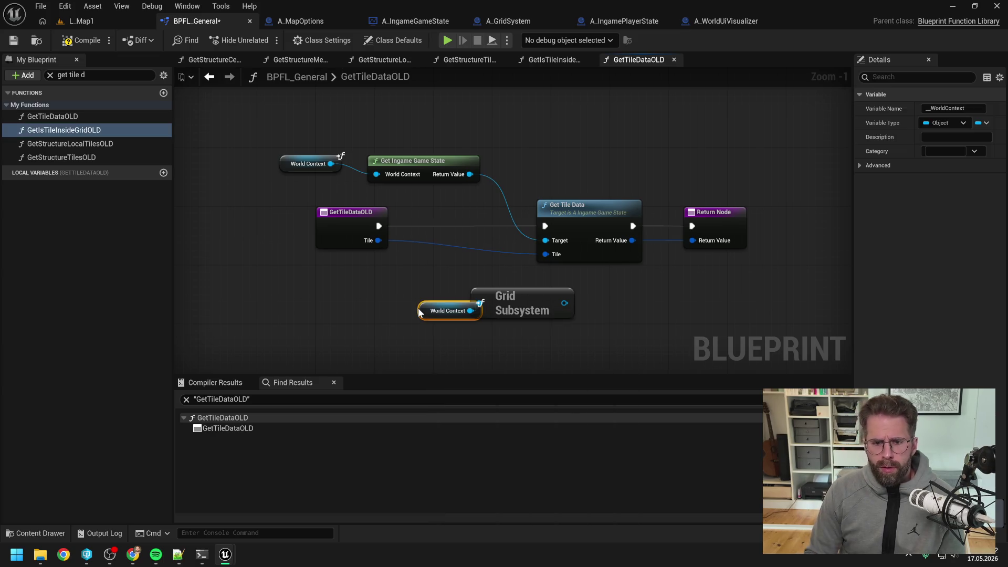
{"action": "left_click_drag", "start_coordinate": [419, 313], "coordinate": [317, 283]}
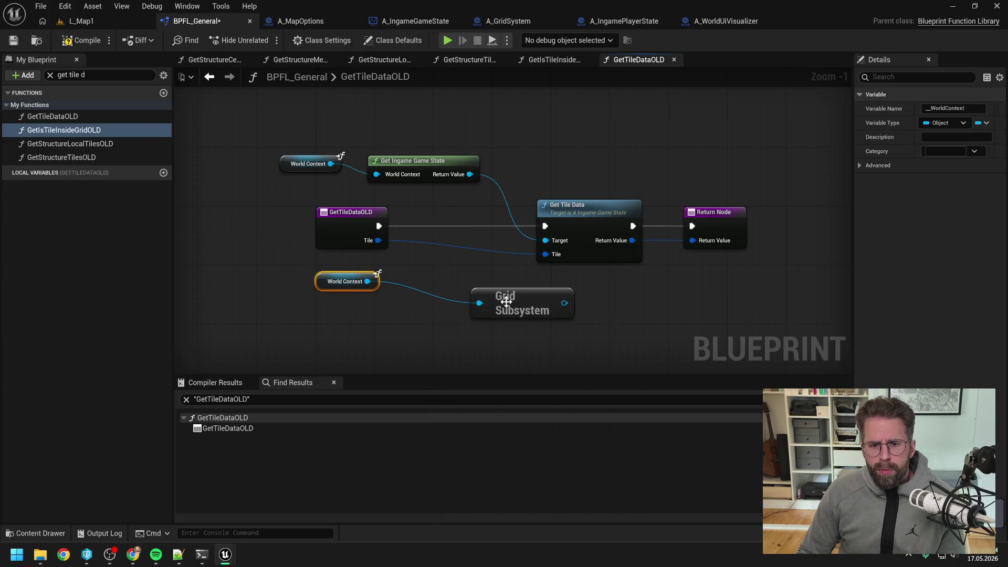
{"action": "mouse_move", "coordinate": [505, 302]}
{"action": "left_mouse_down"}
{"action": "mouse_move", "coordinate": [439, 280]}
{"action": "mouse_move", "coordinate": [552, 289]}
{"action": "left_mouse_up"}
Add the subsystem's Get Tile Data, make the function Pure, and wire Tile and Return Value
{"action": "type", "text": "ge"}
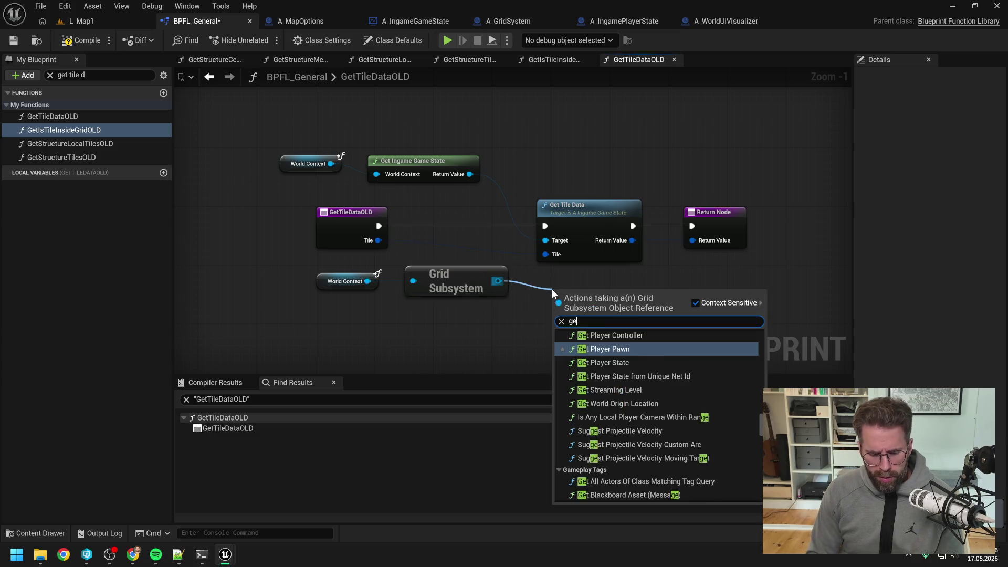
{"action": "type", "text": "t t ile da"}
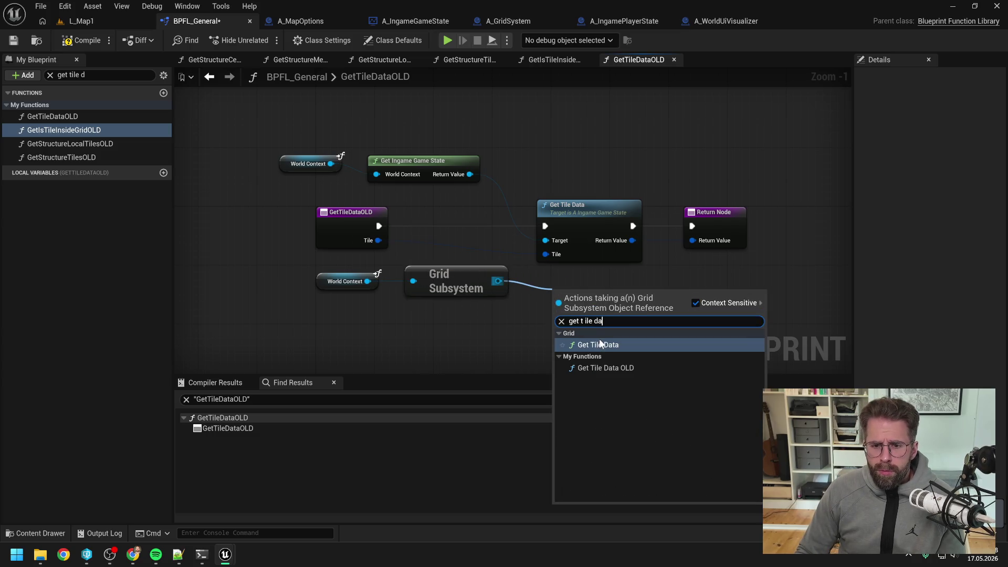
{"action": "left_click", "coordinate": [601, 344]}
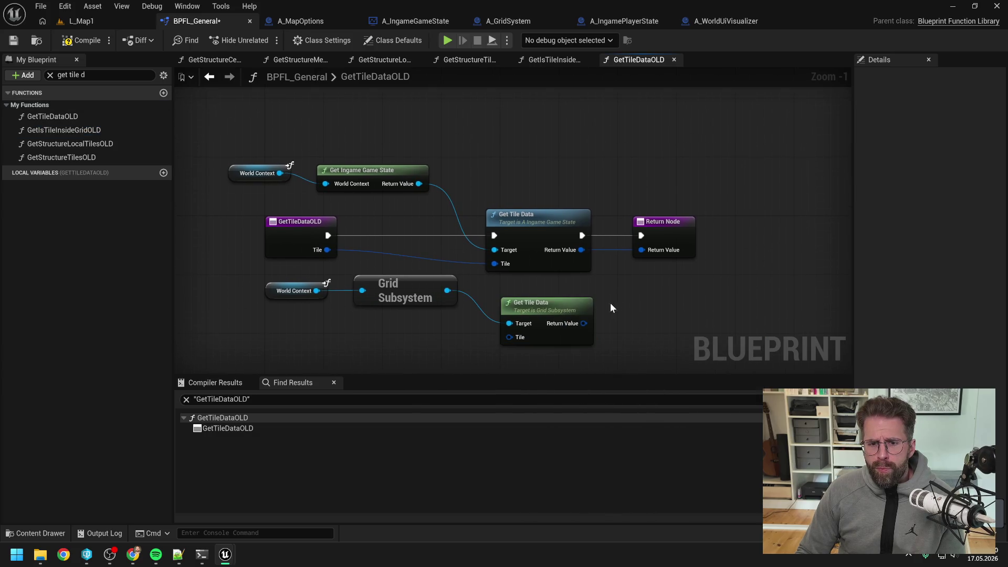
{"action": "left_click", "coordinate": [665, 230]}
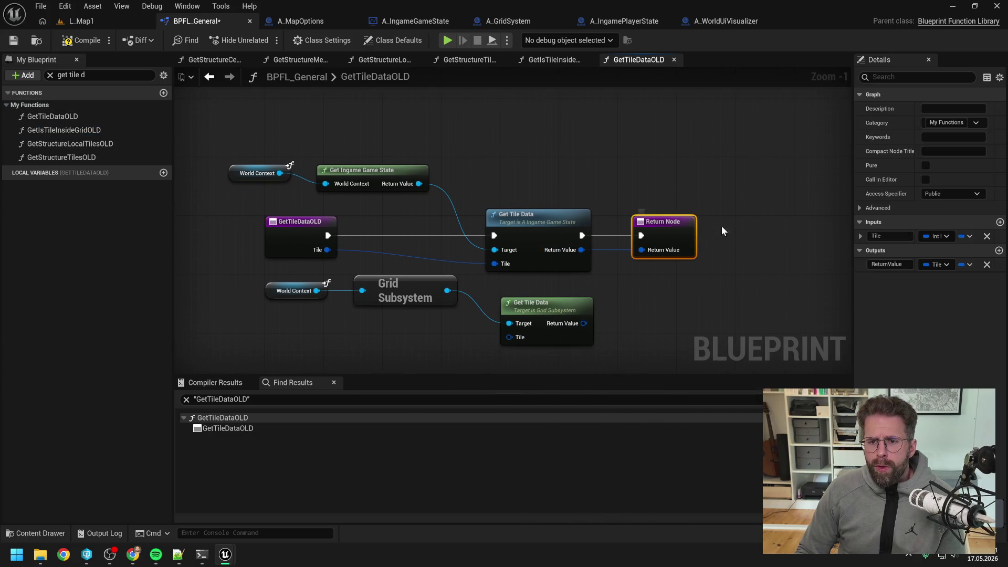
{"action": "left_click", "coordinate": [925, 165]}
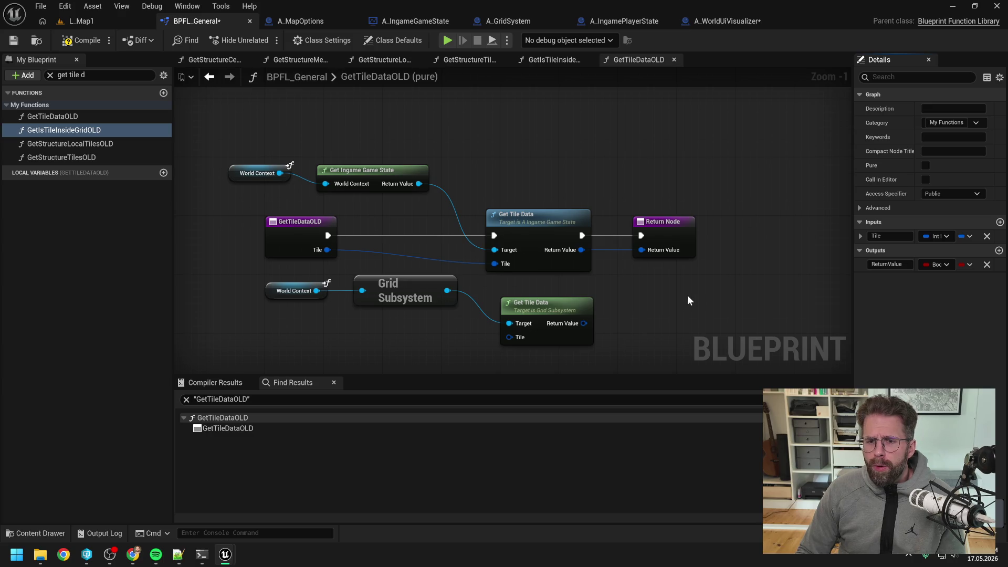
{"action": "left_click", "coordinate": [665, 231]}
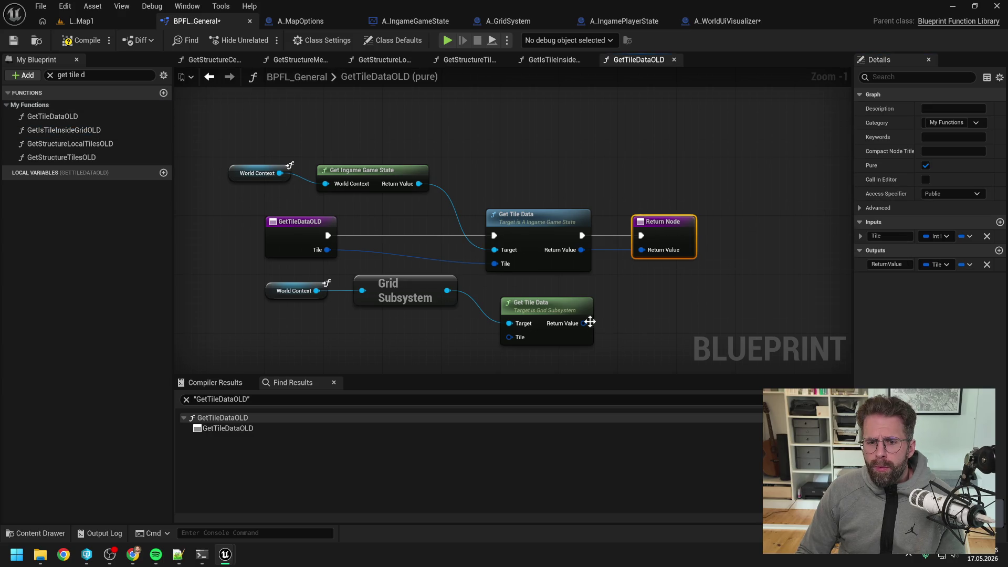
{"action": "left_click_drag", "start_coordinate": [589, 322], "coordinate": [641, 250]}
{"action": "left_click", "coordinate": [697, 293]}
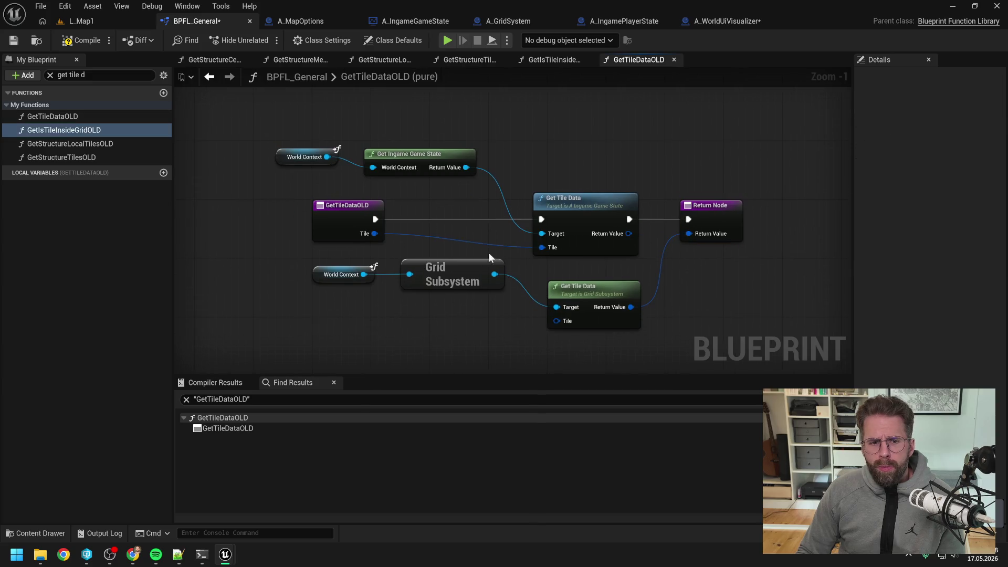
{"action": "left_click_drag", "start_coordinate": [374, 234], "coordinate": [556, 321]}
Delete the old game-state nodes and tidy the remaining Grid Subsystem nodes
{"action": "left_click", "coordinate": [461, 164]}
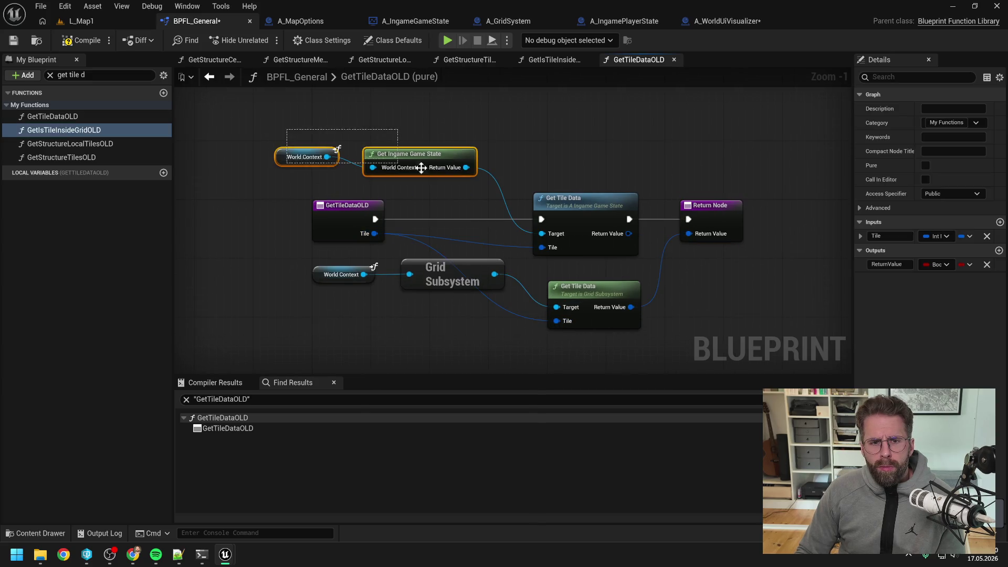
{"action": "left_click", "coordinate": [577, 217], "text": "ctrl"}
{"action": "key", "text": "Delete"}
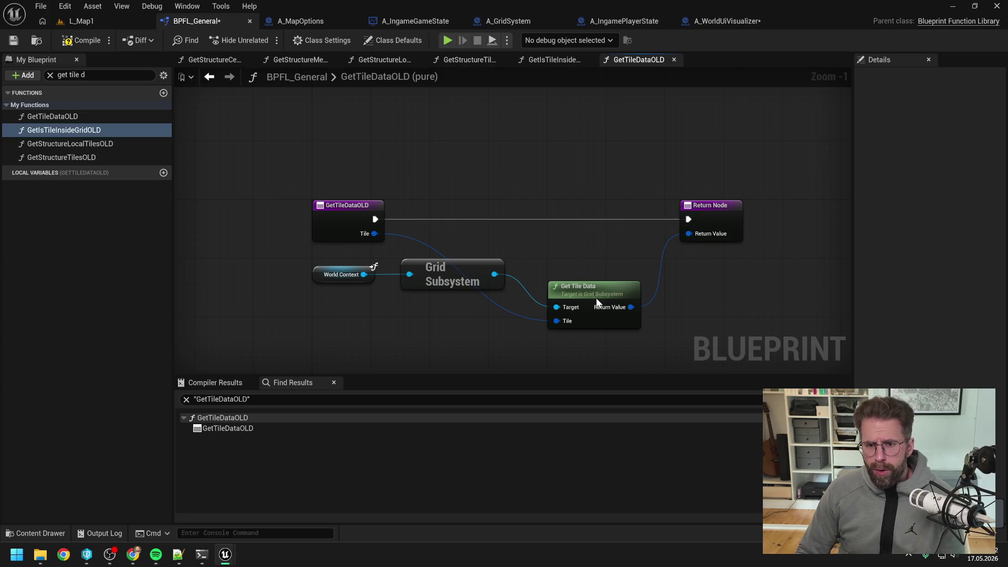
{"action": "left_click_drag", "start_coordinate": [596, 299], "coordinate": [575, 244]}
{"action": "mouse_move", "coordinate": [354, 288]}
{"action": "left_mouse_down"}
{"action": "mouse_move", "coordinate": [450, 283]}
{"action": "mouse_move", "coordinate": [454, 177]}
{"action": "left_mouse_up"}
{"action": "left_click", "coordinate": [603, 173]}
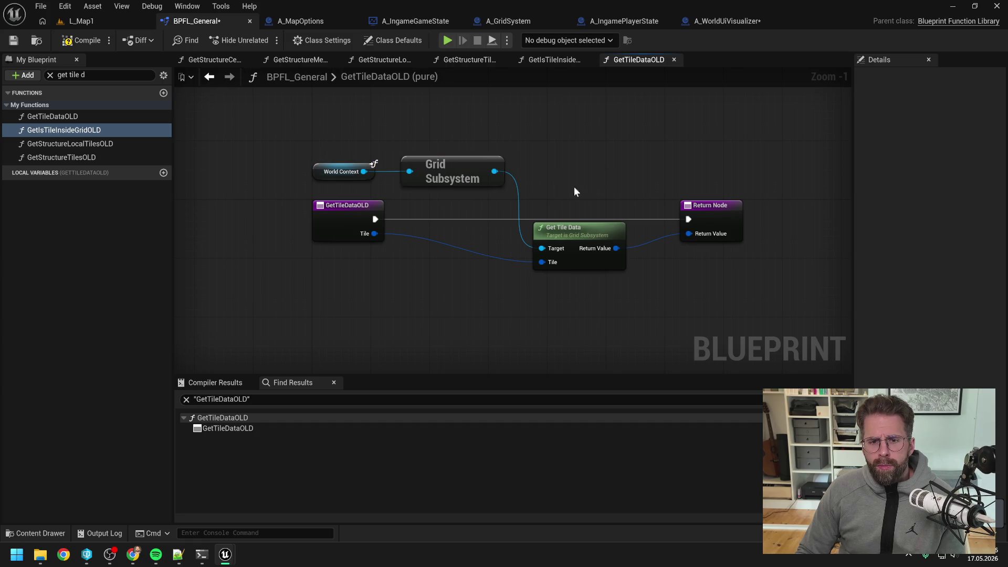
{"action": "left_click", "coordinate": [339, 212]}
Rename GetTileDataOLD to GetTileData by dropping the OLD suffix
{"action": "left_click", "coordinate": [111, 131]}
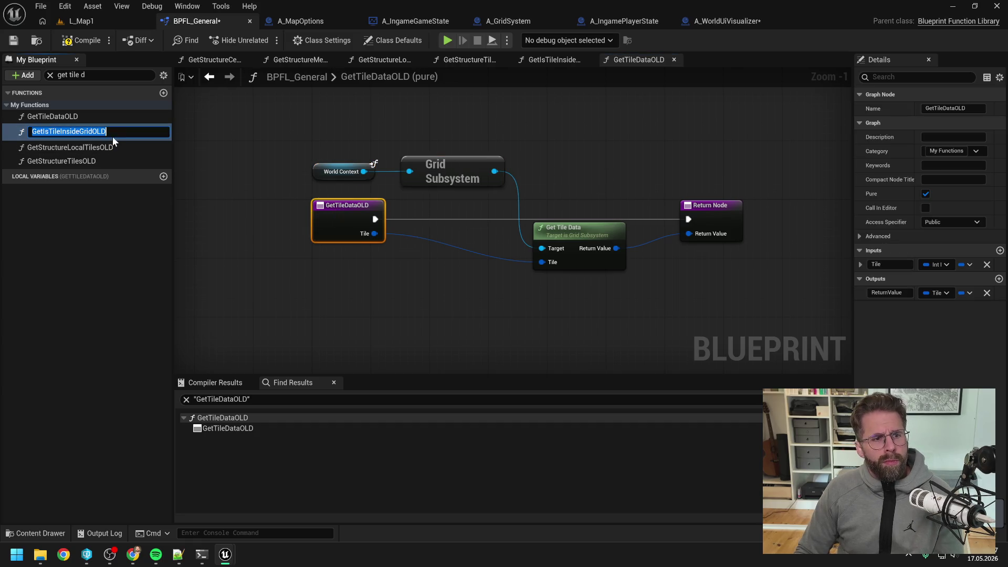
{"action": "left_click", "coordinate": [85, 117]}
{"action": "left_click", "coordinate": [85, 118]}
{"action": "left_click_drag", "start_coordinate": [70, 118], "coordinate": [159, 126]}
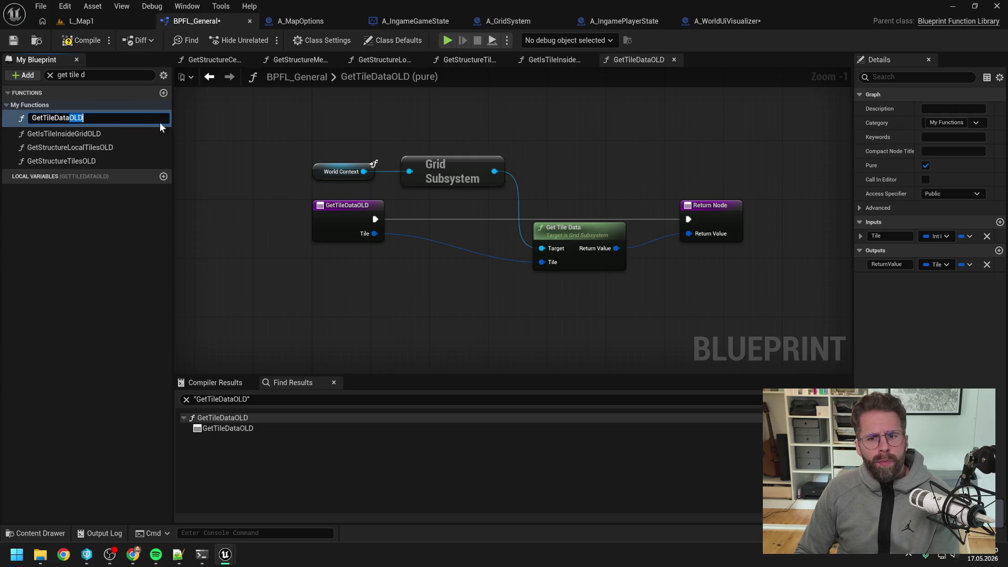
{"action": "key", "text": "Return"}
{"action": "key", "text": "F7"}
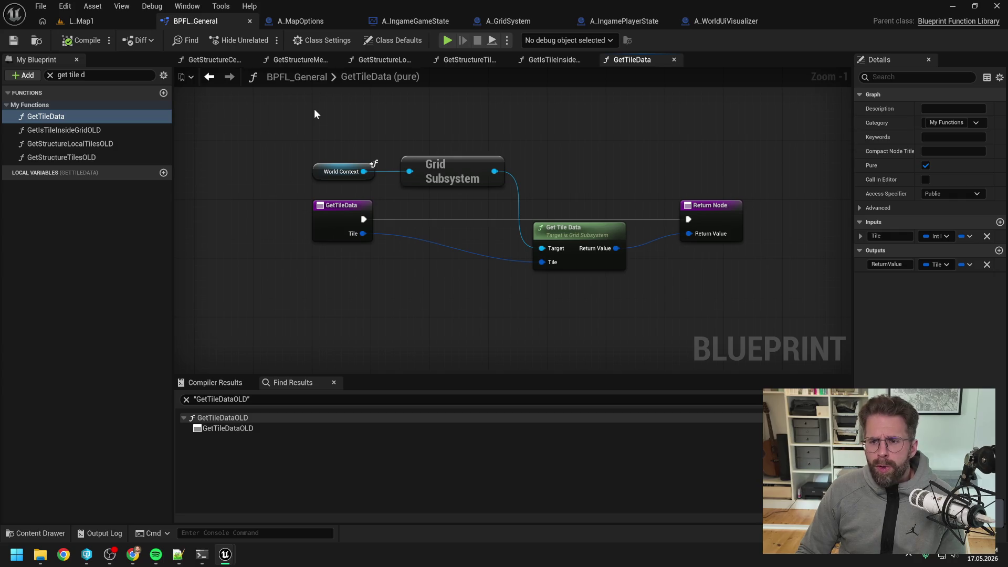
Take the Grid Subsystem node from GetTileData over to the GetIsTileInsideGridOLD graph
{"action": "left_click", "coordinate": [85, 131]}
{"action": "double_click", "coordinate": [85, 131]}
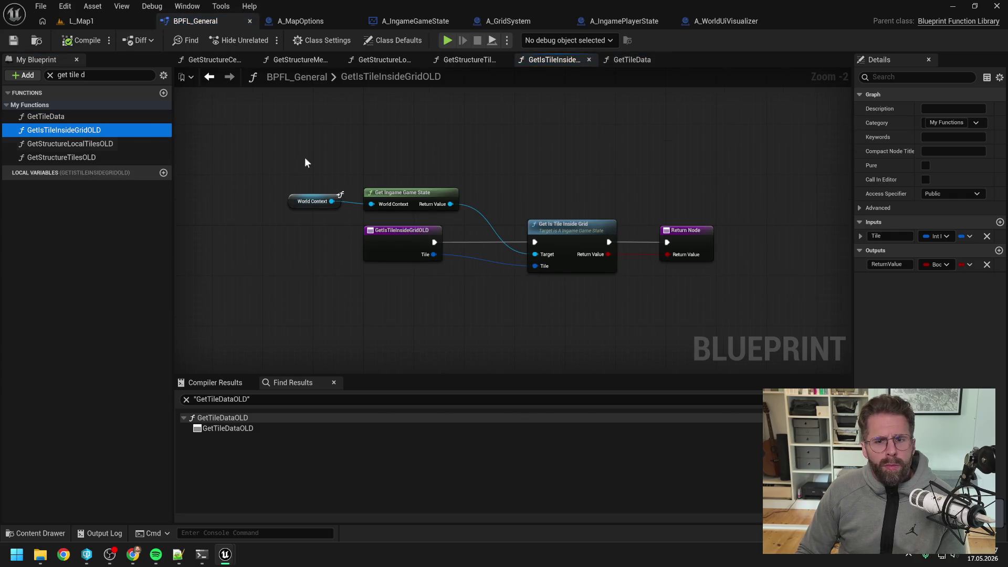
{"action": "double_click", "coordinate": [99, 116]}
{"action": "left_click_drag", "start_coordinate": [344, 136], "coordinate": [456, 174]}
{"action": "left_click", "coordinate": [464, 186]}
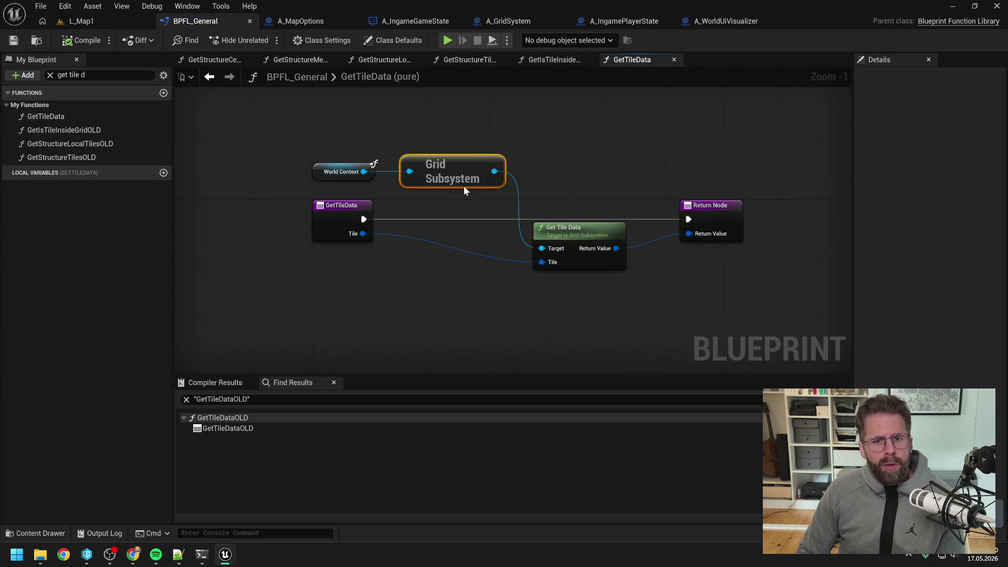
{"action": "double_click", "coordinate": [98, 130]}
Paste the Grid Subsystem node, delete Get Ingame Game State, and wire World Context into it
{"action": "key", "text": "ctrl+v"}
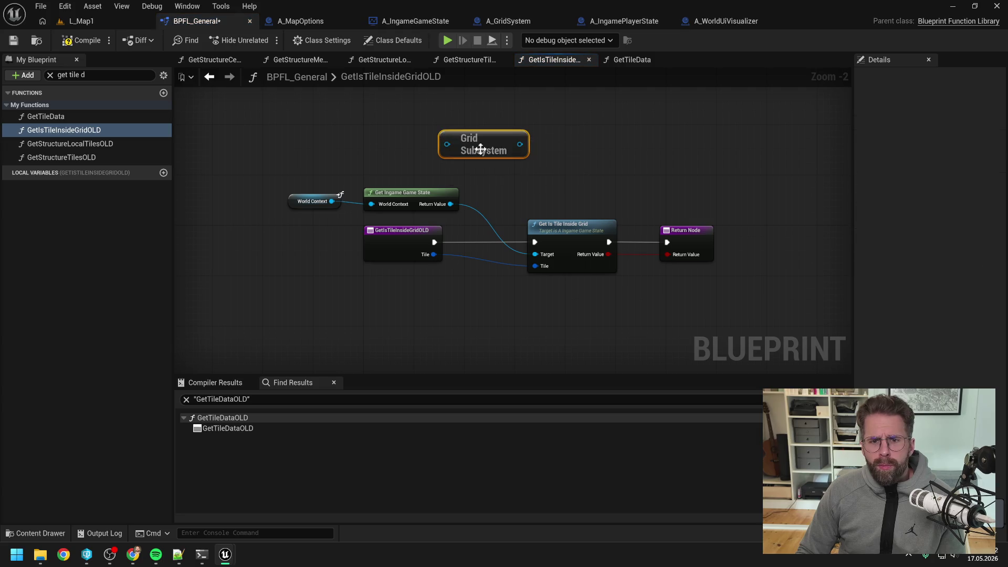
{"action": "left_click_drag", "start_coordinate": [480, 150], "coordinate": [417, 163]}
{"action": "left_click", "coordinate": [504, 157]}
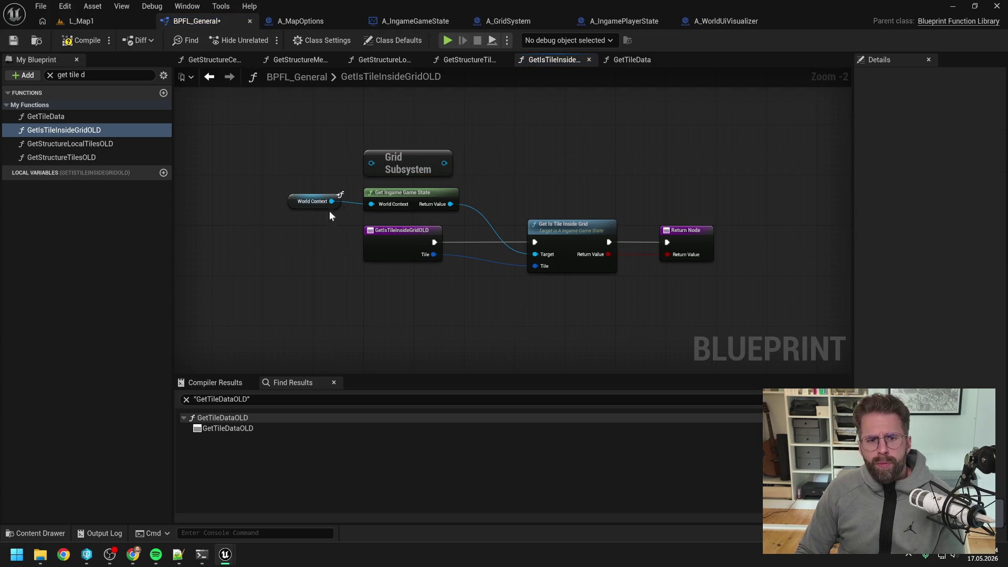
{"action": "left_click_drag", "start_coordinate": [329, 210], "coordinate": [406, 190]}
{"action": "left_click", "coordinate": [368, 181]}
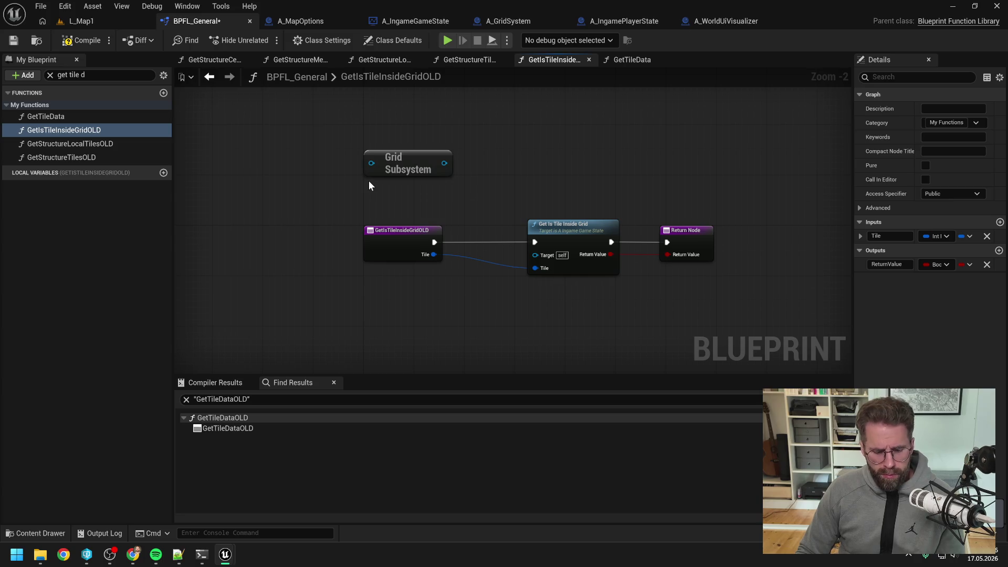
{"action": "left_click", "coordinate": [402, 193]}
{"action": "key", "text": "Delete"}
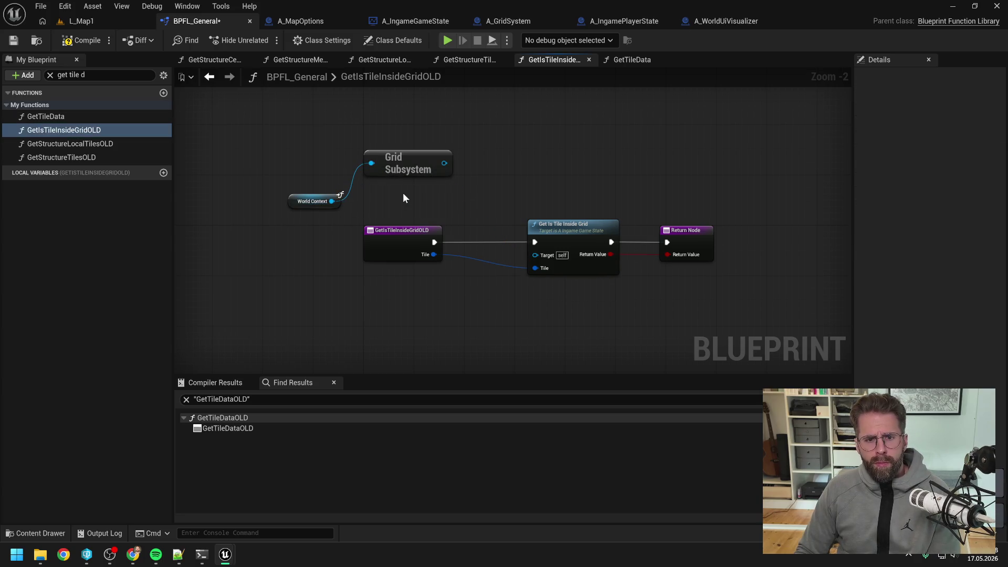
{"action": "mouse_move", "coordinate": [415, 158]}
{"action": "left_mouse_down"}
{"action": "mouse_move", "coordinate": [414, 195]}
{"action": "mouse_move", "coordinate": [465, 181]}
{"action": "left_mouse_up"}
Replace the old tile check with the subsystem's Pure Get Is Tile Inside Grid, wiring Tile and return
{"action": "left_click", "coordinate": [502, 181]}
{"action": "type", "text": "is tile"}
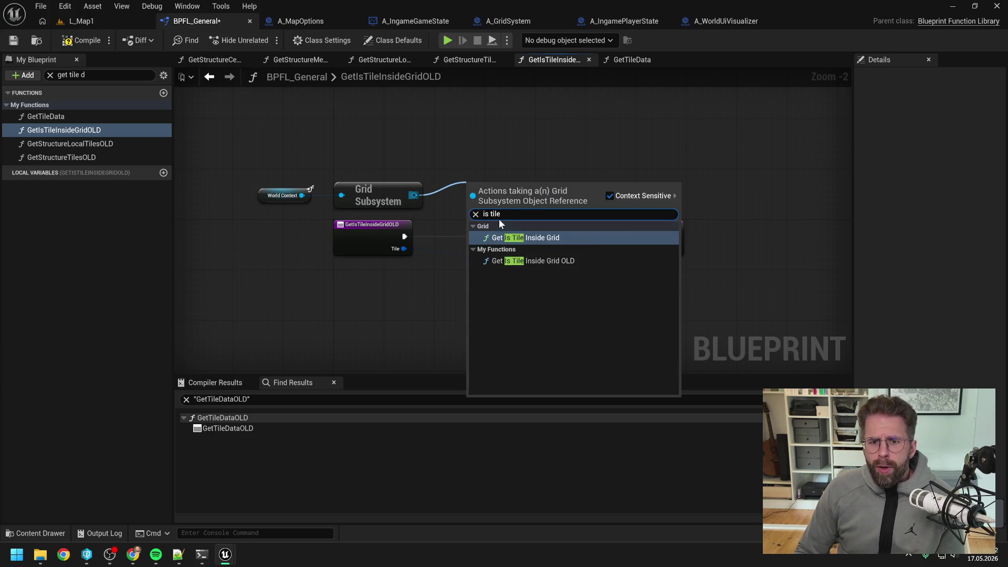
{"action": "left_click", "coordinate": [501, 234]}
{"action": "mouse_move", "coordinate": [520, 199]}
{"action": "left_mouse_down"}
{"action": "mouse_move", "coordinate": [531, 285]}
{"action": "mouse_move", "coordinate": [551, 312]}
{"action": "left_mouse_up"}
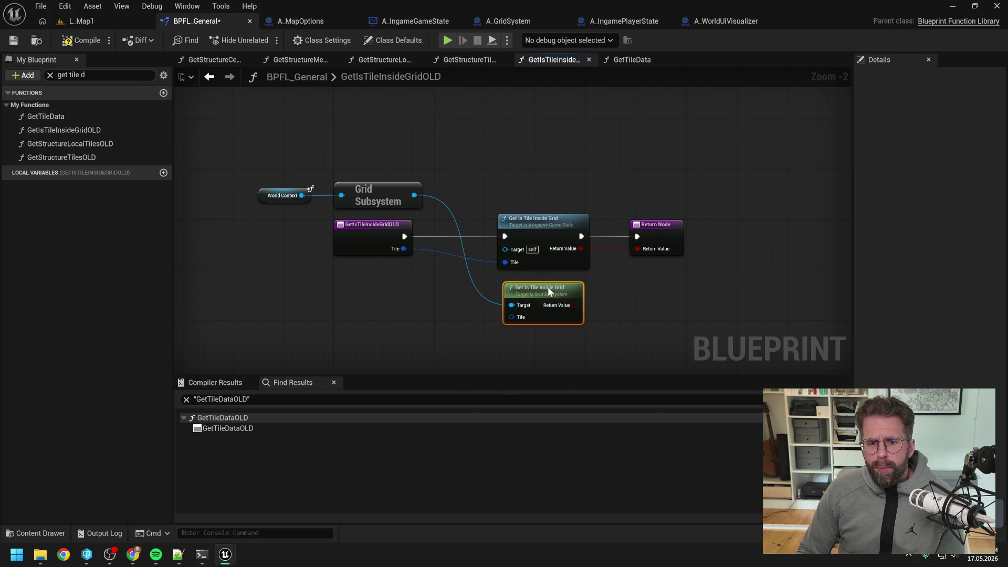
{"action": "left_click", "coordinate": [670, 227]}
{"action": "left_click", "coordinate": [925, 165]}
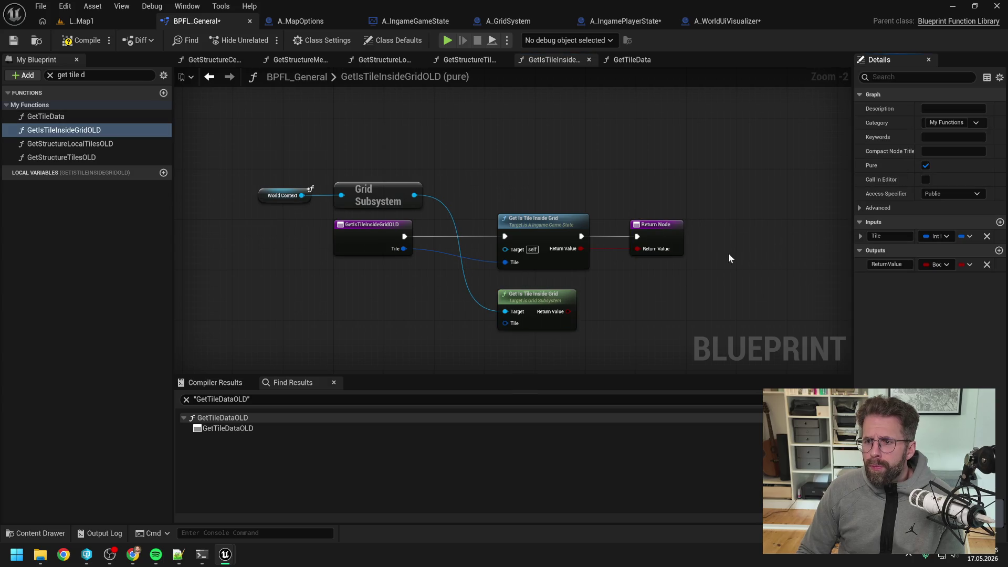
{"action": "mouse_move", "coordinate": [569, 311]}
{"action": "left_mouse_down"}
{"action": "mouse_move", "coordinate": [625, 259]}
{"action": "mouse_move", "coordinate": [645, 257]}
{"action": "left_mouse_up"}
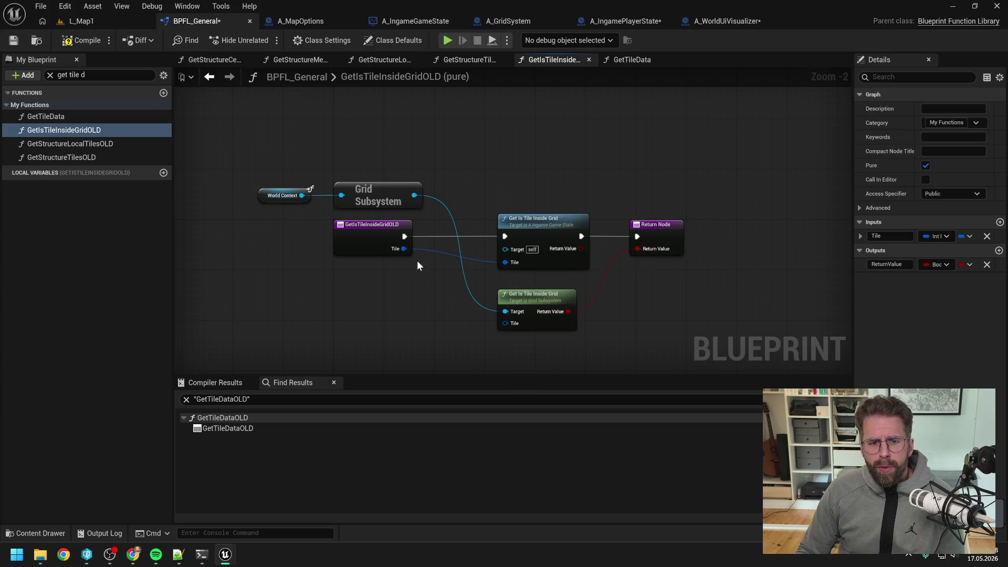
{"action": "left_click_drag", "start_coordinate": [404, 248], "coordinate": [506, 324]}
{"action": "left_click", "coordinate": [542, 218]}
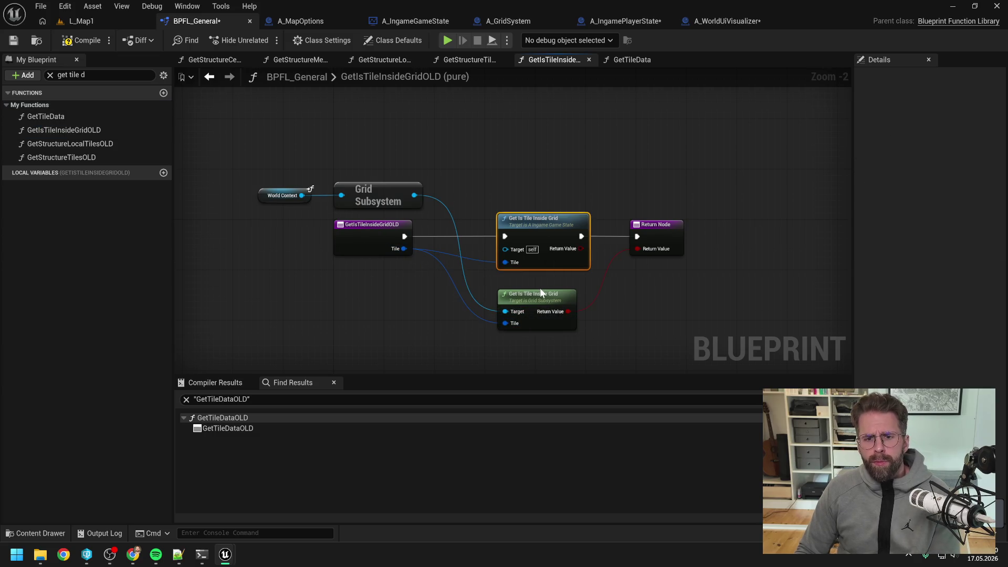
{"action": "key", "text": "Delete"}
{"action": "left_click_drag", "start_coordinate": [540, 287], "coordinate": [532, 256]}
{"action": "left_click_drag", "start_coordinate": [404, 236], "coordinate": [637, 237]}
Save all, rename the function to GetIsTileInsideGrid, and compile the library
{"action": "key", "text": "ctrl+shift+s"}
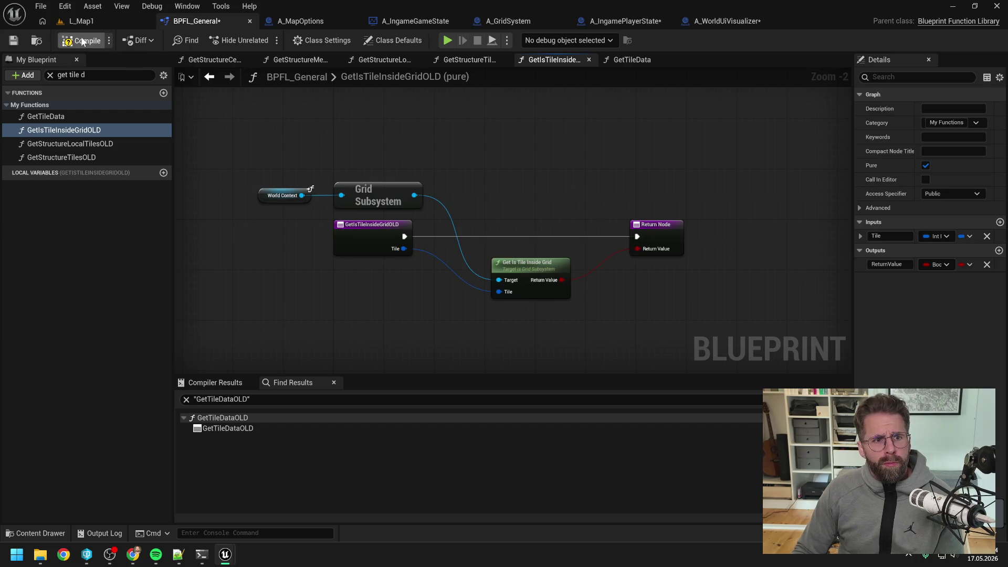
{"action": "left_click", "coordinate": [119, 129]}
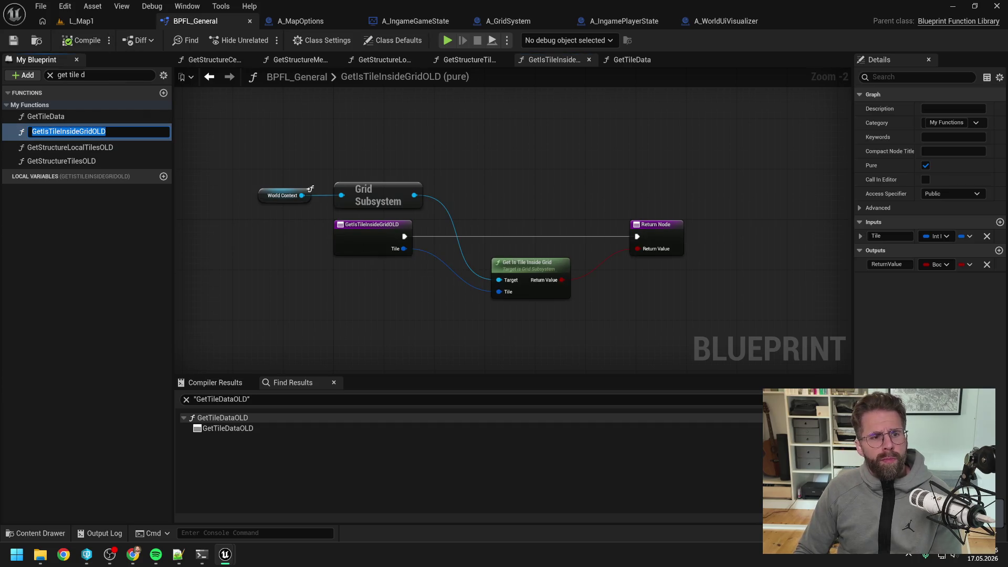
{"action": "key", "text": "End"}
{"action": "key", "text": "BackSpace"}
{"action": "key", "text": "BackSpace"}
{"action": "key", "text": "BackSpace"}
{"action": "key", "text": "Return"}
{"action": "left_click", "coordinate": [78, 44]}
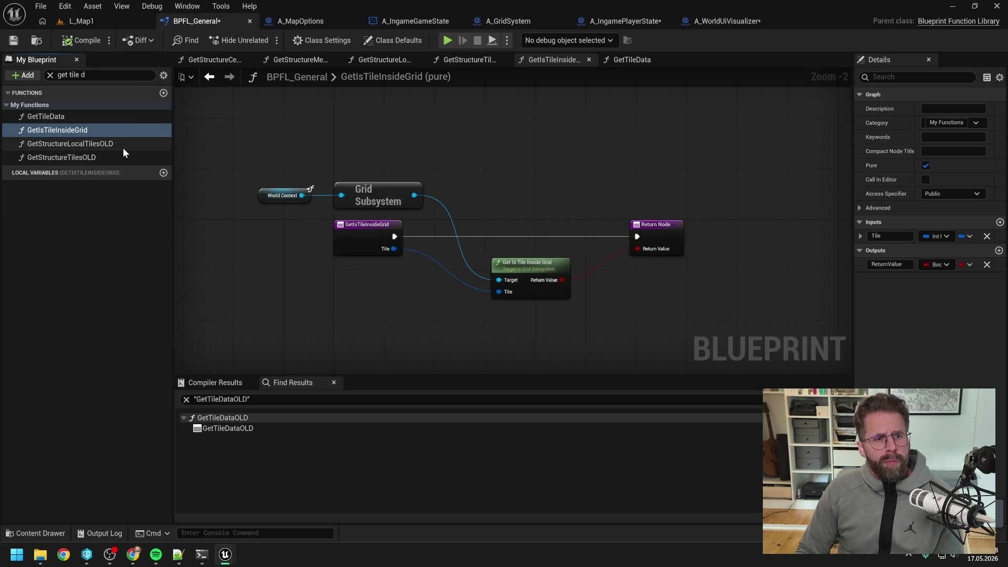
{"action": "double_click", "coordinate": [70, 143]}
Save, find GetStructureLocalTilesOLD references by name, and inspect its use in A_WorldUiVisualizer
{"action": "key", "text": "ctrl+shift+s"}
{"action": "scroll", "coordinate": [310, 174], "scroll_direction": "down", "scroll_amount": 3}
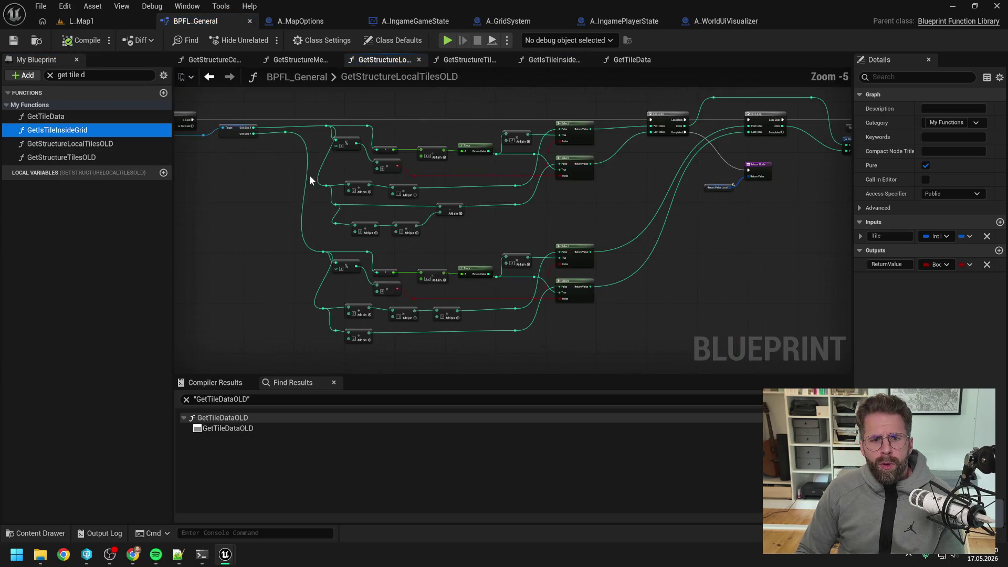
{"action": "scroll", "coordinate": [313, 126], "scroll_direction": "up", "scroll_amount": 3}
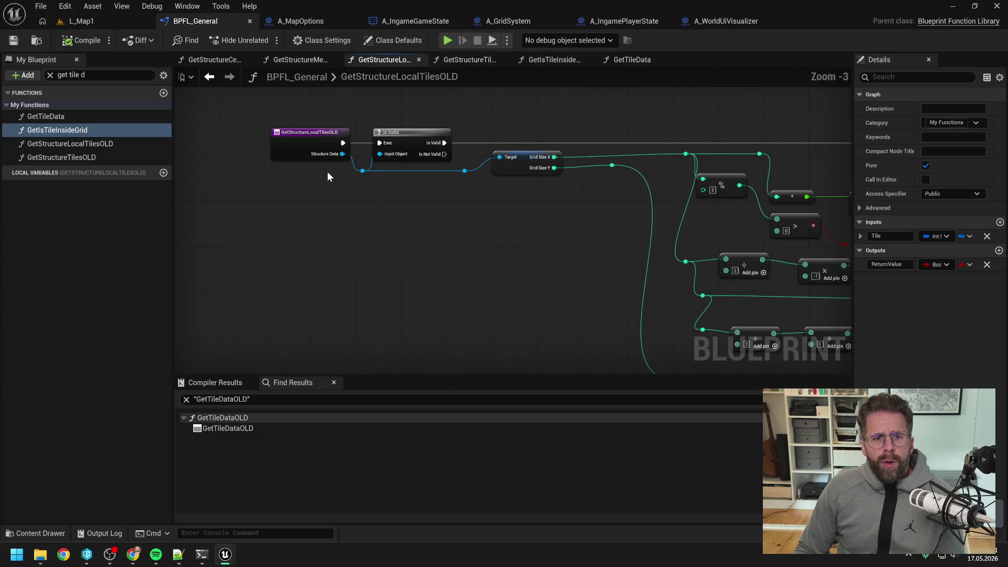
{"action": "right_click", "coordinate": [308, 145]}
{"action": "mouse_move", "coordinate": [388, 256]}
{"action": "left_click", "coordinate": [451, 264]}
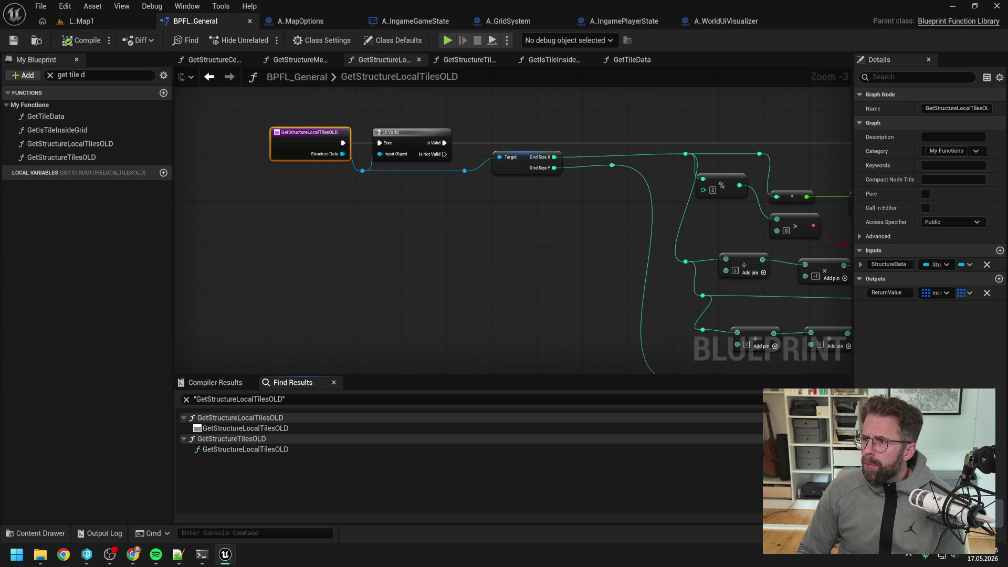
{"action": "left_click", "coordinate": [769, 21]}
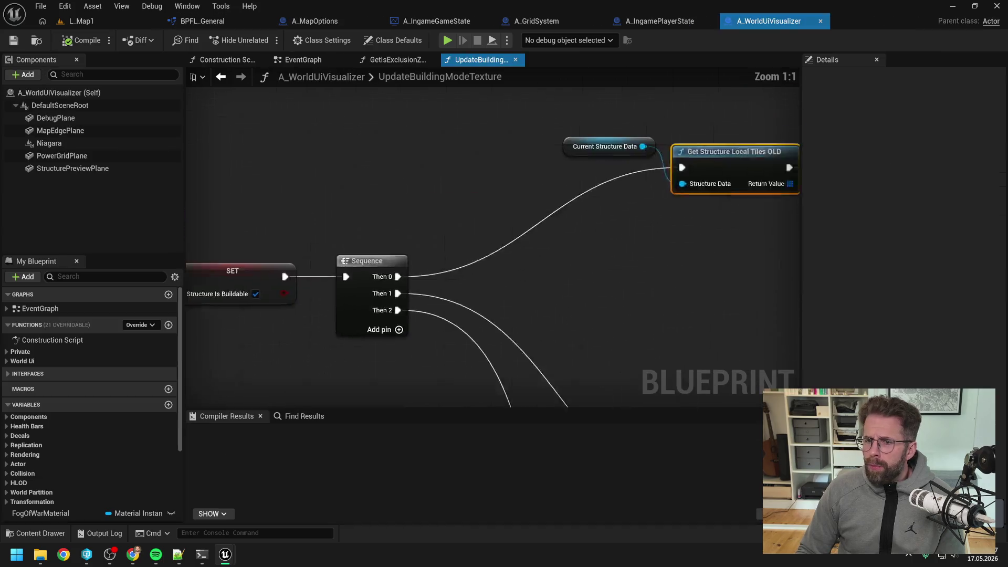
{"action": "left_click", "coordinate": [513, 295]}
{"action": "left_click_drag", "start_coordinate": [521, 310], "coordinate": [475, 292]}
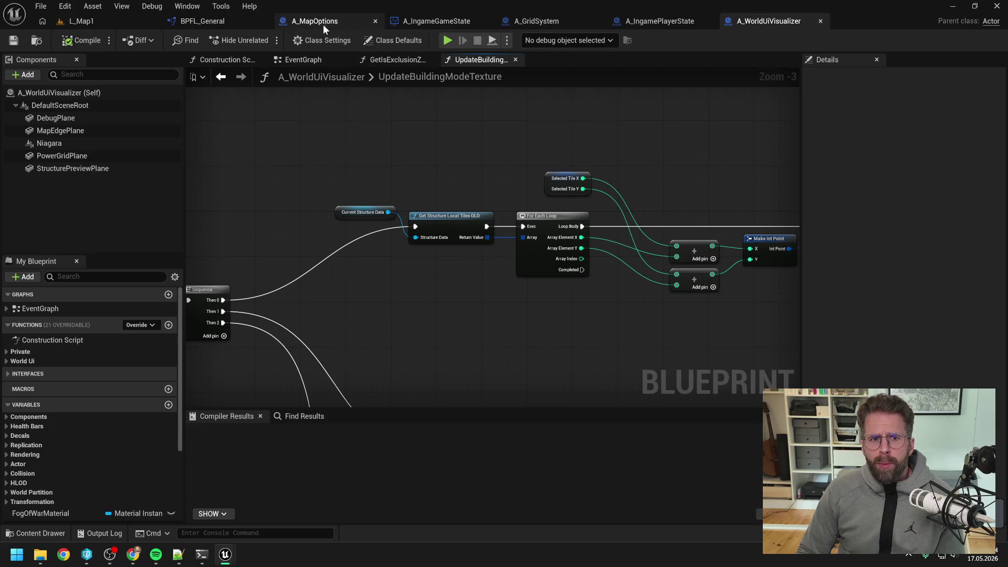
Back in BPFL_General, filter My Blueprint by 'local' and select GetStructureLocalTilesOLD
{"action": "left_click", "coordinate": [220, 25]}
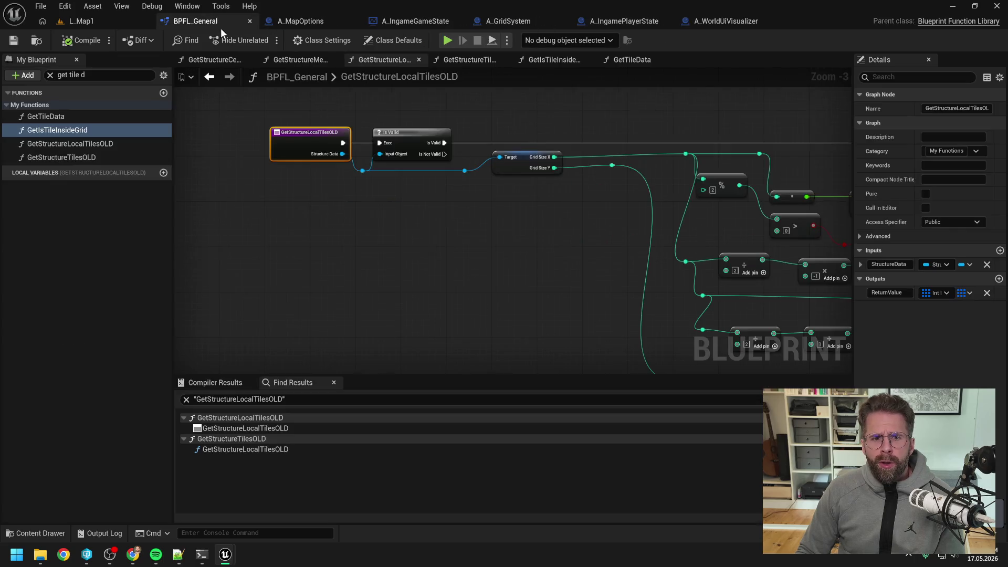
{"action": "left_click", "coordinate": [270, 108]}
{"action": "left_click_drag", "start_coordinate": [270, 108], "coordinate": [350, 172]}
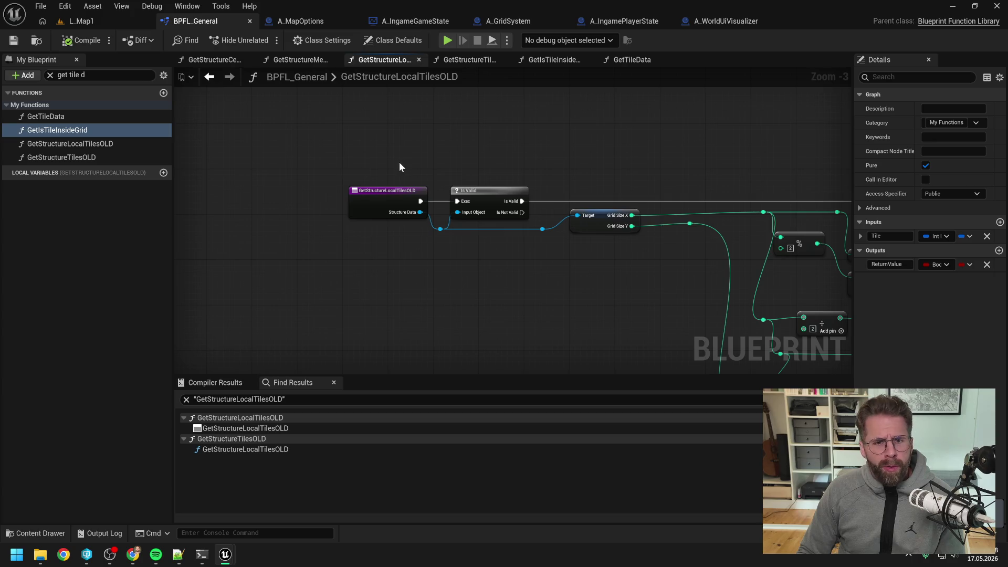
{"action": "right_click", "coordinate": [433, 174]}
{"action": "key", "text": "Escape"}
{"action": "scroll", "coordinate": [331, 140], "scroll_direction": "down", "scroll_amount": 4}
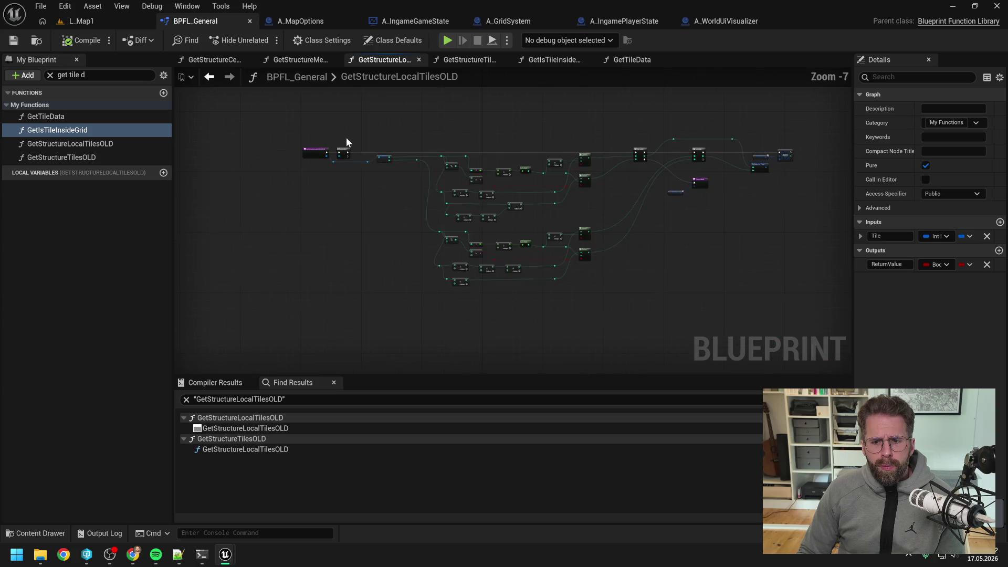
{"action": "scroll", "coordinate": [399, 200], "scroll_direction": "up", "scroll_amount": 3}
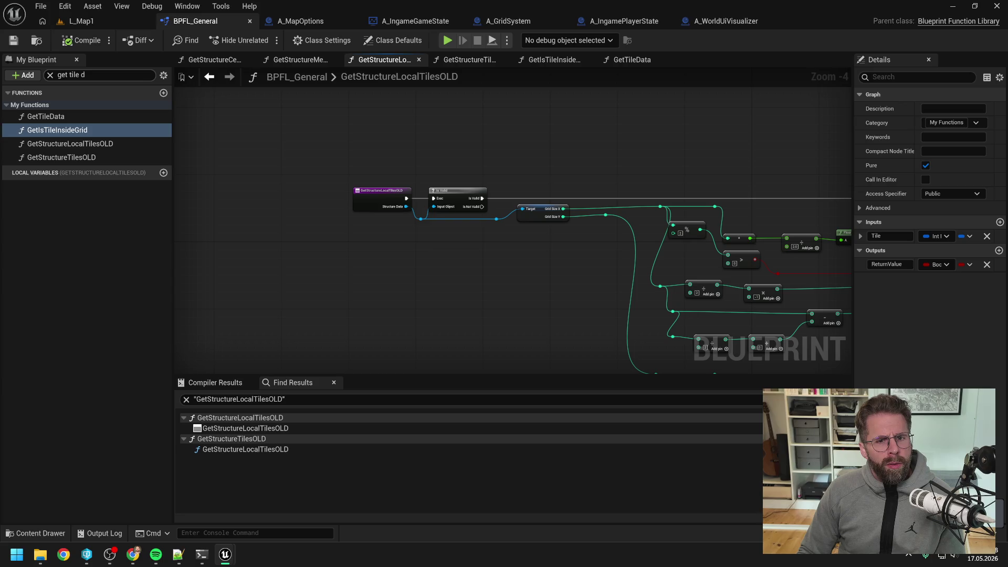
{"action": "left_click", "coordinate": [100, 75]}
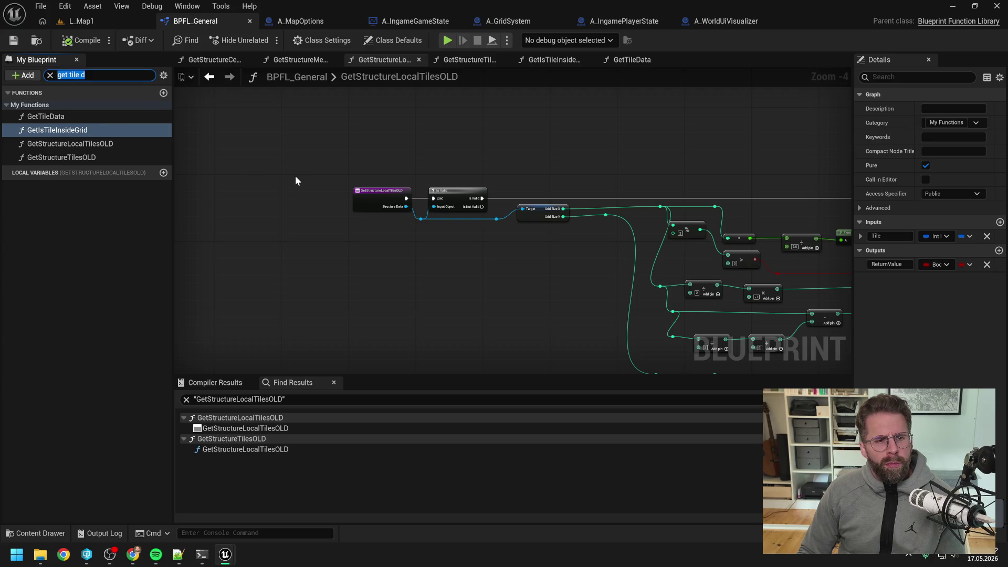
{"action": "type", "text": "local"}
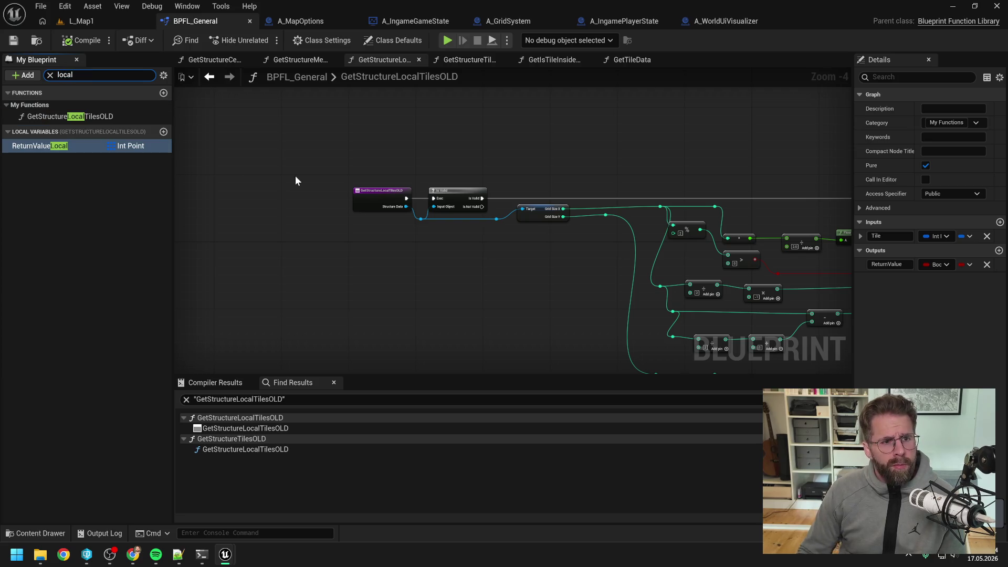
{"action": "left_click", "coordinate": [104, 117]}
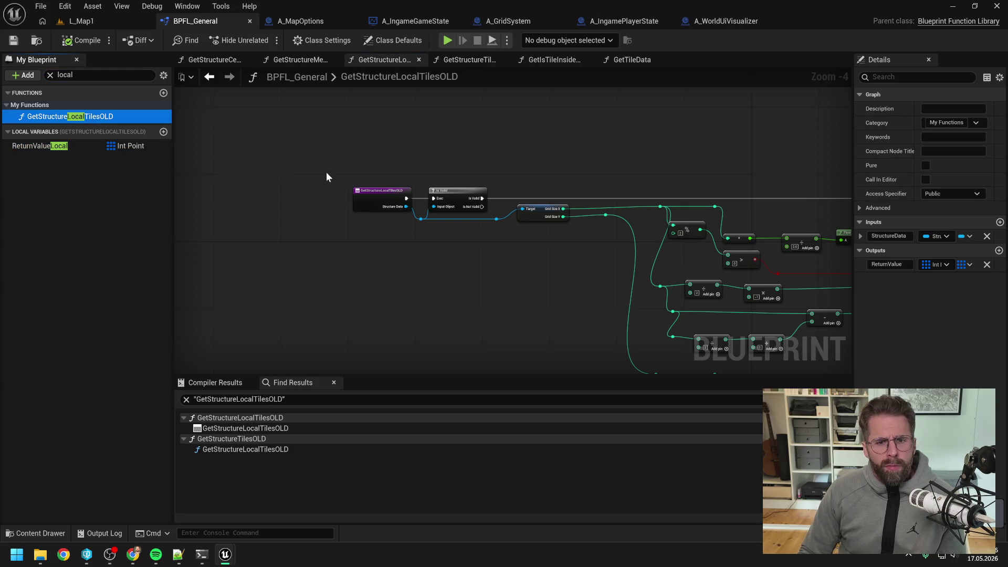
{"action": "left_click", "coordinate": [421, 161]}
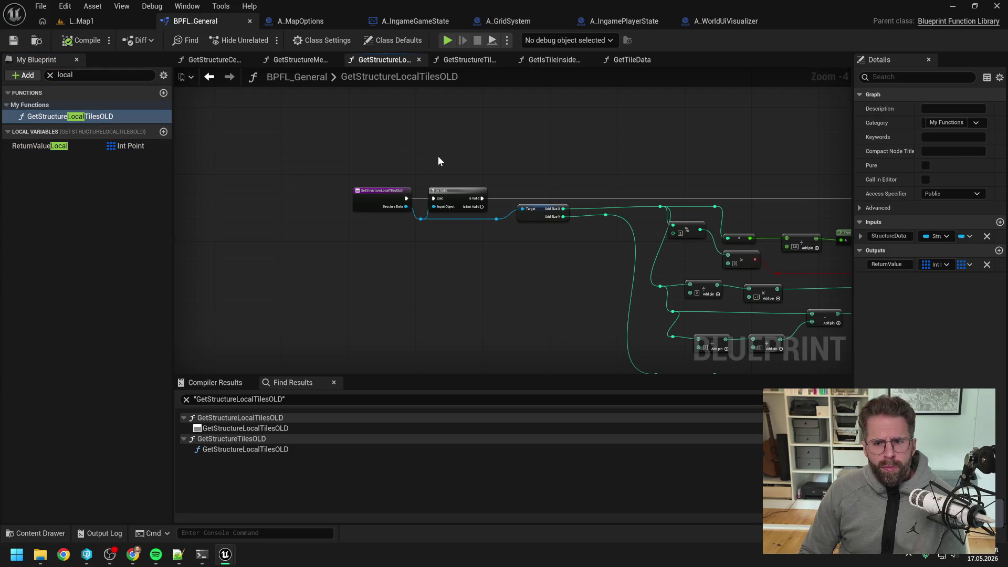
{"action": "right_click", "coordinate": [438, 160]}
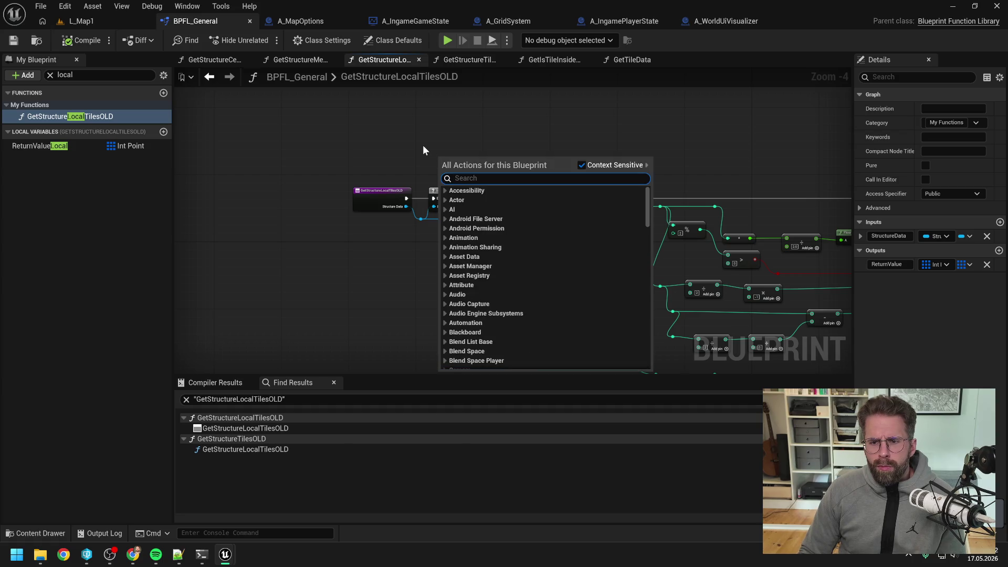
Add a Get Grid Subsystem node wired to a Get World Context node
{"action": "type", "text": "get"}
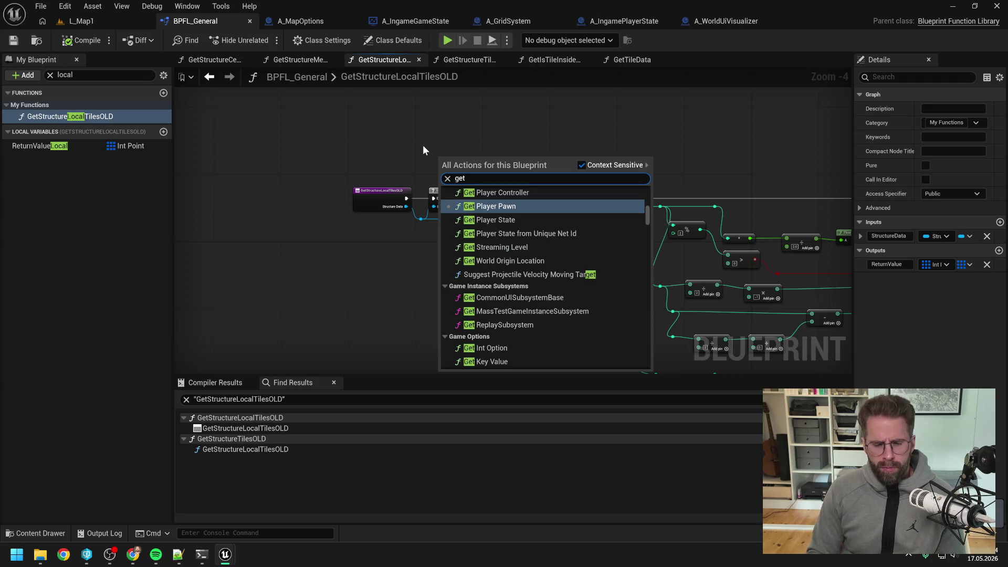
{"action": "type", "text": " grid sub"}
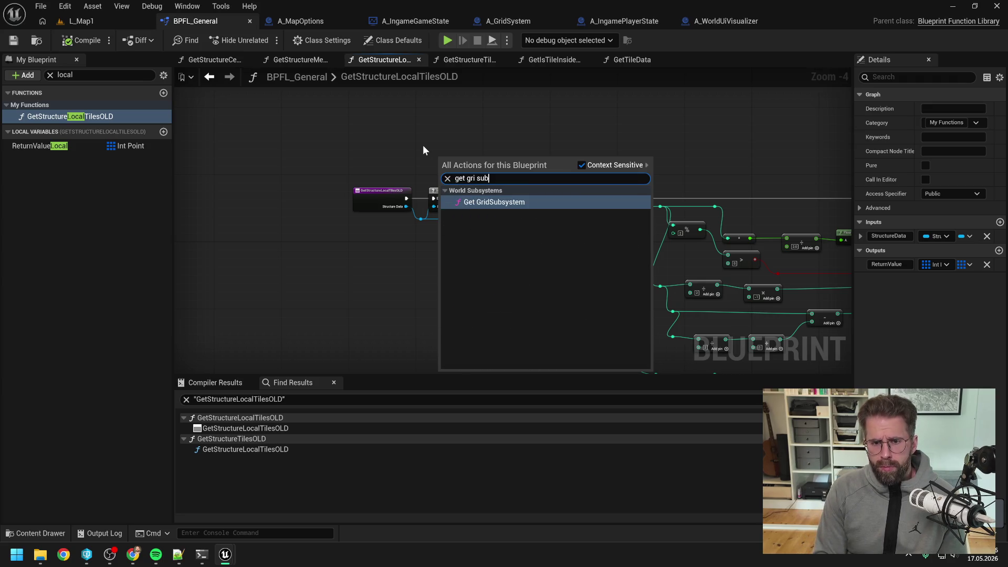
{"action": "key", "text": "Return"}
{"action": "left_click_drag", "start_coordinate": [442, 165], "coordinate": [393, 164]}
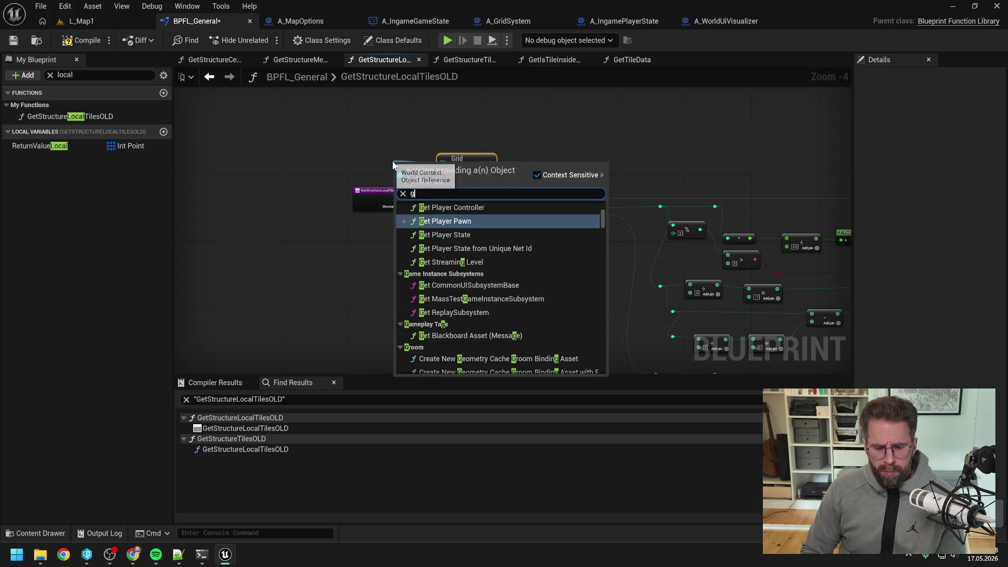
{"action": "type", "text": "get wol"}
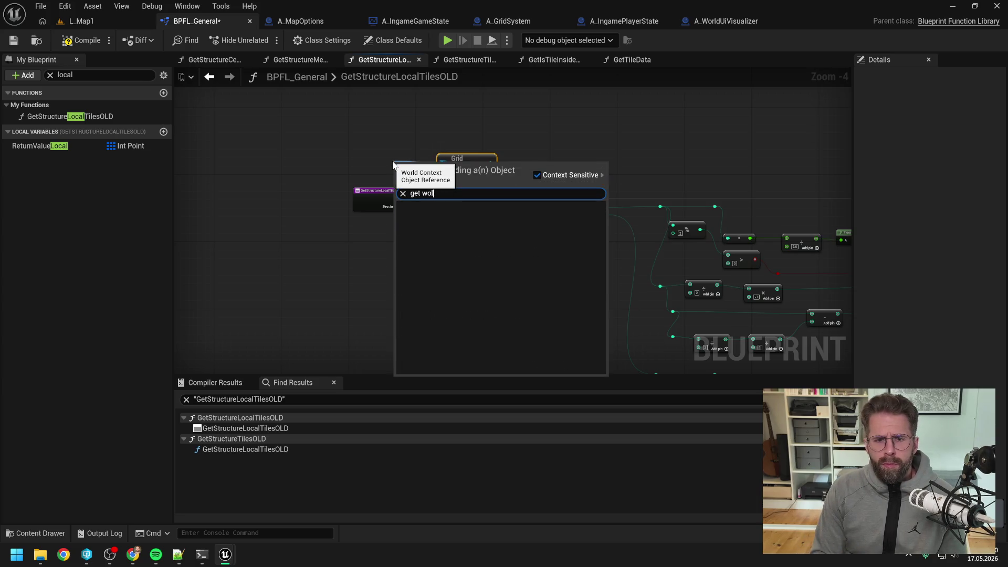
{"action": "type", "text": "rd corld context"}
{"action": "key", "text": "Return"}
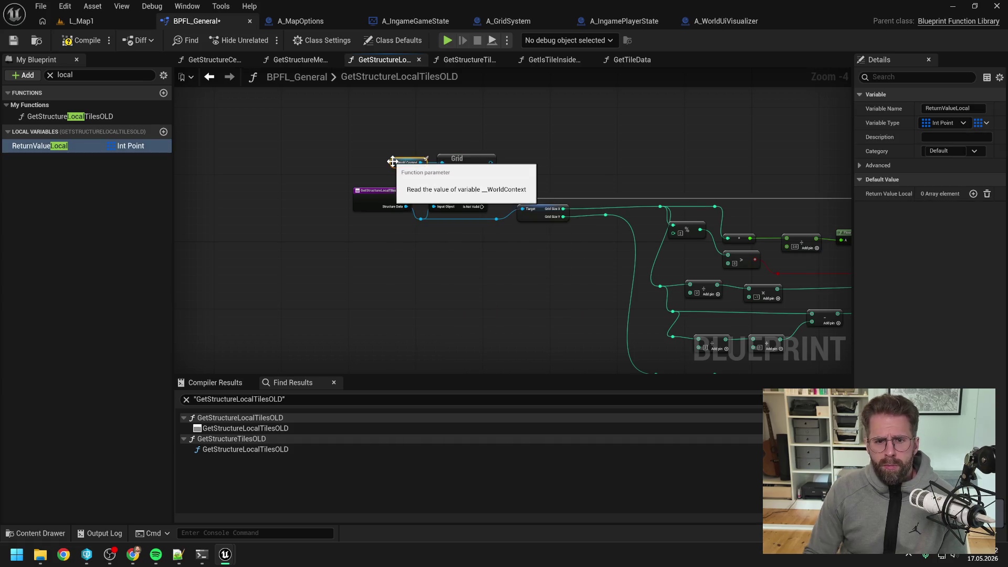
Search for a 'get local tile' function without adding any node
{"action": "left_click_drag", "start_coordinate": [491, 164], "coordinate": [517, 166]}
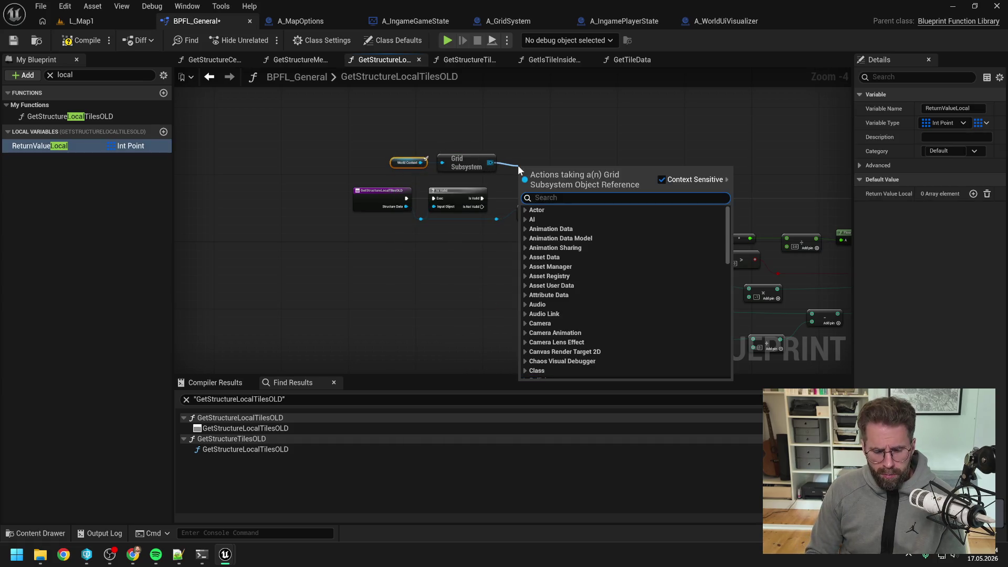
{"action": "type", "text": "get local"}
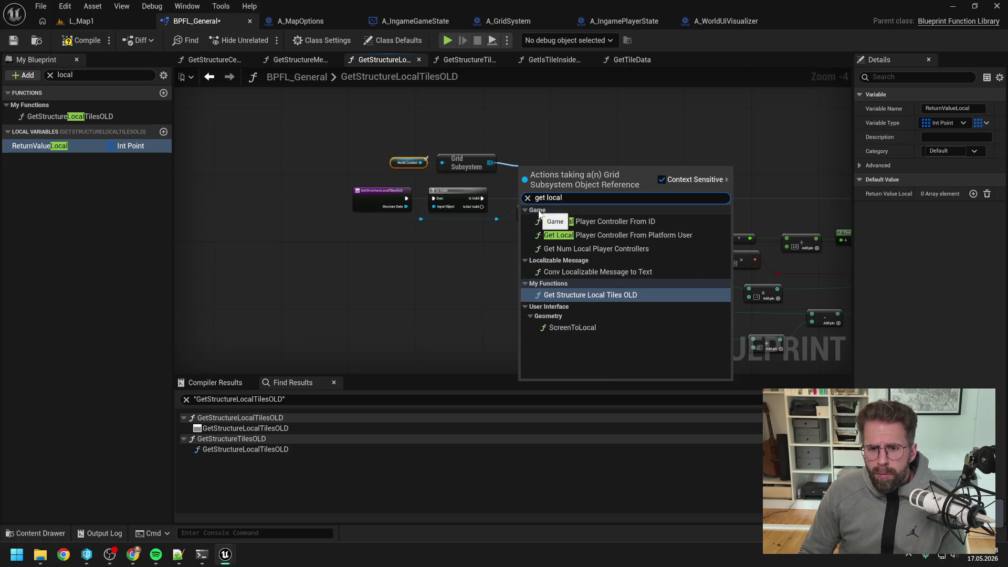
{"action": "left_click", "coordinate": [538, 158]}
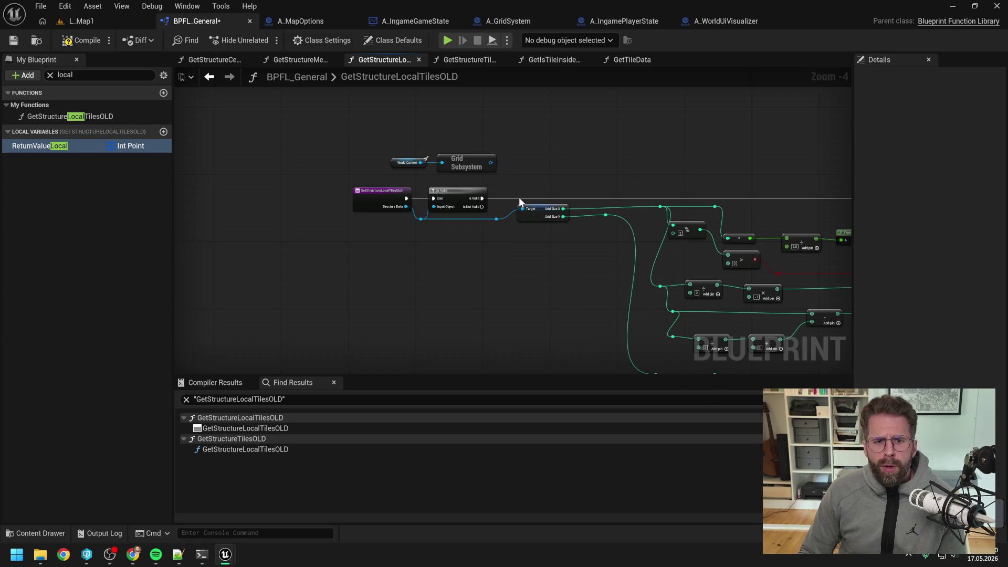
{"action": "right_click", "coordinate": [456, 265]}
{"action": "type", "text": "get lo"}
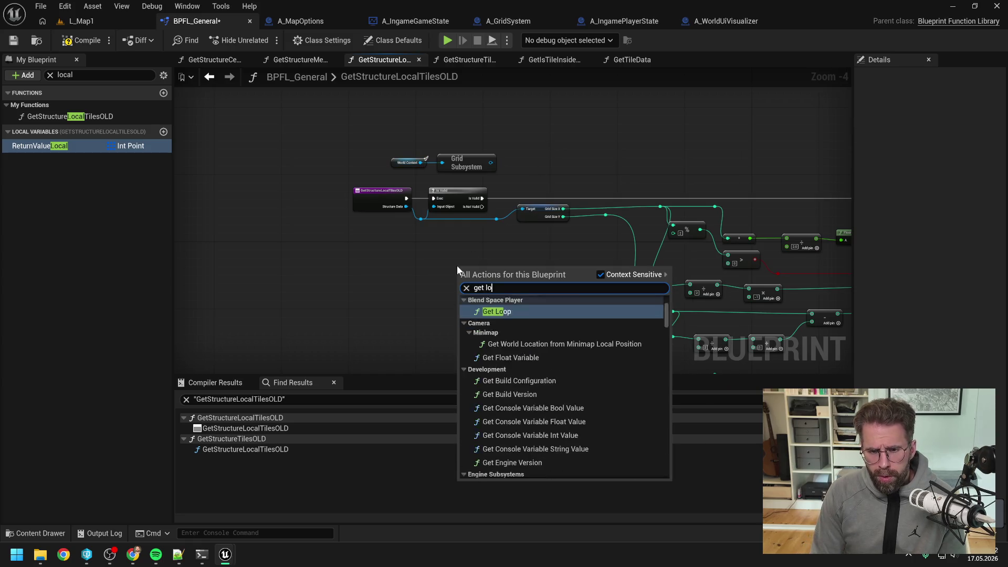
{"action": "type", "text": "cal tile"}
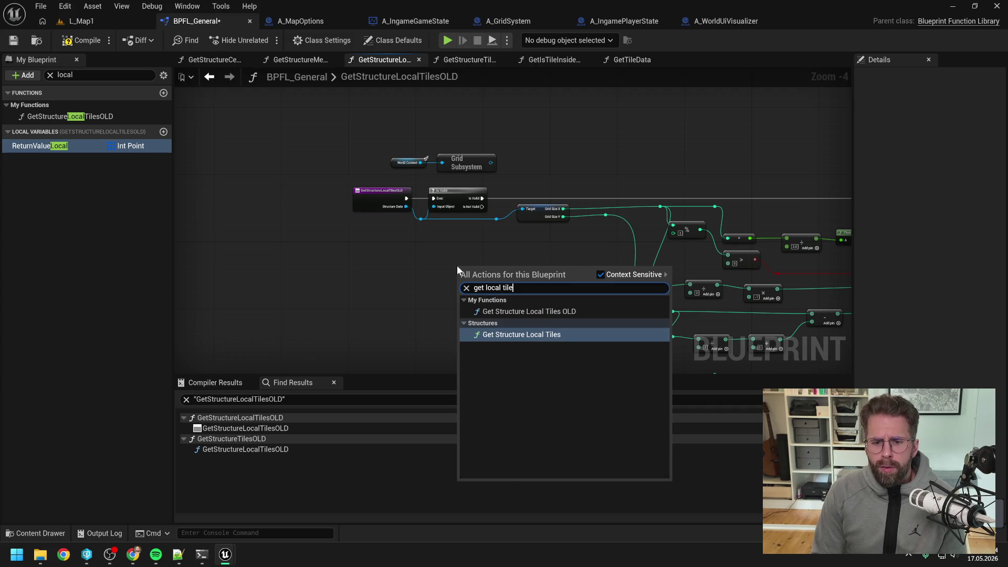
{"action": "left_click", "coordinate": [394, 272]}
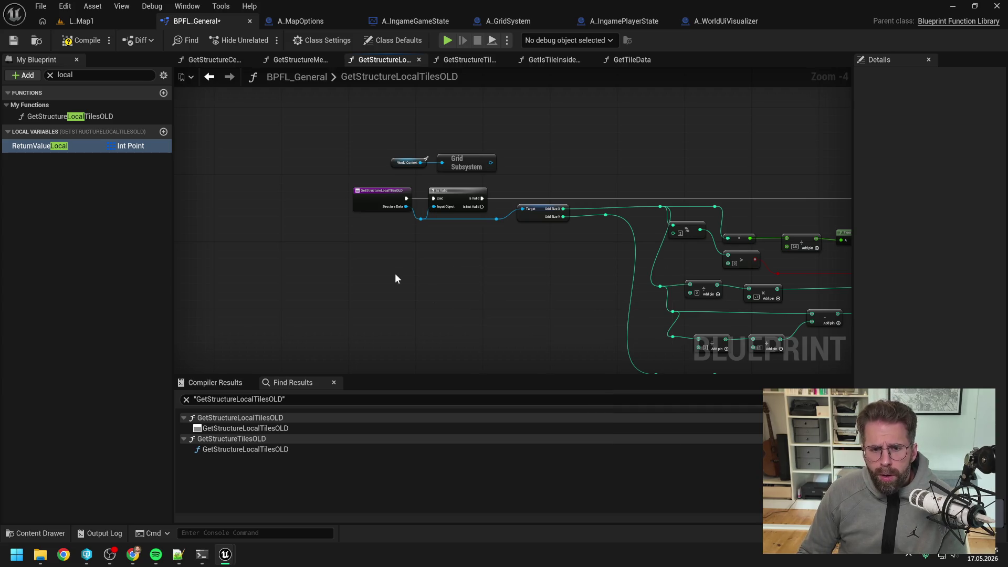
List all references to GetStructureLocalTilesOLD by name from its entry node
{"action": "left_click", "coordinate": [372, 200]}
{"action": "right_click", "coordinate": [372, 200]}
{"action": "mouse_move", "coordinate": [405, 317]}
{"action": "left_click", "coordinate": [509, 321]}
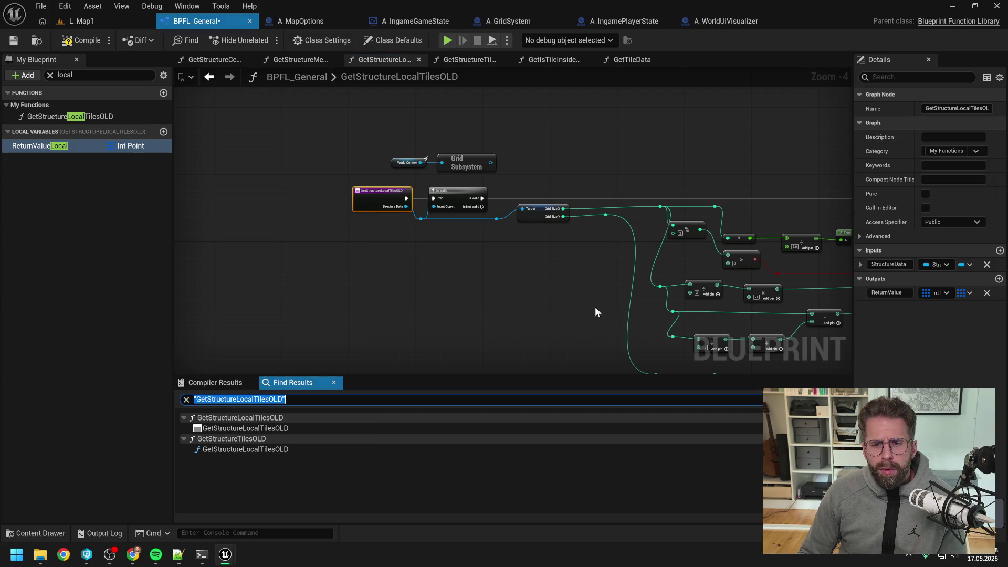
In GetStructureTilesOLD, add Get Structure Local Tiles, wired from Structure Data into the For Each Loop
{"action": "double_click", "coordinate": [245, 449]}
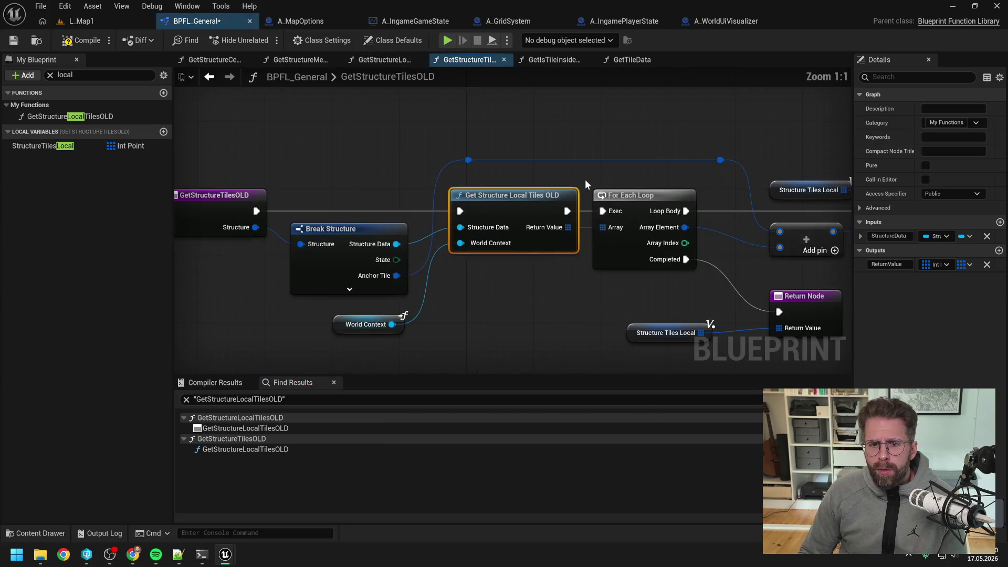
{"action": "right_click", "coordinate": [485, 306]}
{"action": "type", "text": "get local"}
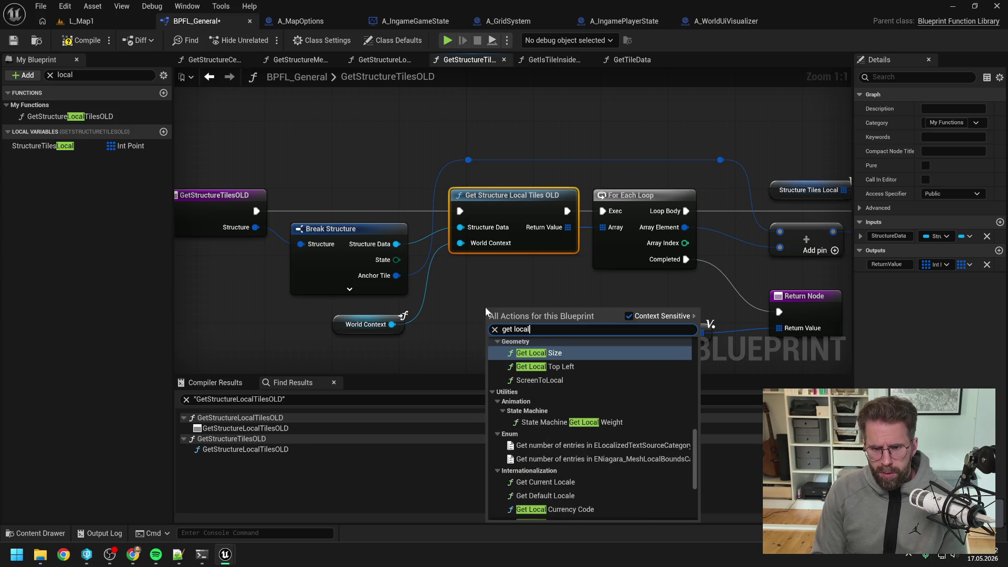
{"action": "type", "text": " tiles"}
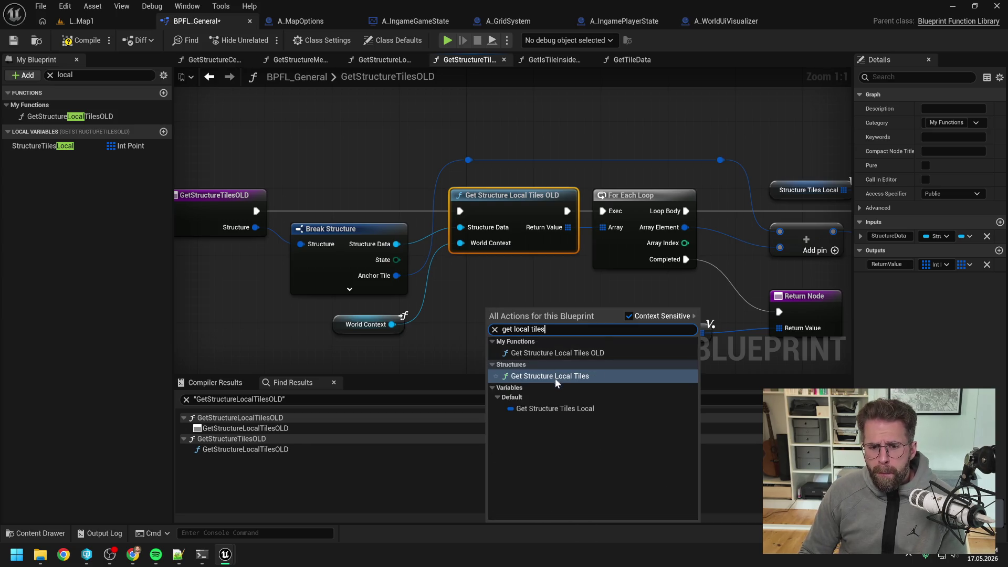
{"action": "left_click", "coordinate": [555, 377]}
{"action": "left_click_drag", "start_coordinate": [549, 310], "coordinate": [511, 282]}
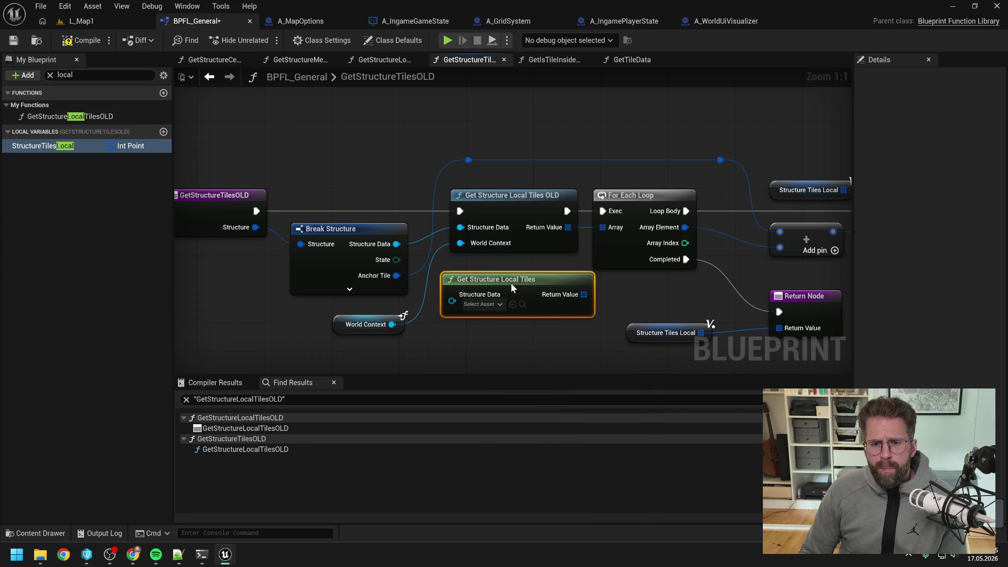
{"action": "left_click", "coordinate": [644, 297]}
{"action": "left_click_drag", "start_coordinate": [583, 294], "coordinate": [602, 228]}
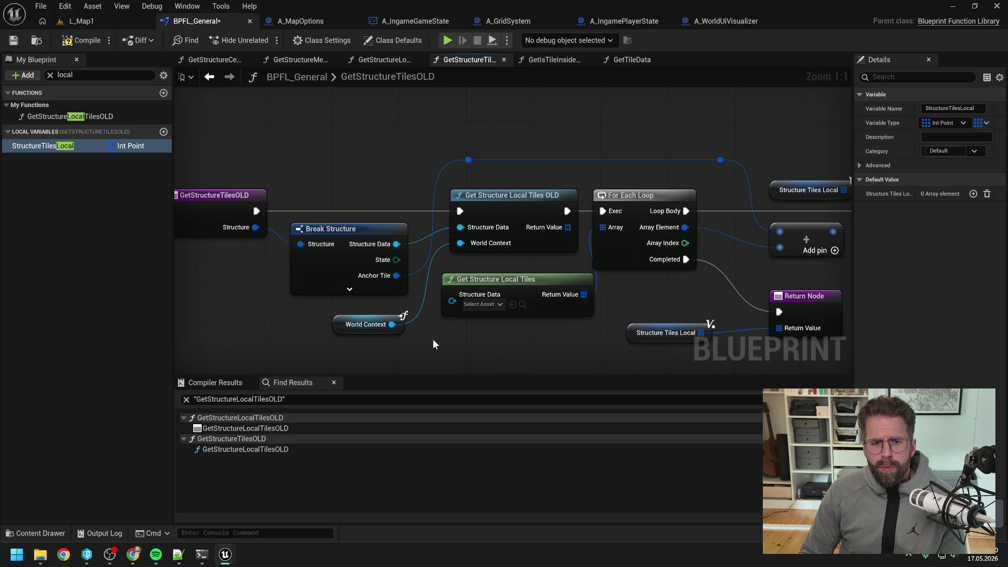
{"action": "mouse_move", "coordinate": [396, 244]}
{"action": "left_mouse_down"}
{"action": "mouse_move", "coordinate": [441, 278]}
{"action": "mouse_move", "coordinate": [453, 306]}
{"action": "mouse_move", "coordinate": [499, 226]}
{"action": "left_mouse_up"}
Delete the Get Structure Local Tiles OLD and World Context nodes, then compile
{"action": "left_click", "coordinate": [493, 205]}
{"action": "left_click", "coordinate": [375, 326], "text": "ctrl"}
{"action": "key", "text": "Delete"}
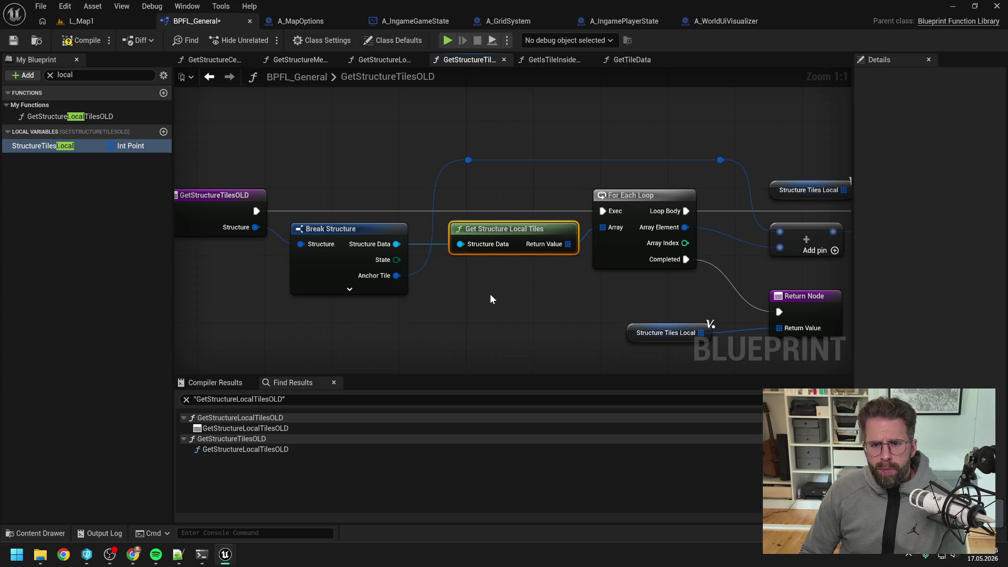
{"action": "scroll", "coordinate": [490, 294], "scroll_direction": "down", "scroll_amount": 2}
{"action": "left_click", "coordinate": [490, 293]}
{"action": "left_click", "coordinate": [77, 44]}
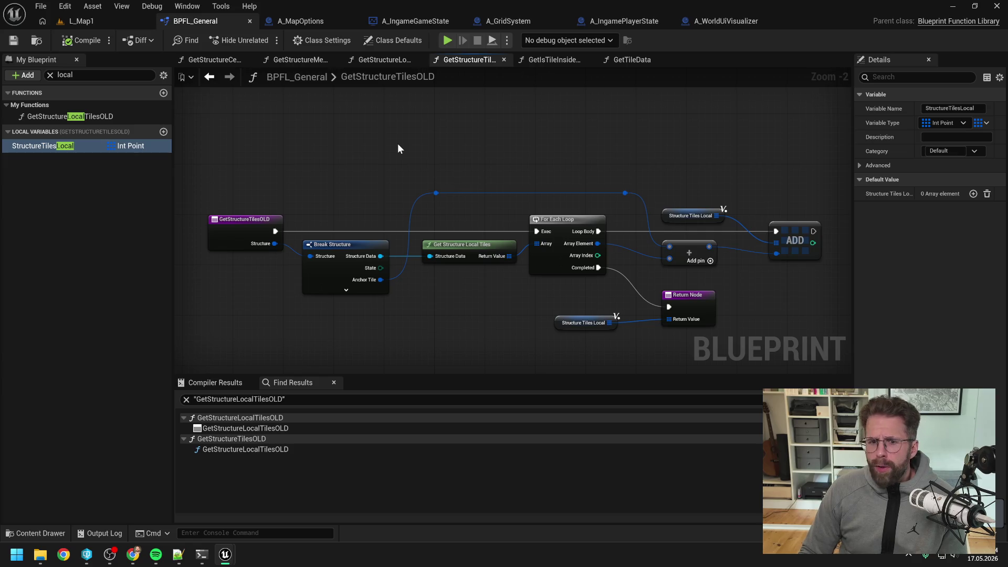
{"action": "left_click", "coordinate": [55, 114]}
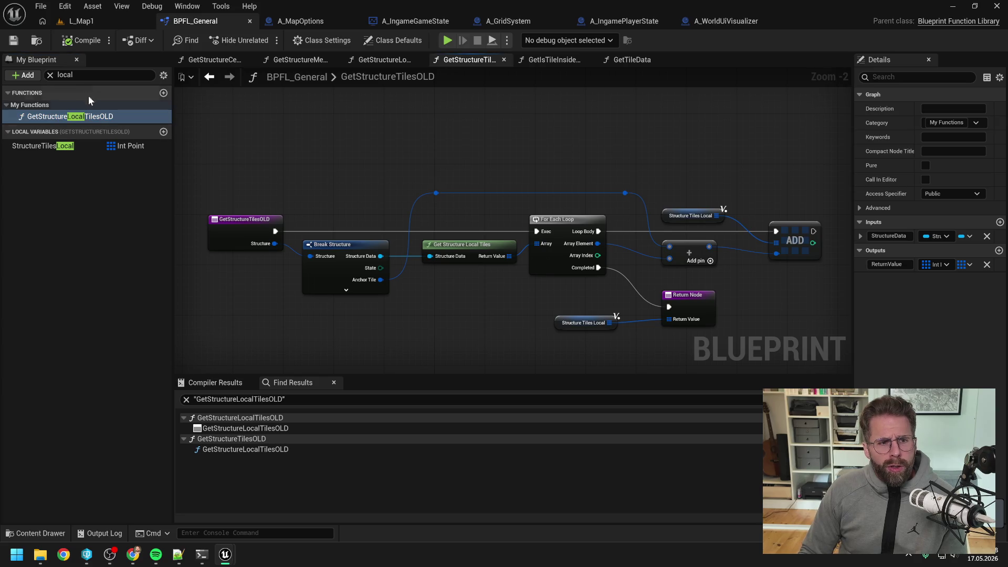
Filter members by 'structure get', find GetStructureTilesOLD references, and jump to GetStructureCenterLocation's call
{"action": "left_click", "coordinate": [68, 75]}
{"action": "left_click_drag", "start_coordinate": [65, 74], "coordinate": [56, 75]}
{"action": "type", "text": "str"}
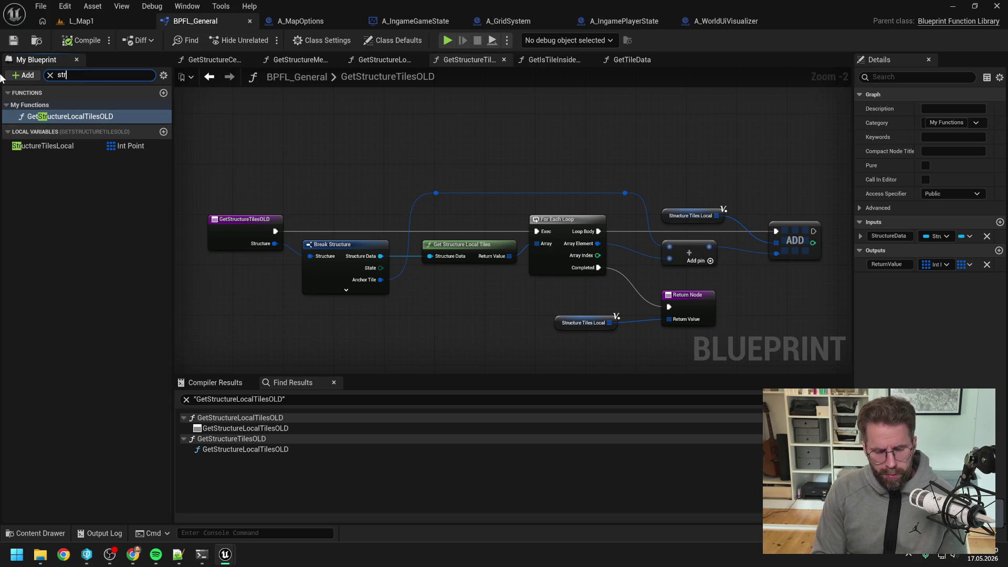
{"action": "type", "text": "ucture get"}
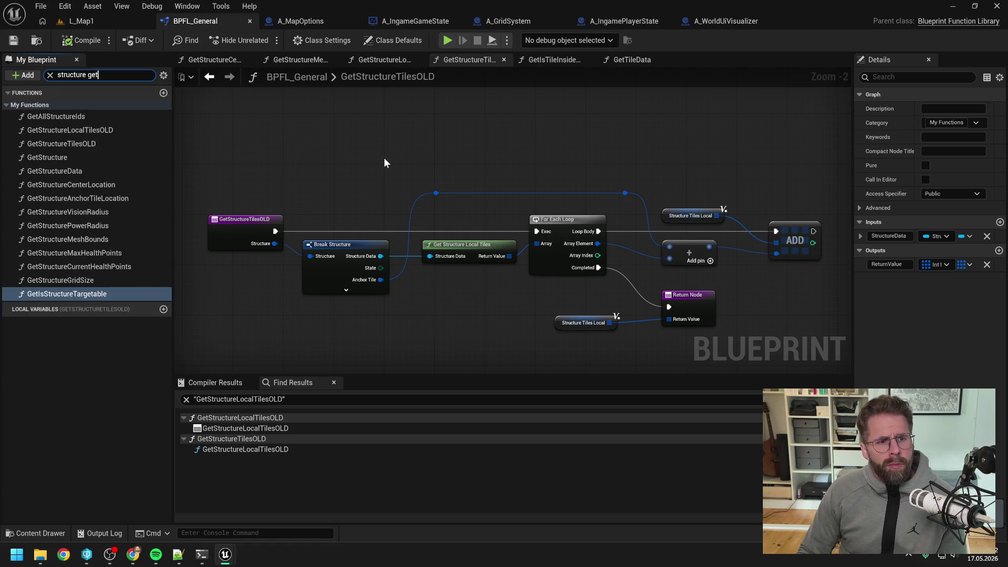
{"action": "left_click", "coordinate": [349, 156]}
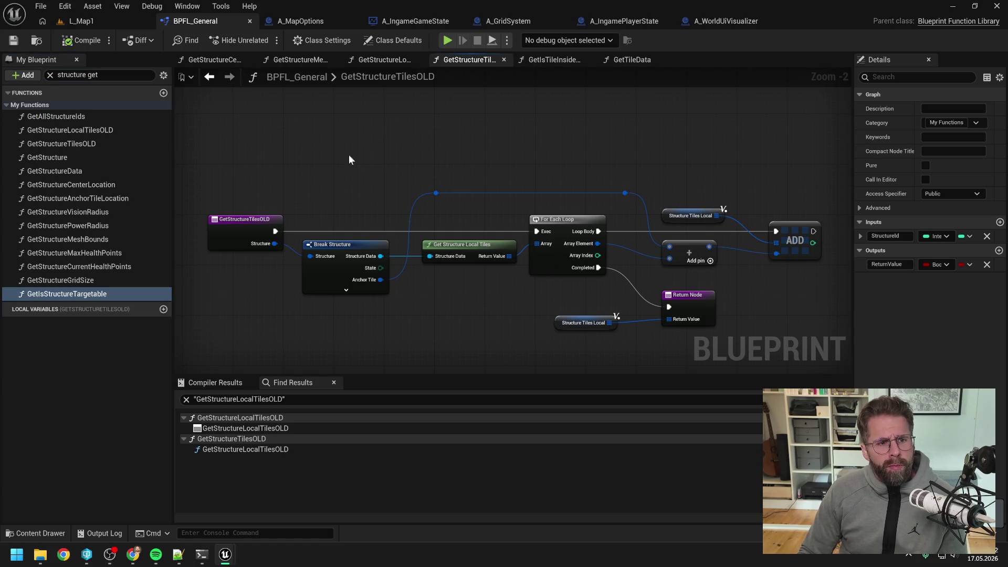
{"action": "left_click", "coordinate": [87, 145]}
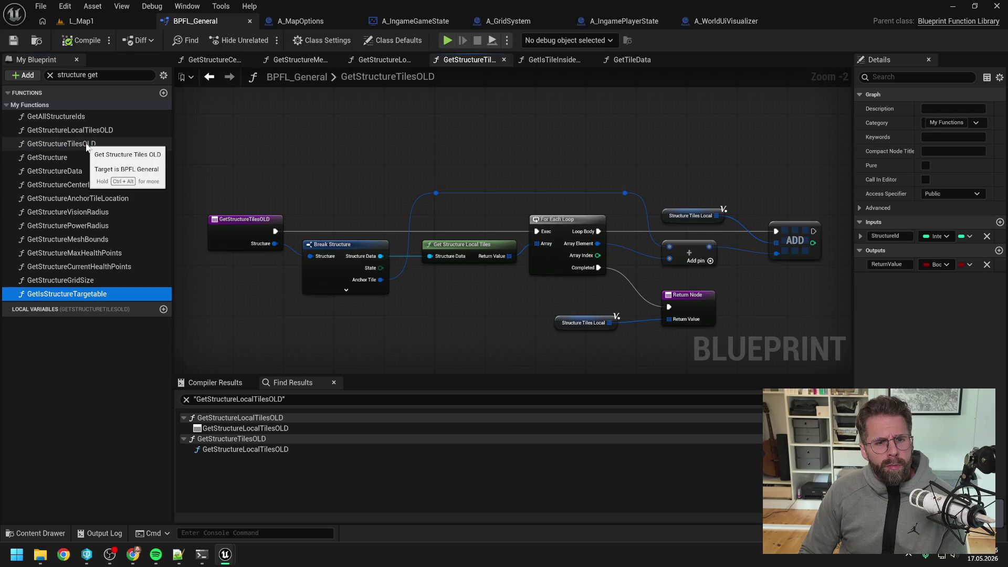
{"action": "left_click", "coordinate": [72, 144]}
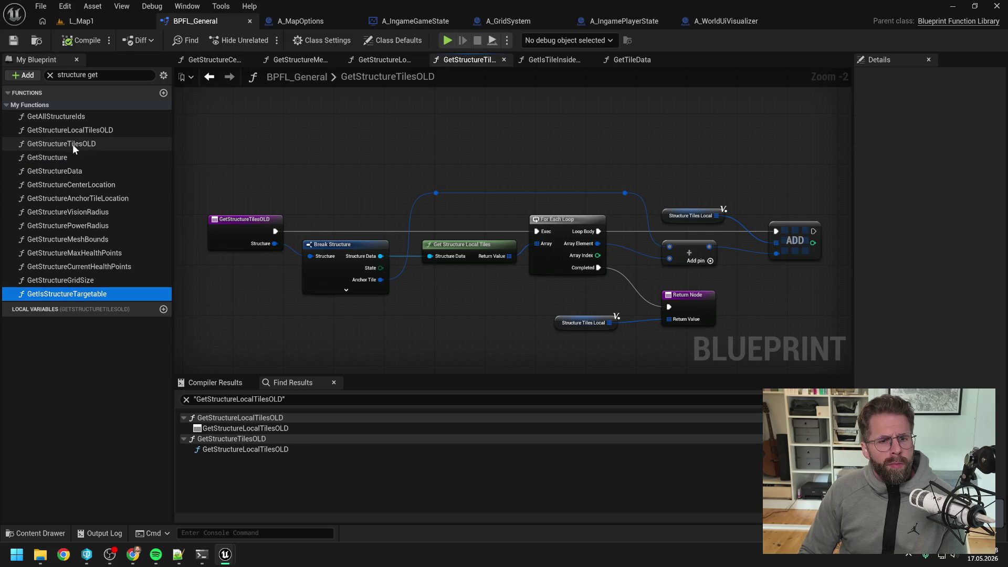
{"action": "right_click", "coordinate": [74, 145]}
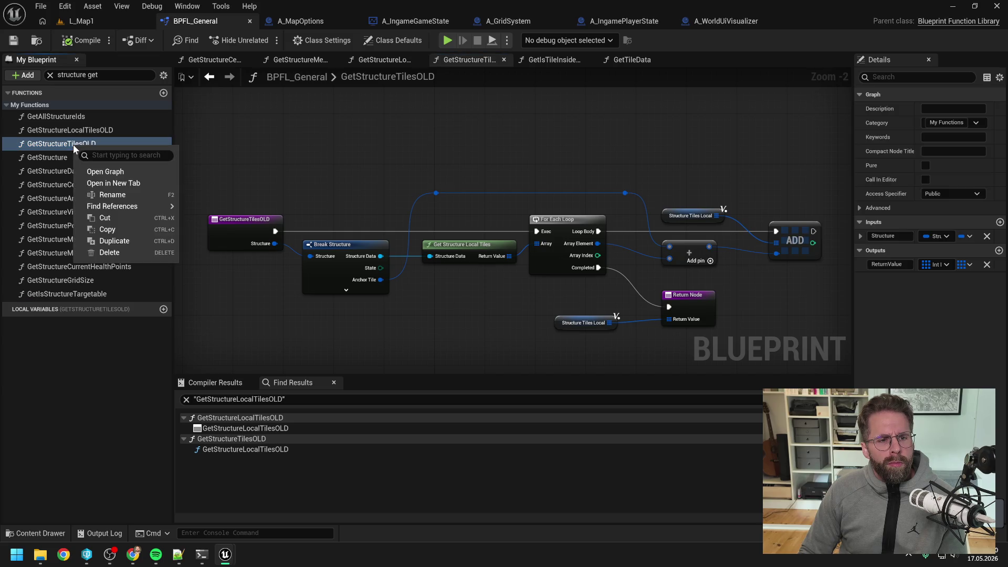
{"action": "mouse_move", "coordinate": [105, 202]}
{"action": "left_click", "coordinate": [210, 212]}
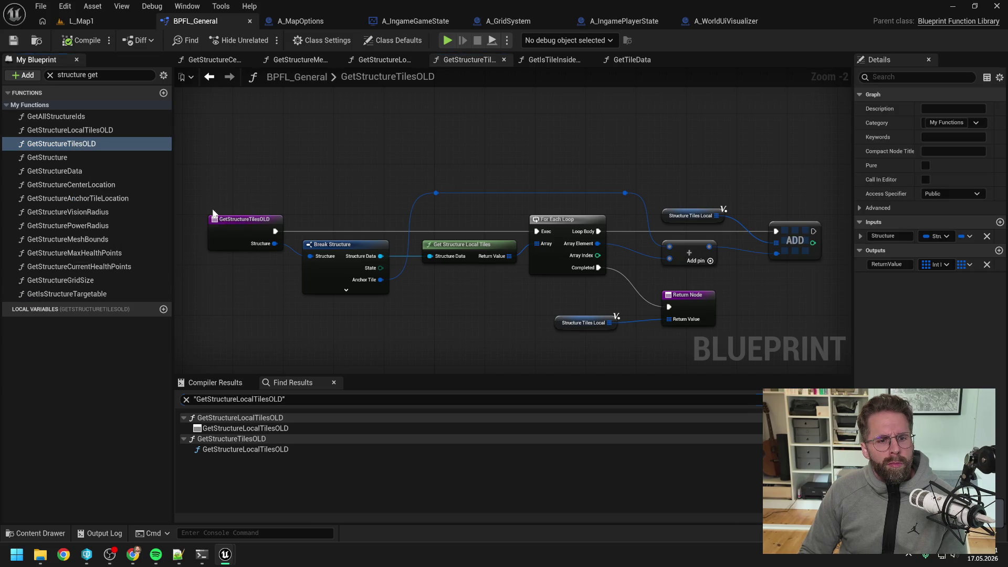
{"action": "left_click", "coordinate": [405, 449]}
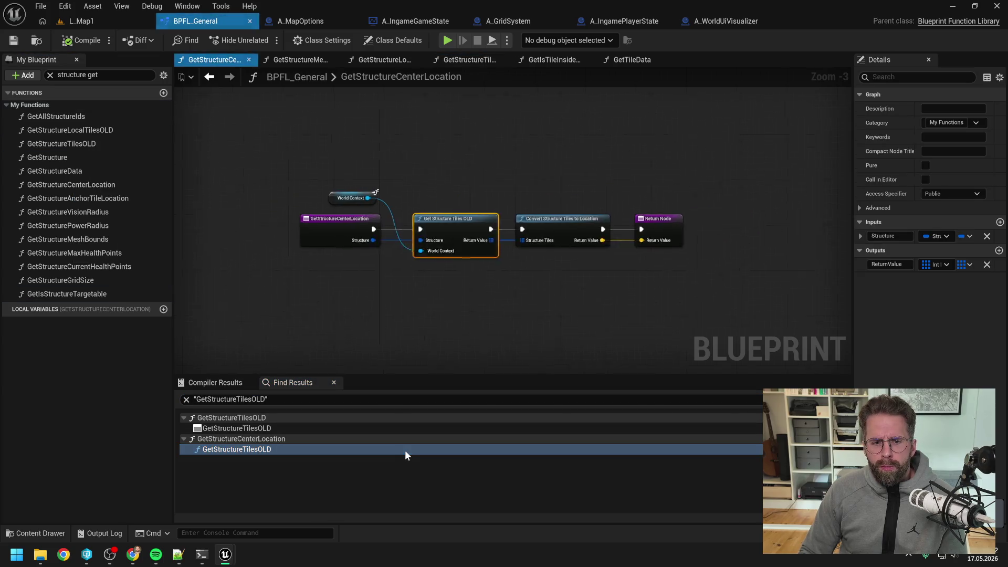
Inspect the Get Structure Tiles OLD call and open A_GridSystem's HandleStructureAdded graph
{"action": "scroll", "coordinate": [479, 320], "scroll_direction": "down", "scroll_amount": 2}
{"action": "left_click", "coordinate": [478, 320]}
{"action": "left_click_drag", "start_coordinate": [510, 332], "coordinate": [469, 326]}
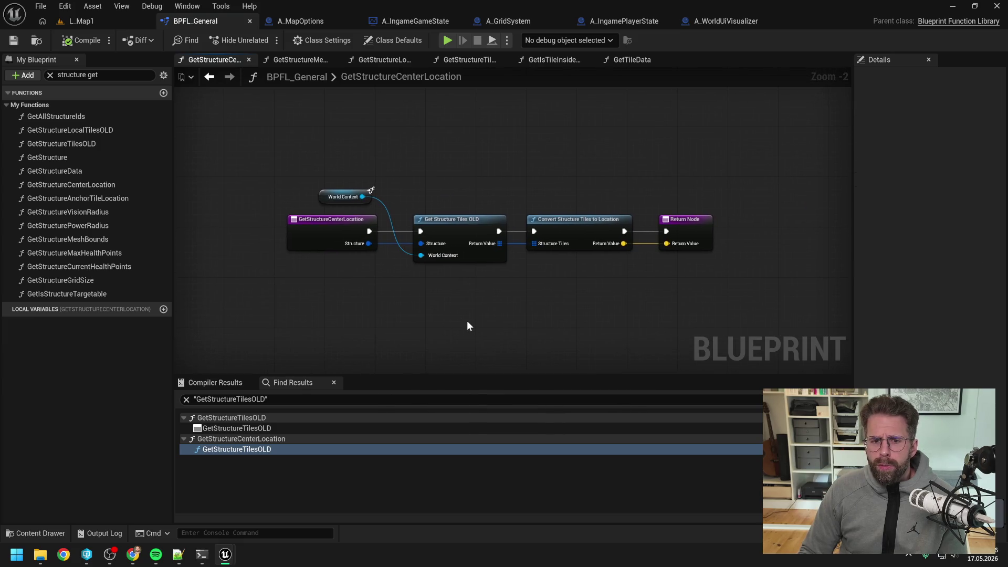
{"action": "right_click", "coordinate": [426, 302]}
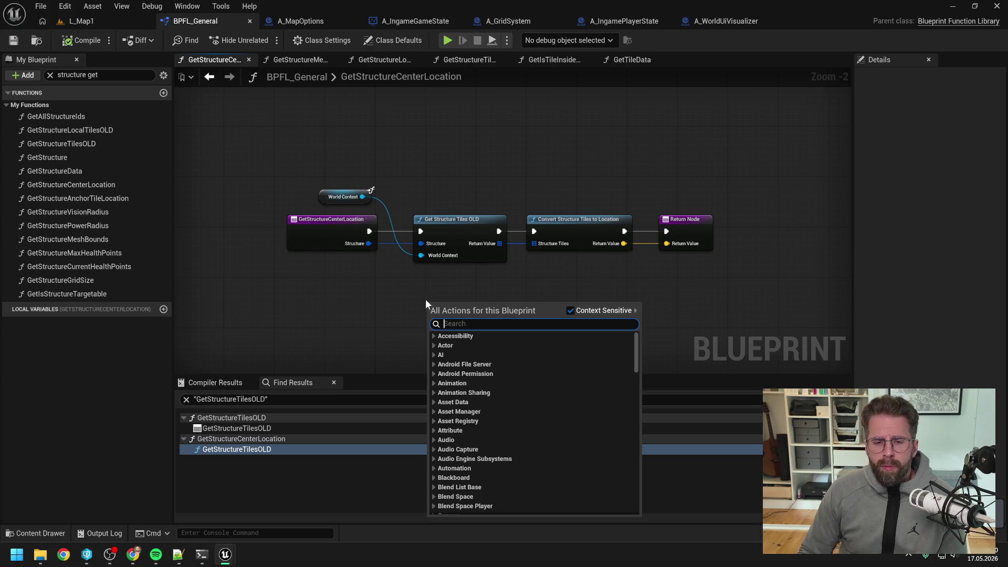
{"action": "left_click", "coordinate": [445, 278]}
{"action": "double_click", "coordinate": [458, 232]}
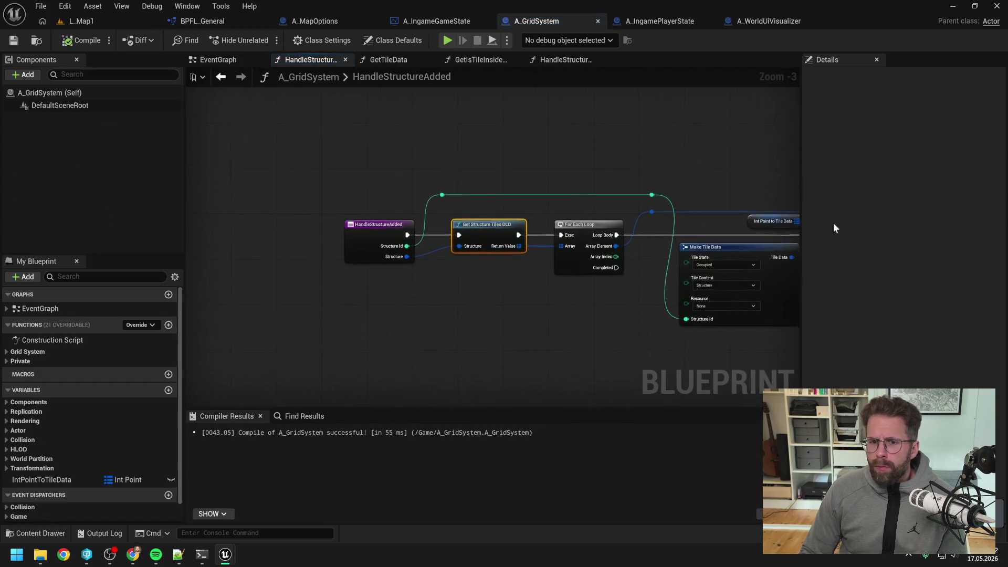
In HandleStructureAdded, replace Get Structure Tiles OLD with Get Structure Tiles fed by Structure, then compile
{"action": "right_click", "coordinate": [473, 305]}
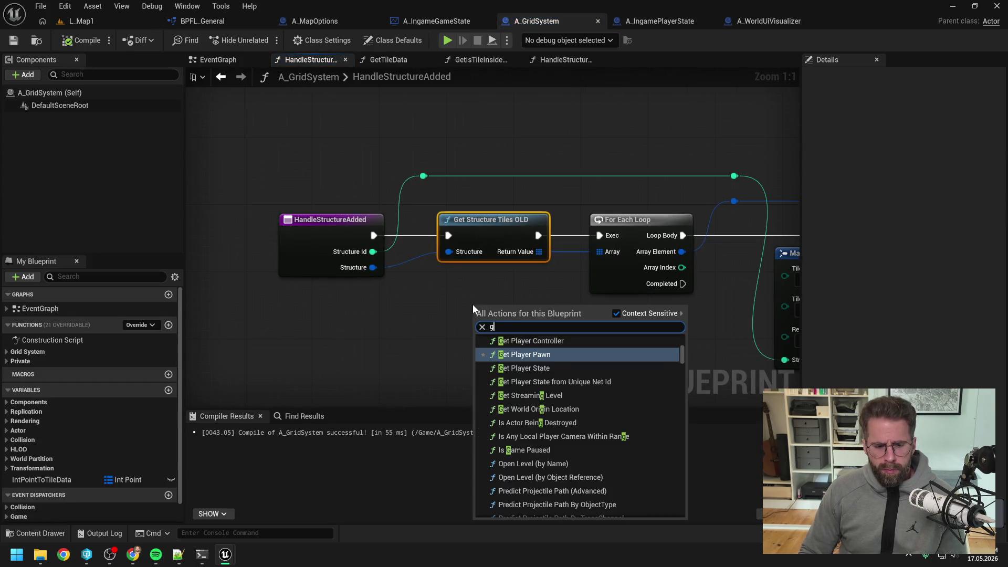
{"action": "type", "text": "get struc tiles"}
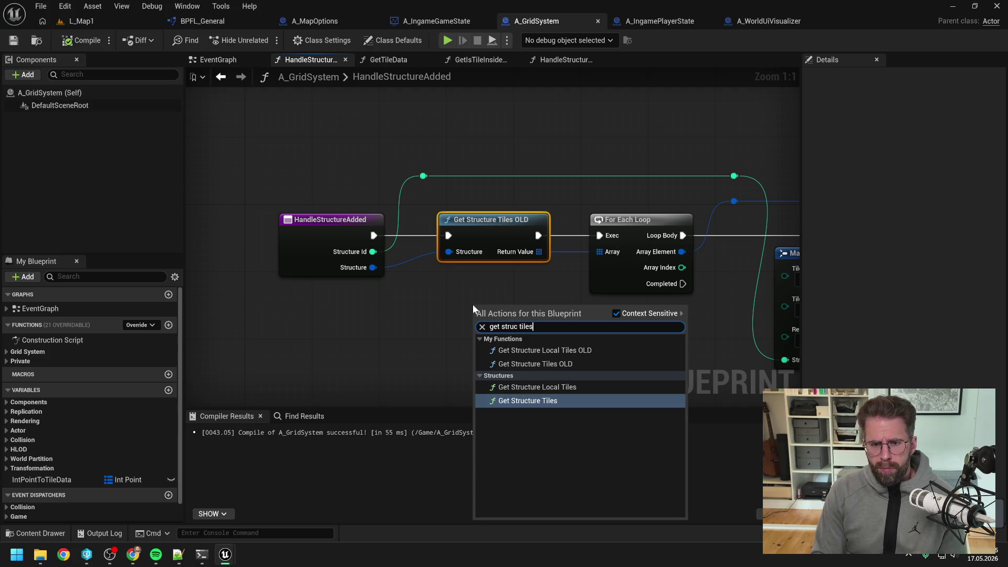
{"action": "left_click", "coordinate": [545, 400]}
{"action": "mouse_move", "coordinate": [533, 328]}
{"action": "left_mouse_down"}
{"action": "mouse_move", "coordinate": [496, 304]}
{"action": "mouse_move", "coordinate": [508, 288]}
{"action": "mouse_move", "coordinate": [607, 257]}
{"action": "mouse_move", "coordinate": [599, 251]}
{"action": "left_mouse_up"}
{"action": "left_click", "coordinate": [518, 371]}
{"action": "left_click", "coordinate": [538, 311]}
{"action": "left_click_drag", "start_coordinate": [368, 277], "coordinate": [448, 302]}
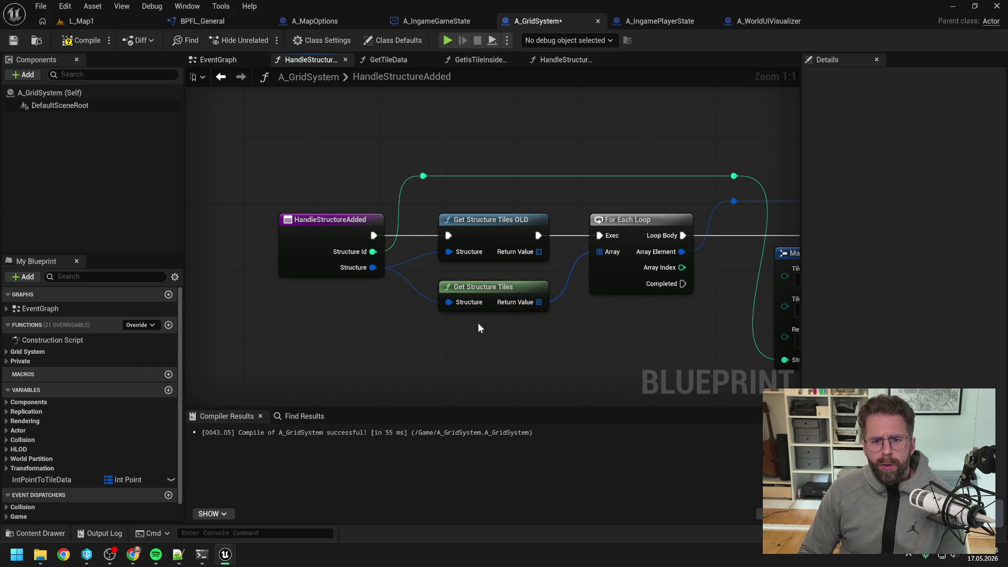
{"action": "left_click", "coordinate": [489, 290]}
{"action": "left_click", "coordinate": [506, 231]}
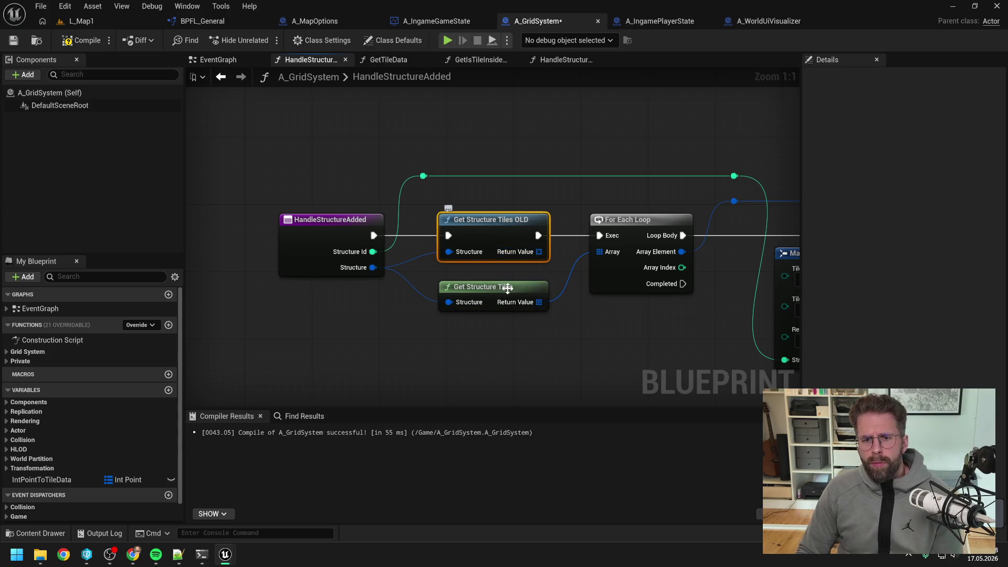
{"action": "key", "text": "Delete"}
{"action": "left_click_drag", "start_coordinate": [504, 288], "coordinate": [501, 262]}
{"action": "left_click_drag", "start_coordinate": [373, 235], "coordinate": [599, 235]}
{"action": "left_click", "coordinate": [83, 40]}
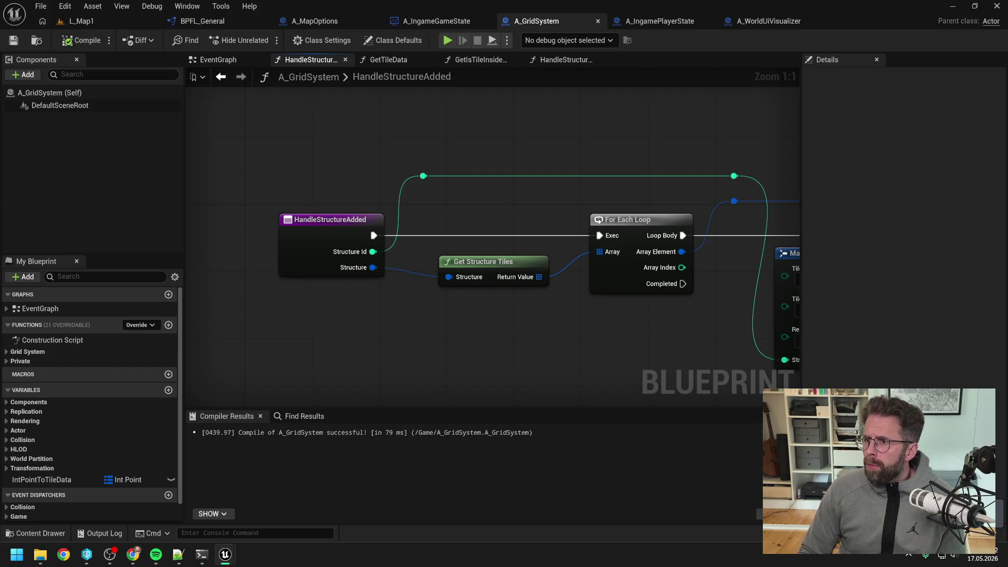
In HandleStructureRemoved, wire a pasted Get Structure Tiles into Structure and the loop array, deleting the OLD node
{"action": "left_click", "coordinate": [562, 60]}
{"action": "key", "text": "ctrl+v"}
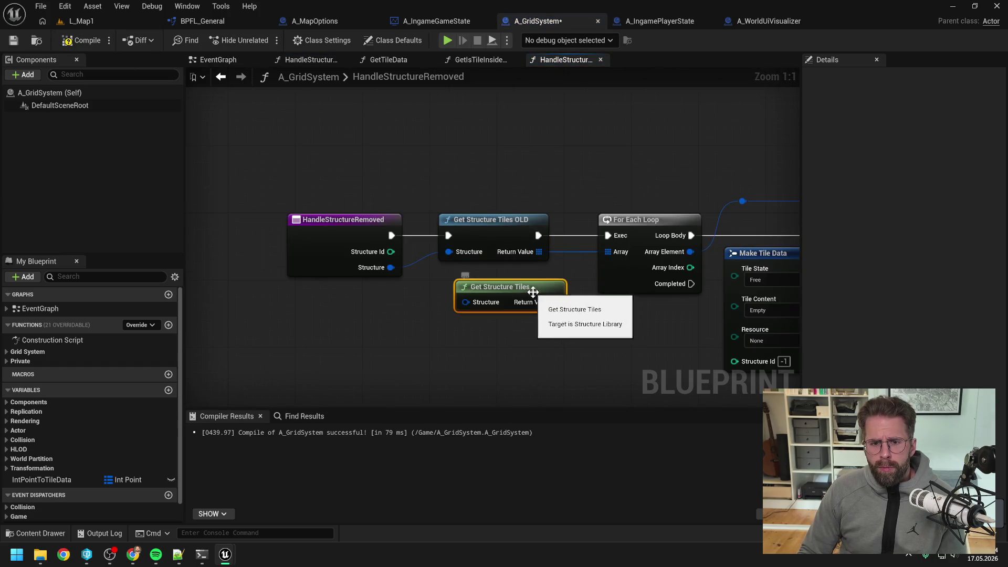
{"action": "left_click_drag", "start_coordinate": [391, 267], "coordinate": [457, 293]}
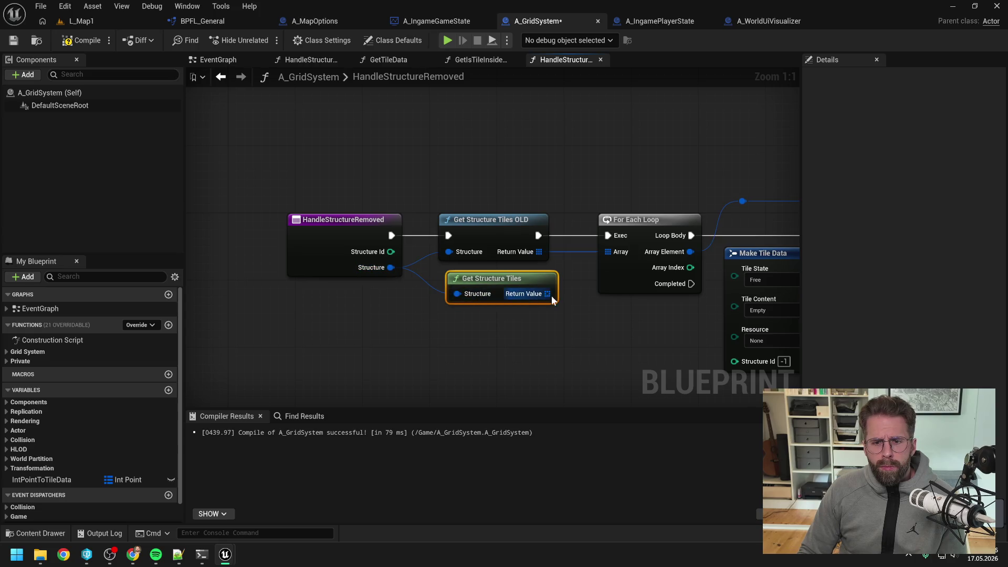
{"action": "left_click_drag", "start_coordinate": [547, 293], "coordinate": [607, 252]}
{"action": "left_click", "coordinate": [511, 241]}
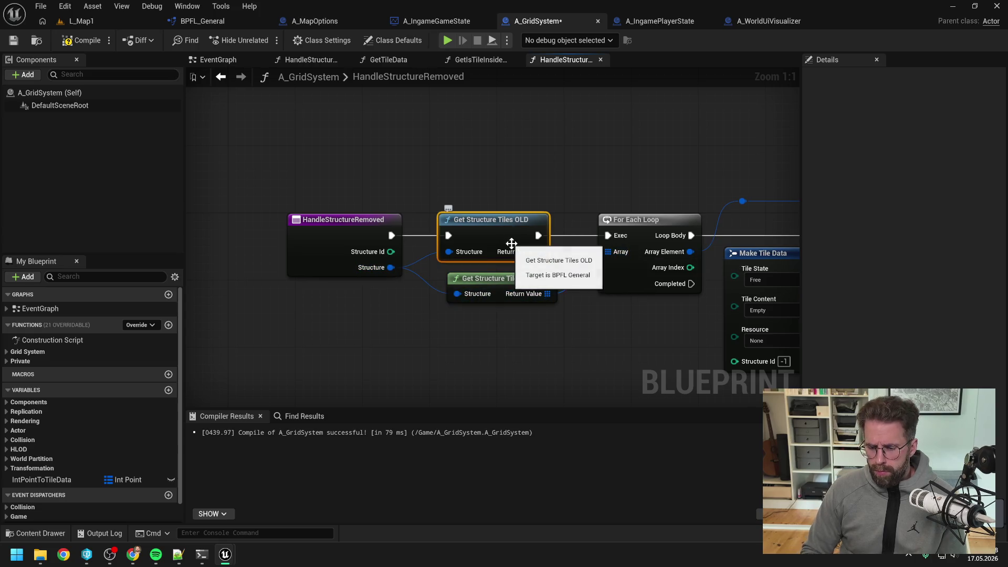
{"action": "key", "text": "Delete"}
{"action": "left_click_drag", "start_coordinate": [511, 280], "coordinate": [504, 264]}
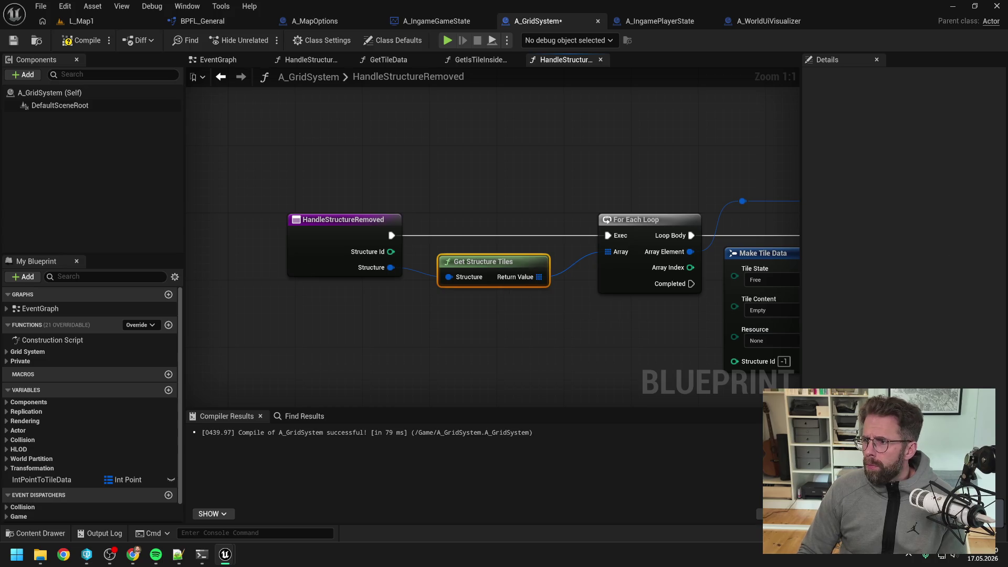
{"action": "key", "text": "ctrl+Tab"}
{"action": "scroll", "coordinate": [532, 301], "scroll_direction": "up", "scroll_amount": 1}
{"action": "left_click", "coordinate": [467, 292]}
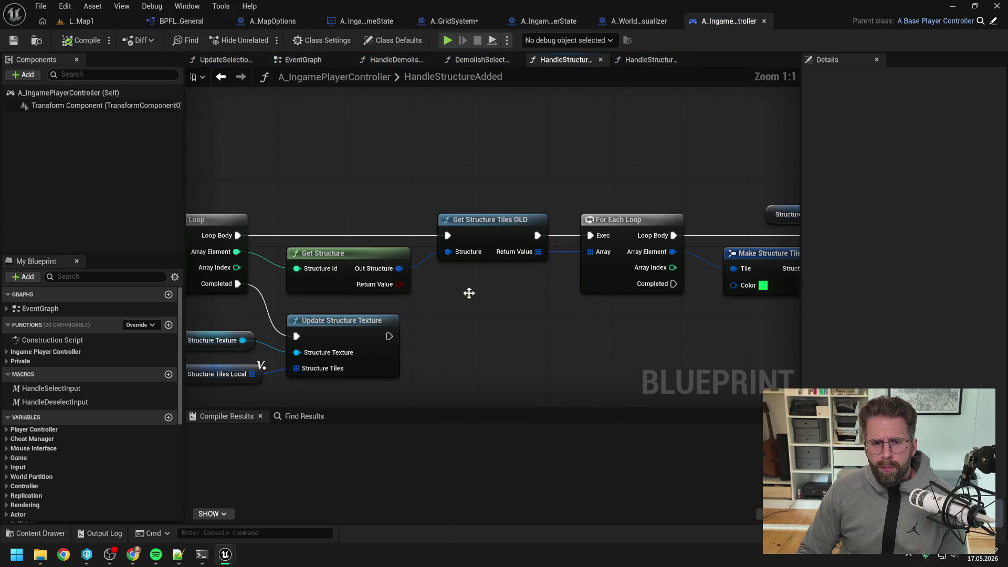
In the player controller's HandleStructureAdded, feed Out Structure through a pasted Get Structure Tiles into the loop, deleting the OLD node
{"action": "key", "text": "ctrl+v"}
{"action": "left_click_drag", "start_coordinate": [509, 300], "coordinate": [481, 284]}
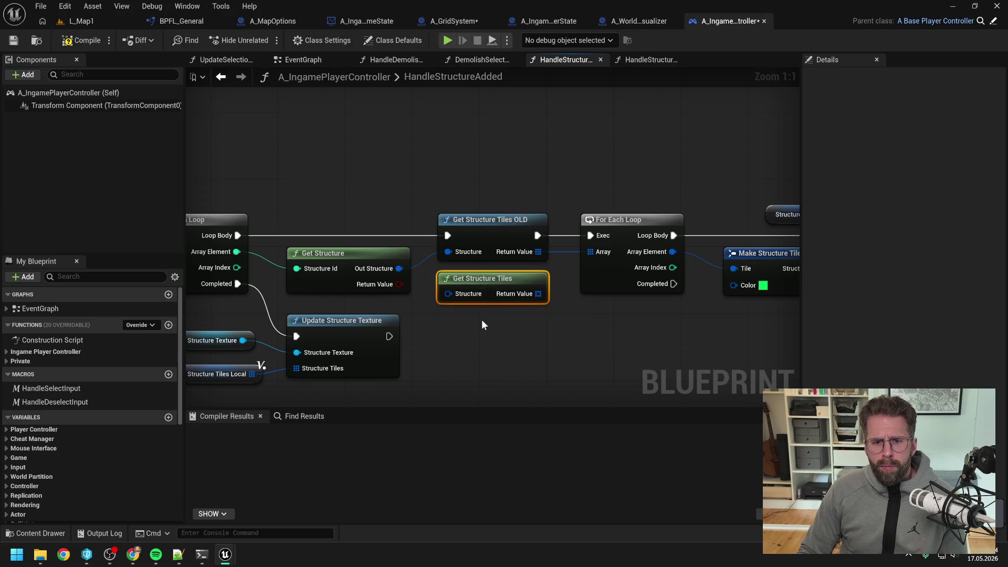
{"action": "left_click", "coordinate": [417, 287]}
{"action": "left_click_drag", "start_coordinate": [399, 268], "coordinate": [447, 294]}
{"action": "left_click_drag", "start_coordinate": [537, 293], "coordinate": [593, 254]}
{"action": "left_click", "coordinate": [503, 223]}
{"action": "key", "text": "Delete"}
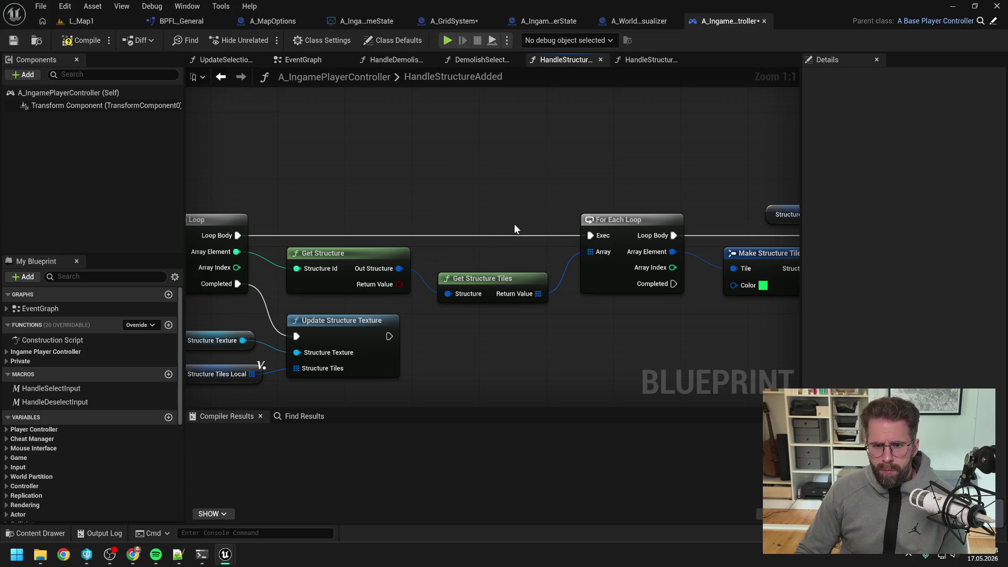
Do the same Get Structure Tiles swap in HandleStructureRemoved and compile A_IngamePlayerController
{"action": "left_click", "coordinate": [651, 59]}
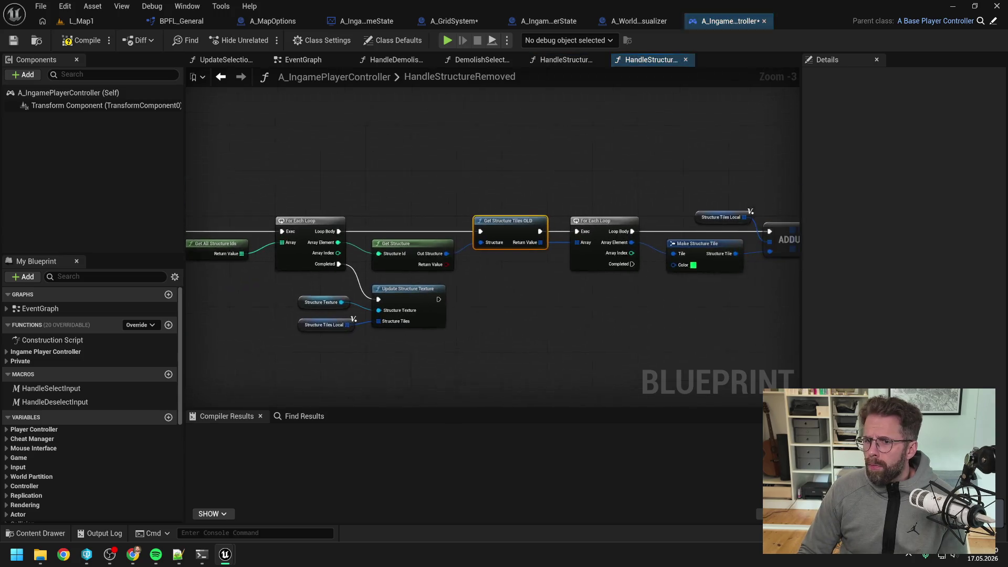
{"action": "key", "text": "ctrl+v"}
{"action": "left_click_drag", "start_coordinate": [493, 288], "coordinate": [486, 283]}
{"action": "left_click_drag", "start_coordinate": [399, 268], "coordinate": [451, 295]}
{"action": "left_click_drag", "start_coordinate": [517, 293], "coordinate": [597, 253]}
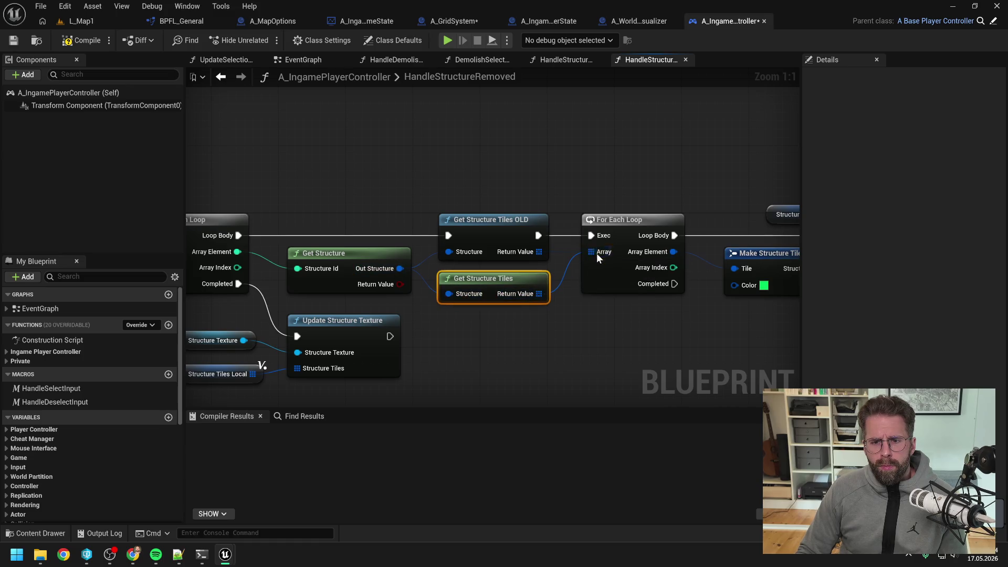
{"action": "left_click", "coordinate": [507, 253]}
{"action": "key", "text": "Delete"}
{"action": "left_click_drag", "start_coordinate": [496, 282], "coordinate": [496, 265]}
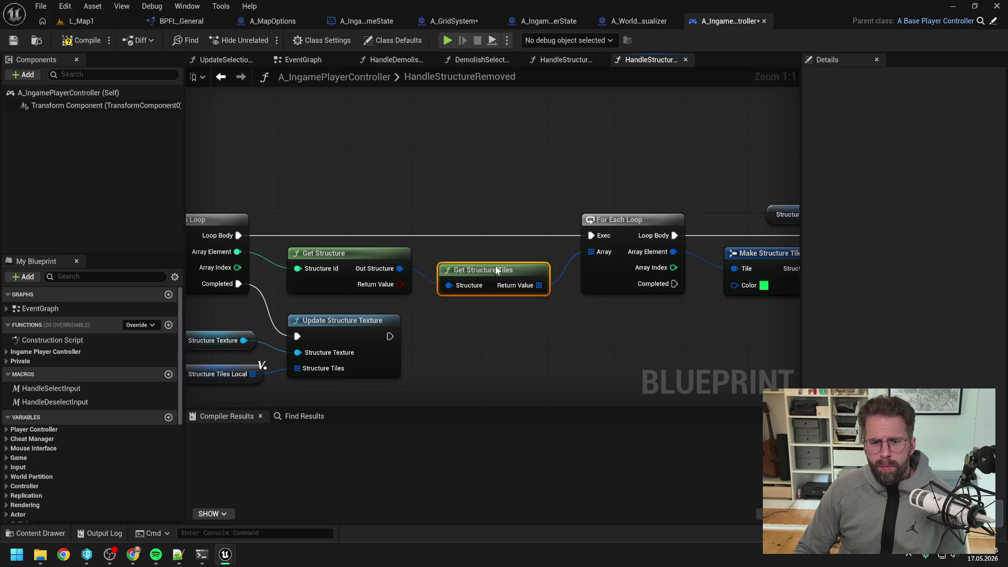
{"action": "left_click", "coordinate": [84, 41]}
{"action": "left_click", "coordinate": [181, 20]}
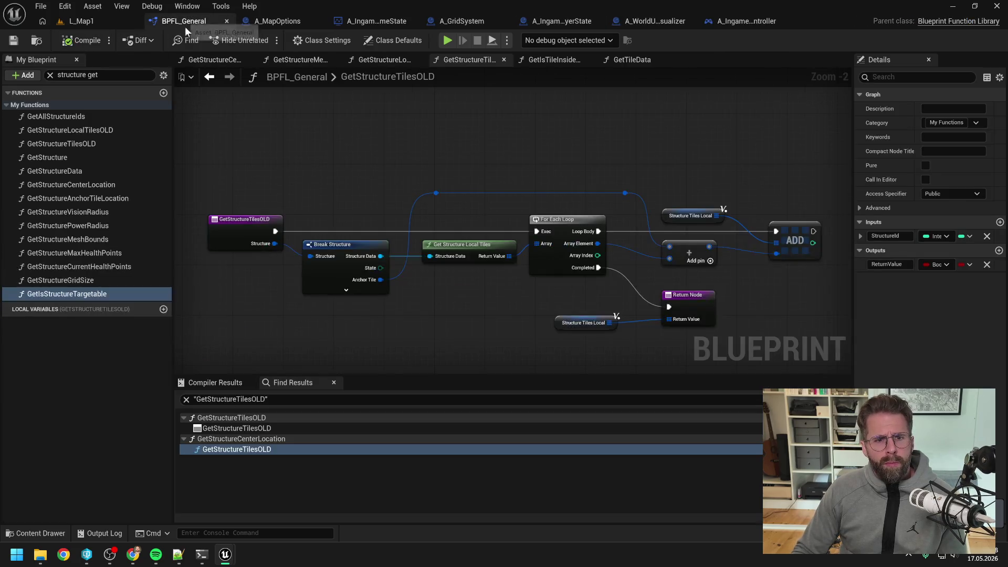
Find references to GetStructureLocalTilesOLD and open its use in A_WorldUiVisualizer's UpdateBuildingModeTexture
{"action": "left_click", "coordinate": [97, 131]}
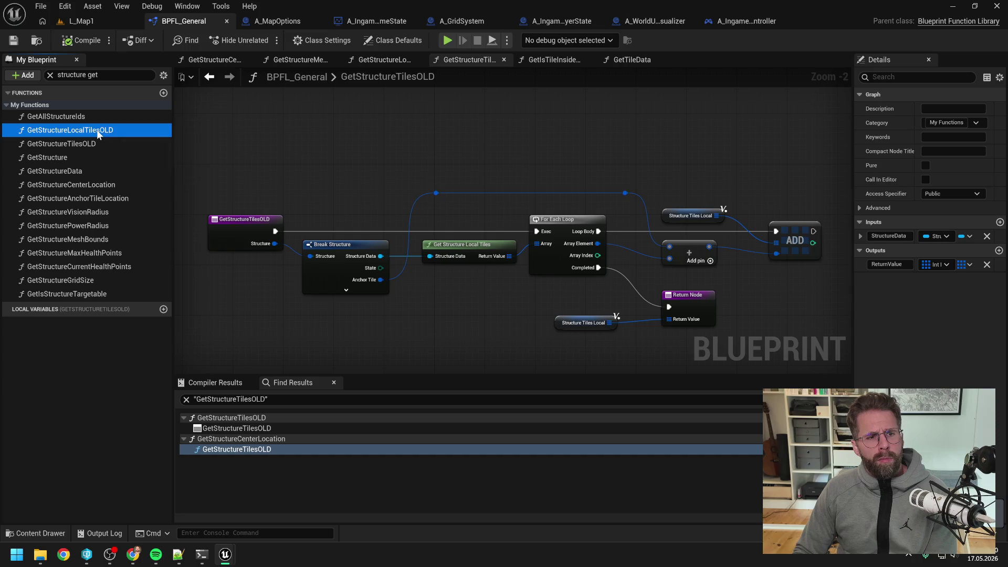
{"action": "right_click", "coordinate": [97, 130]}
{"action": "mouse_move", "coordinate": [137, 192]}
{"action": "left_click", "coordinate": [226, 197]}
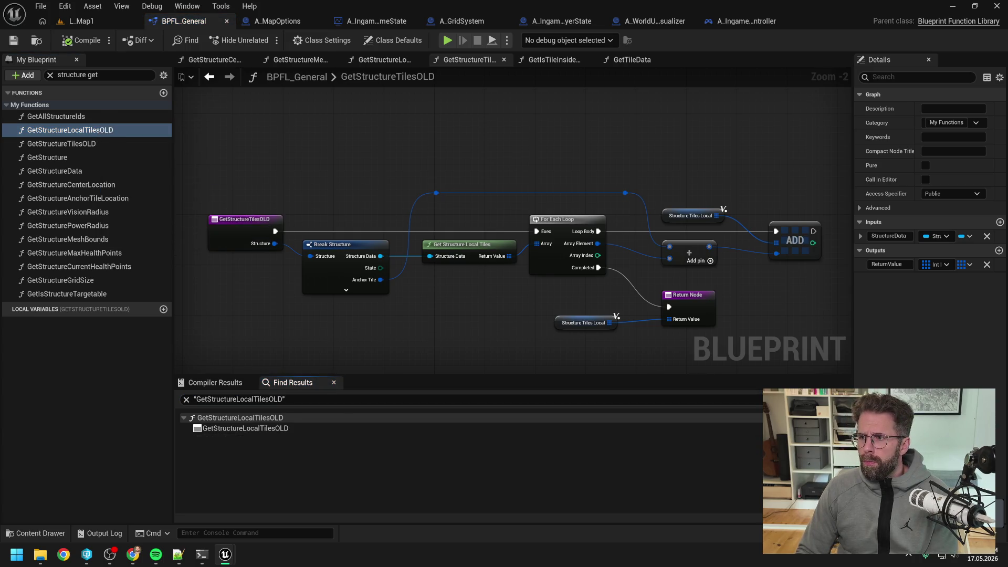
{"action": "left_click", "coordinate": [655, 21]}
{"action": "scroll", "coordinate": [559, 325], "scroll_direction": "up", "scroll_amount": 2}
{"action": "key", "text": "ctrl+v"}
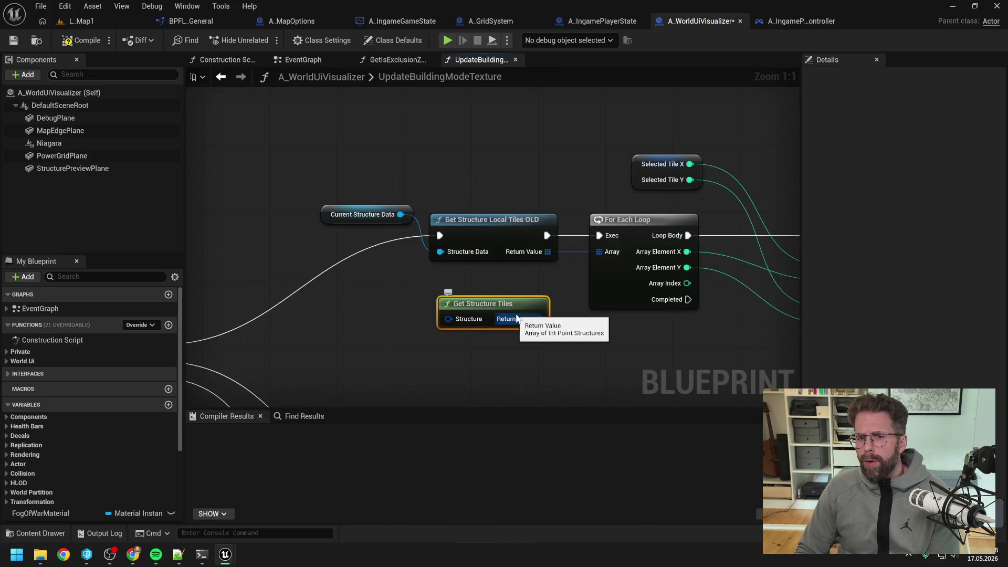
{"action": "key", "text": "Delete"}
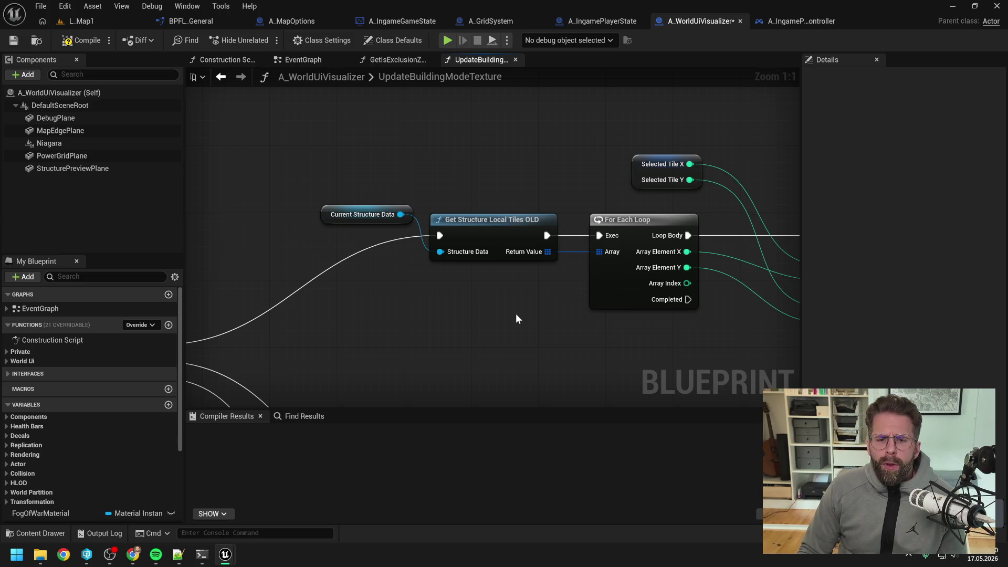
Add Get Structure Local Tiles, wire Current Structure Data into it and its result into the loop array, deleting the OLD node
{"action": "right_click", "coordinate": [500, 321]}
{"action": "type", "text": "local"}
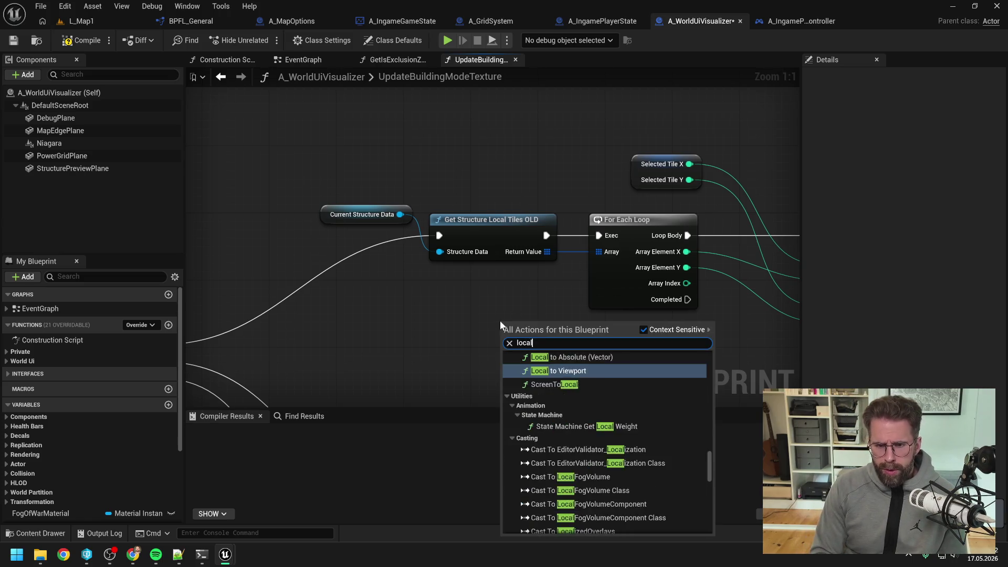
{"action": "type", "text": " t"}
{"action": "key", "text": "BackSpace"}
{"action": "key", "text": "BackSpace"}
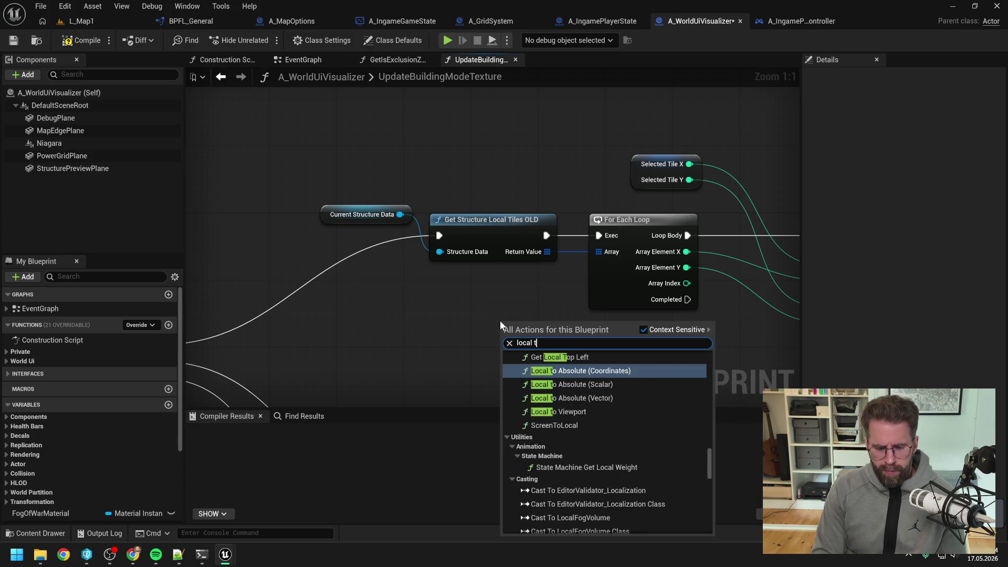
{"action": "type", "text": "iles"}
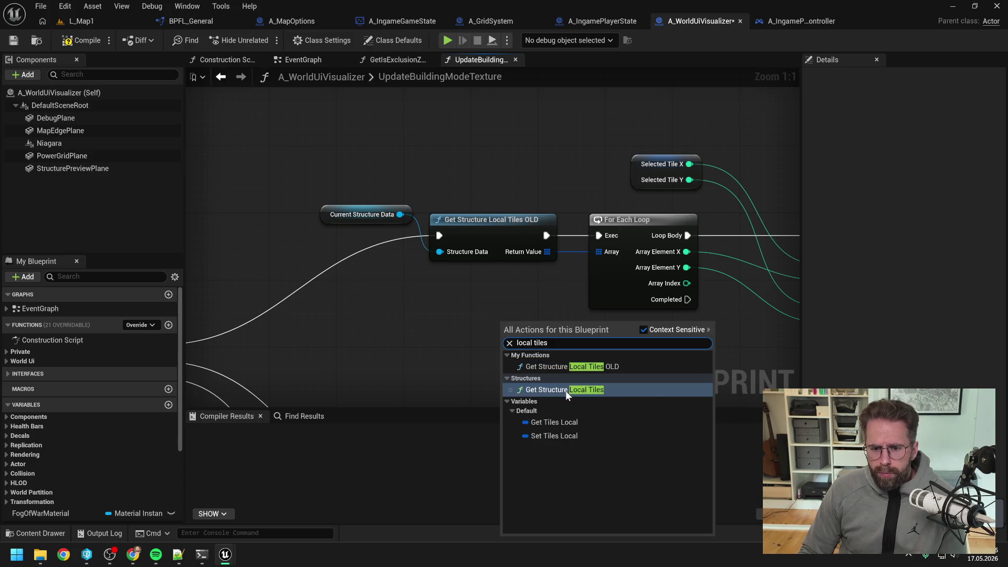
{"action": "left_click", "coordinate": [567, 389]}
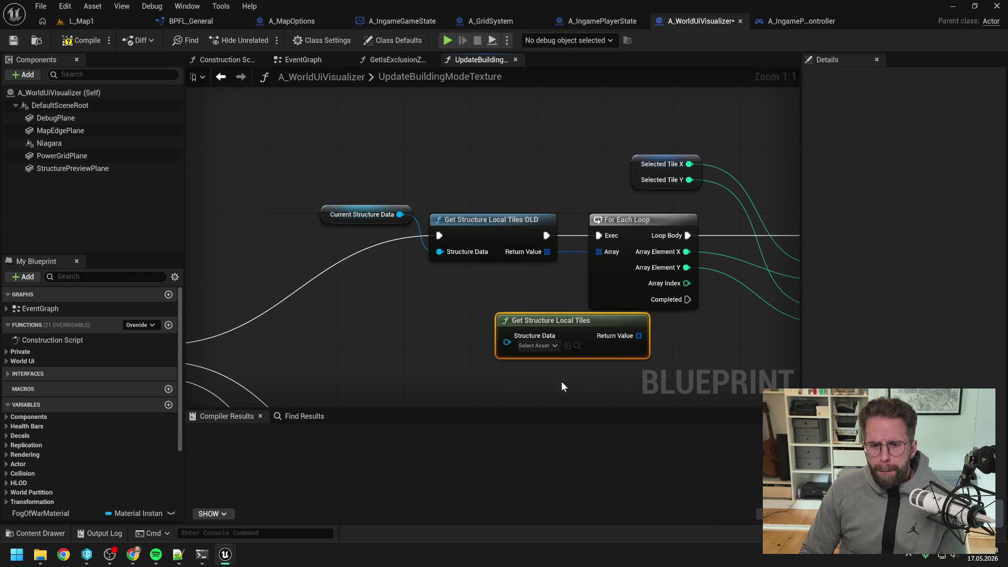
{"action": "mouse_move", "coordinate": [566, 326]}
{"action": "left_mouse_down"}
{"action": "mouse_move", "coordinate": [476, 303]}
{"action": "mouse_move", "coordinate": [477, 285]}
{"action": "left_mouse_up"}
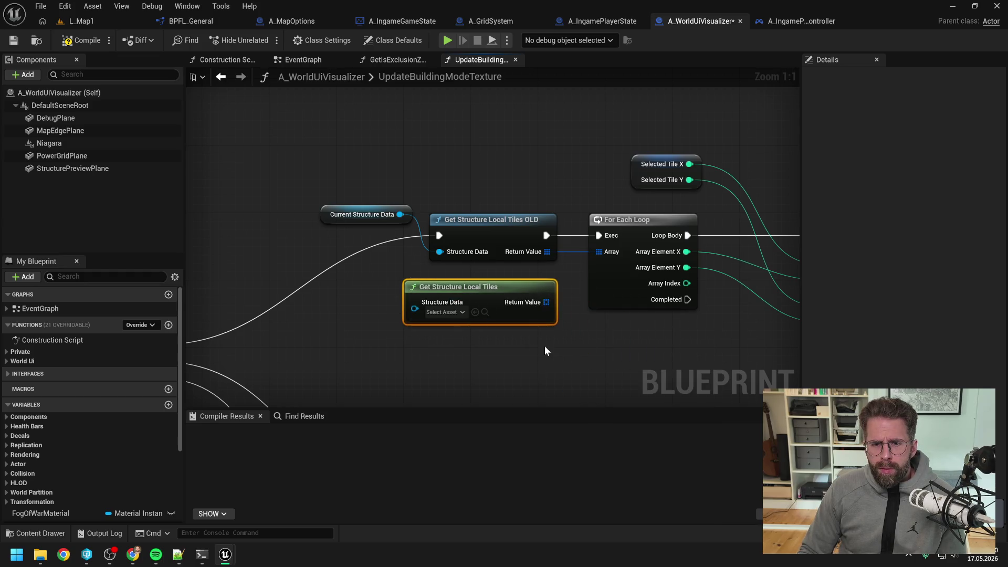
{"action": "left_click", "coordinate": [543, 336]}
{"action": "left_click_drag", "start_coordinate": [546, 303], "coordinate": [599, 254]}
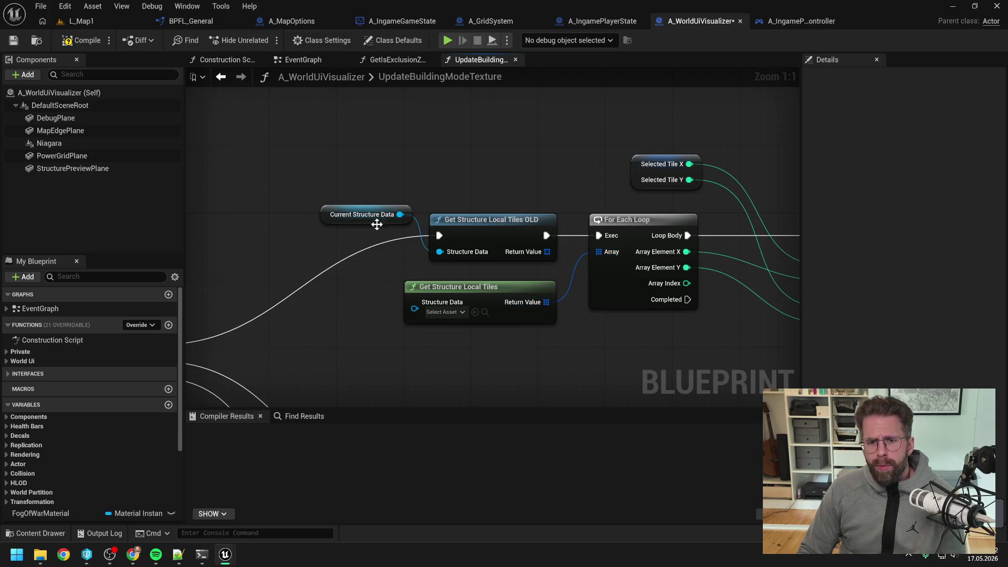
{"action": "left_click_drag", "start_coordinate": [400, 214], "coordinate": [415, 302]}
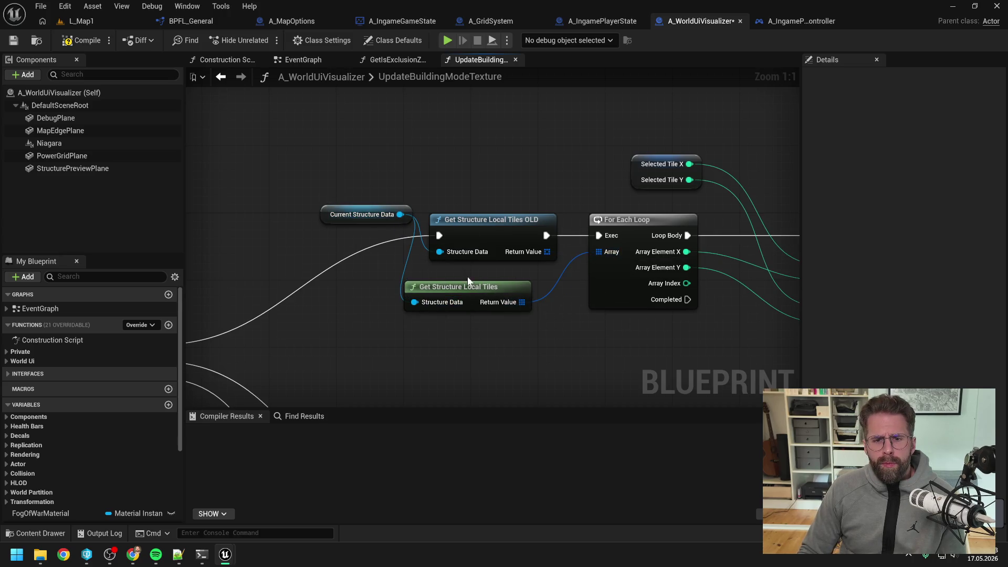
{"action": "left_click", "coordinate": [470, 229]}
{"action": "key", "text": "Delete"}
Tidy the nodes beside the loop with a reroute, reconnect Return Value to Array, and compile A_WorldUiVisualizer
{"action": "scroll", "coordinate": [479, 261], "scroll_direction": "down", "scroll_amount": 1}
{"action": "mouse_move", "coordinate": [479, 262]}
{"action": "left_mouse_down"}
{"action": "mouse_move", "coordinate": [602, 245]}
{"action": "mouse_move", "coordinate": [439, 220]}
{"action": "left_mouse_up"}
{"action": "double_click", "coordinate": [602, 233]}
{"action": "left_click", "coordinate": [488, 198]}
{"action": "left_click", "coordinate": [582, 257], "text": "ctrl"}
{"action": "mouse_move", "coordinate": [488, 198]}
{"action": "left_mouse_down"}
{"action": "mouse_move", "coordinate": [491, 276]}
{"action": "mouse_move", "coordinate": [468, 281]}
{"action": "left_mouse_up"}
{"action": "left_click", "coordinate": [573, 276], "text": "ctrl"}
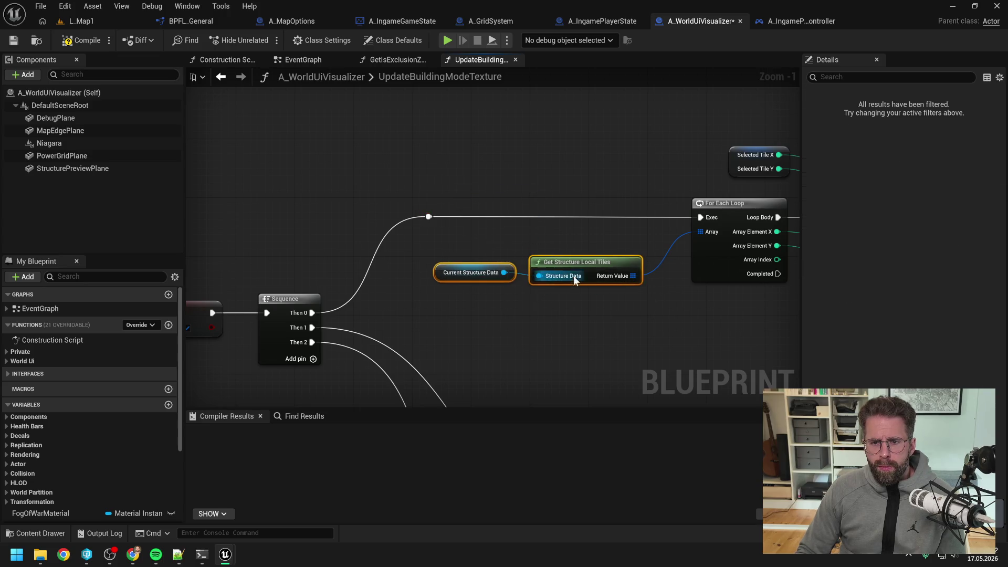
{"action": "mouse_move", "coordinate": [539, 276]}
{"action": "left_mouse_down"}
{"action": "mouse_move", "coordinate": [592, 250]}
{"action": "mouse_move", "coordinate": [699, 231]}
{"action": "left_mouse_up"}
{"action": "left_click_drag", "start_coordinate": [577, 261], "coordinate": [593, 234]}
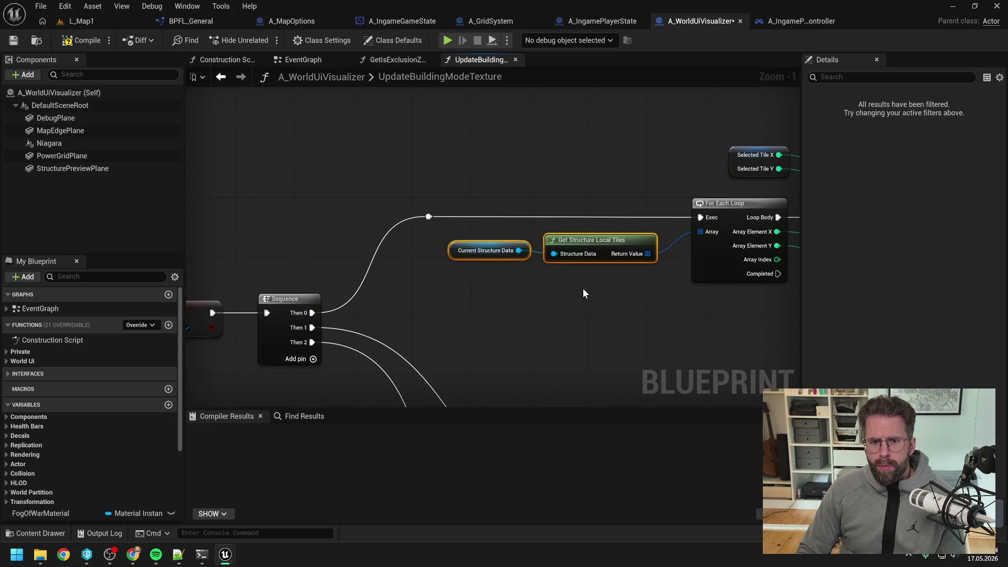
{"action": "left_click", "coordinate": [583, 288]}
{"action": "left_click", "coordinate": [85, 43]}
{"action": "left_click", "coordinate": [191, 21]}
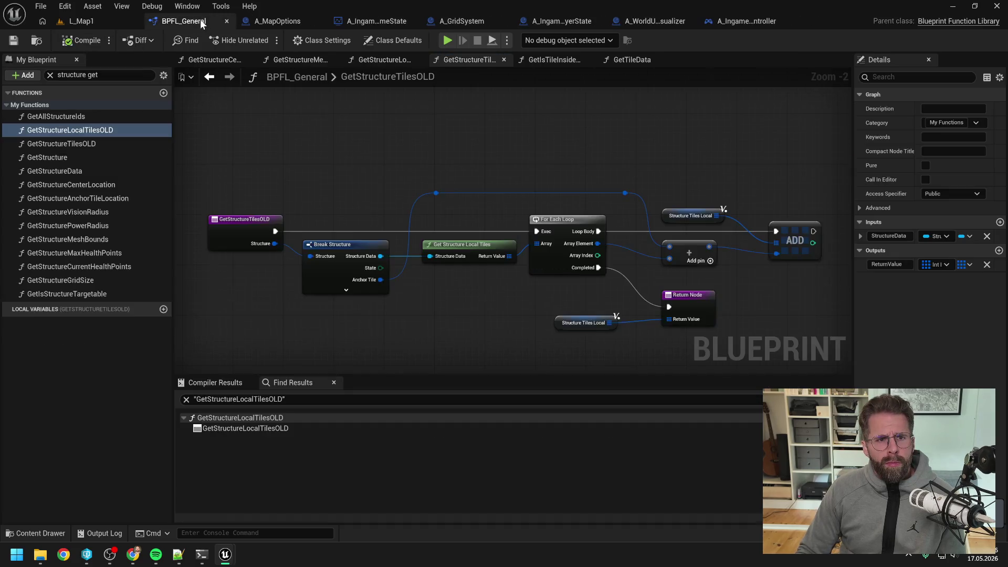
Confirm GetStructureLocalTilesOLD has no references and delete it from BPFL_General
{"action": "left_click", "coordinate": [101, 132]}
{"action": "right_click", "coordinate": [101, 132]}
{"action": "mouse_move", "coordinate": [157, 189]}
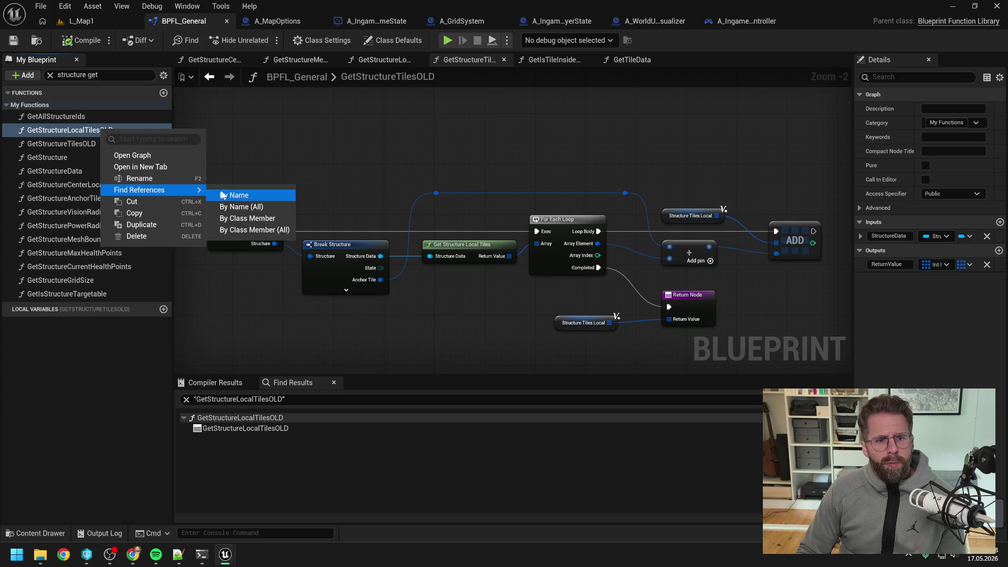
{"action": "left_click", "coordinate": [225, 195]}
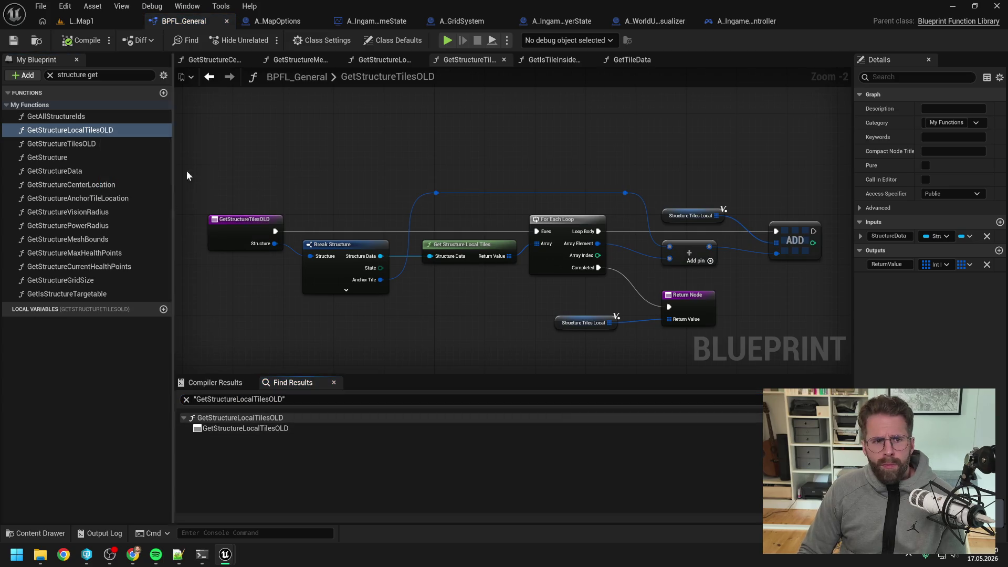
{"action": "left_click", "coordinate": [86, 131]}
{"action": "key", "text": "Delete"}
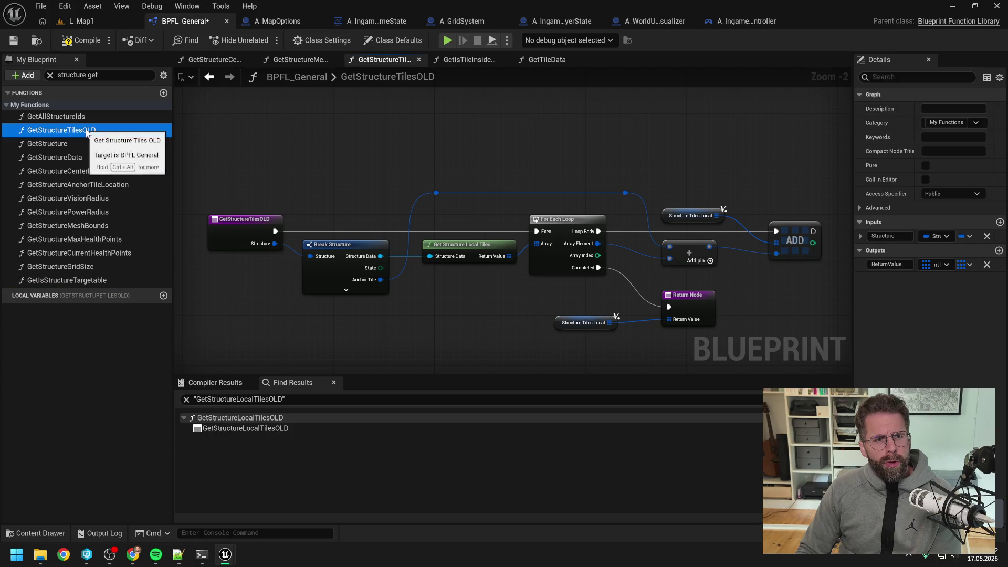
Find references to GetStructureTilesOLD and open its use inside GetStructureCenterLocation
{"action": "right_click", "coordinate": [93, 134]}
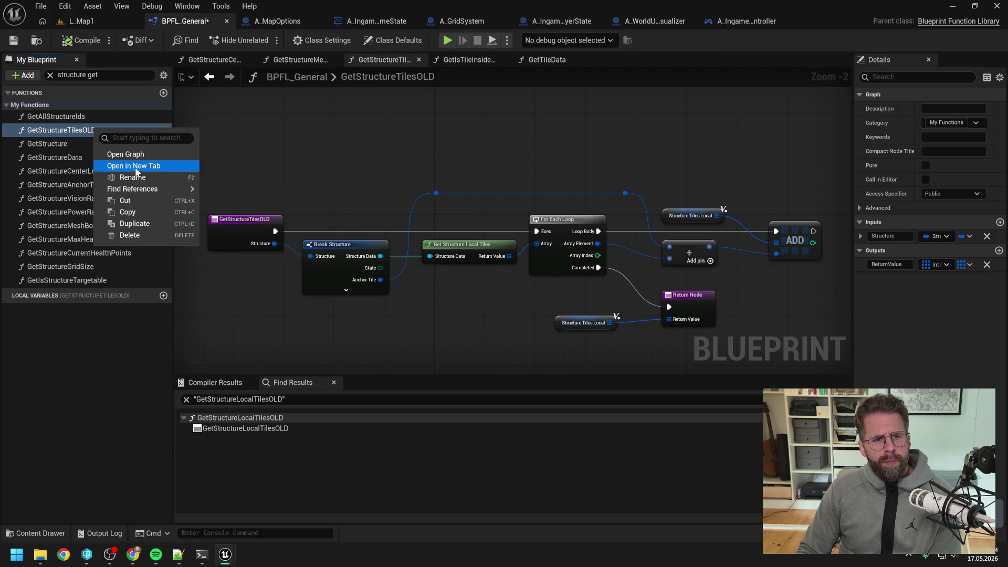
{"action": "mouse_move", "coordinate": [152, 189]}
{"action": "left_click", "coordinate": [226, 194]}
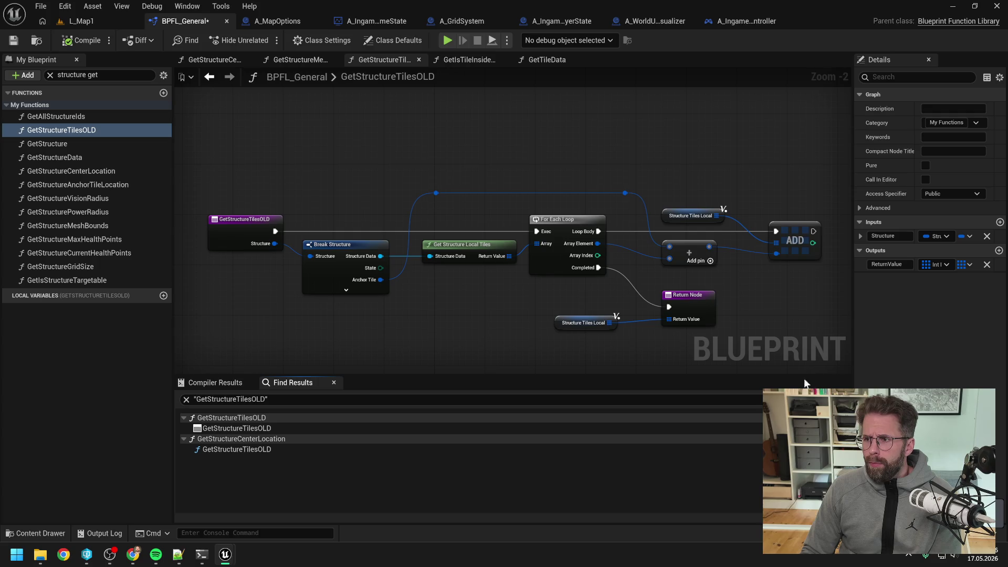
{"action": "double_click", "coordinate": [237, 450]}
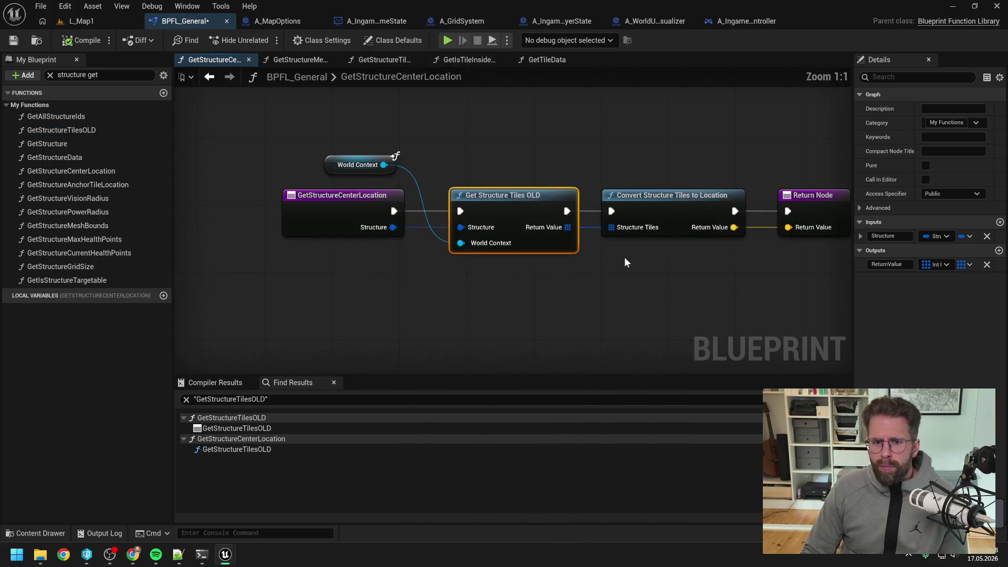
{"action": "left_click", "coordinate": [527, 301]}
{"action": "scroll", "coordinate": [528, 301], "scroll_direction": "down", "scroll_amount": 1}
{"action": "left_click_drag", "start_coordinate": [494, 298], "coordinate": [438, 293]}
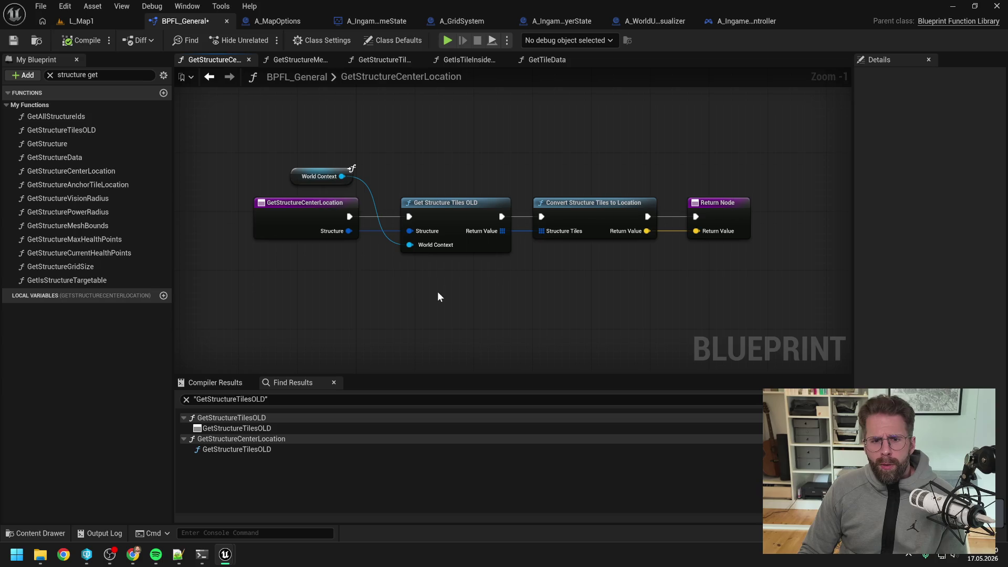
Feed Structure through a new Get Structure Tiles into Convert Structure Tiles to Location, deleting World Context and the OLD node
{"action": "right_click", "coordinate": [438, 293]}
{"action": "type", "text": "get"}
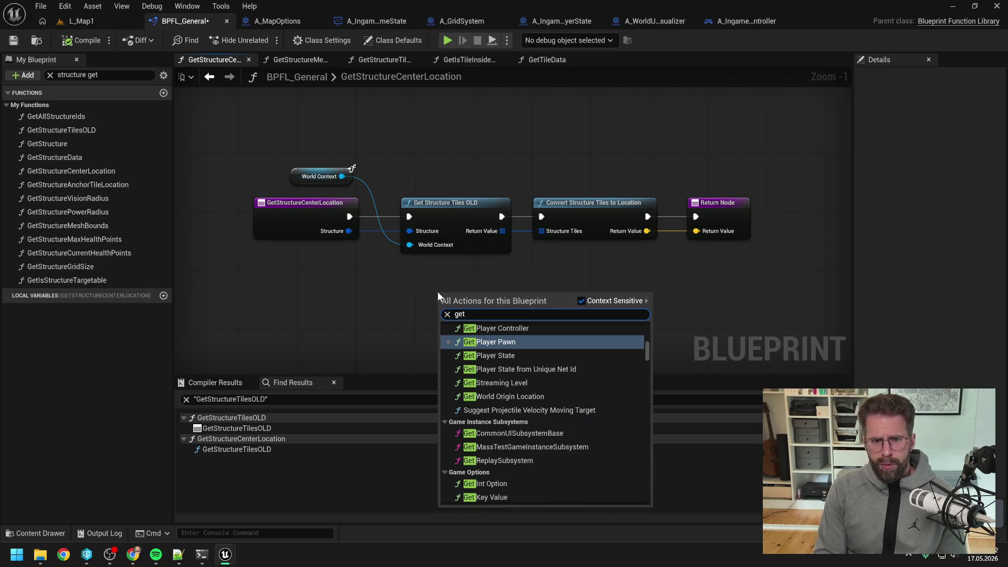
{"action": "type", "text": " stru tiles"}
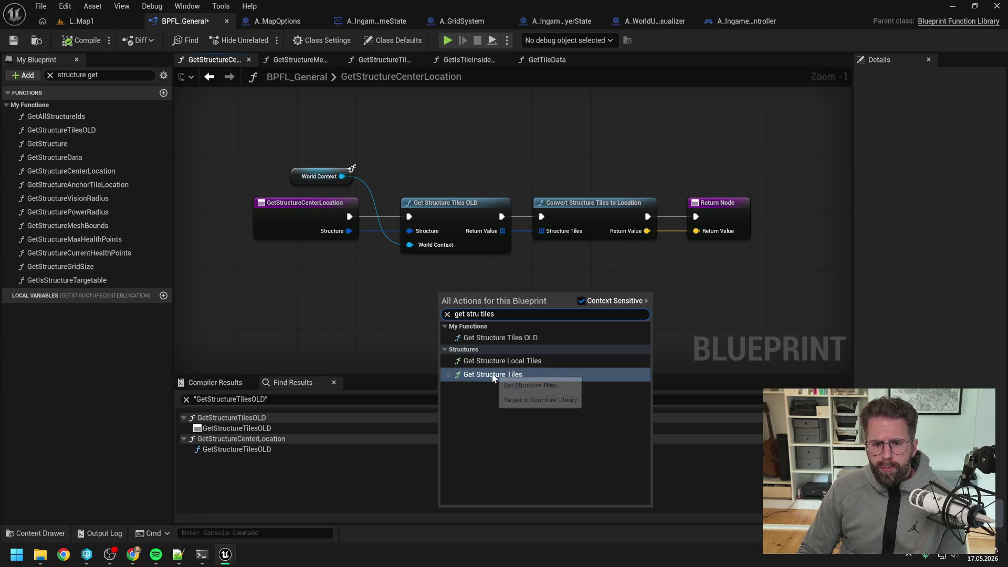
{"action": "left_click", "coordinate": [492, 388]}
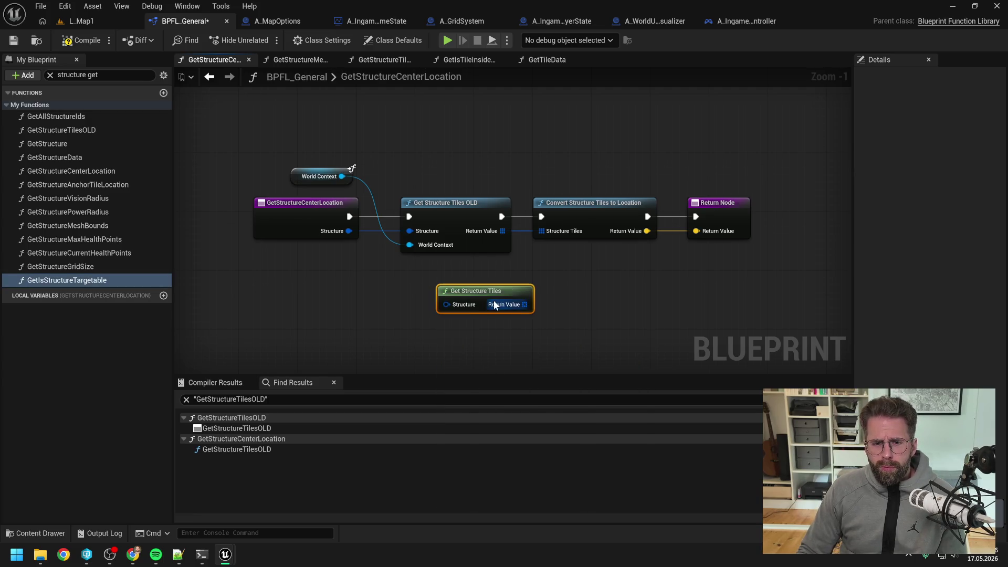
{"action": "mouse_move", "coordinate": [489, 297]}
{"action": "left_mouse_down"}
{"action": "mouse_move", "coordinate": [461, 275]}
{"action": "mouse_move", "coordinate": [546, 232]}
{"action": "left_mouse_up"}
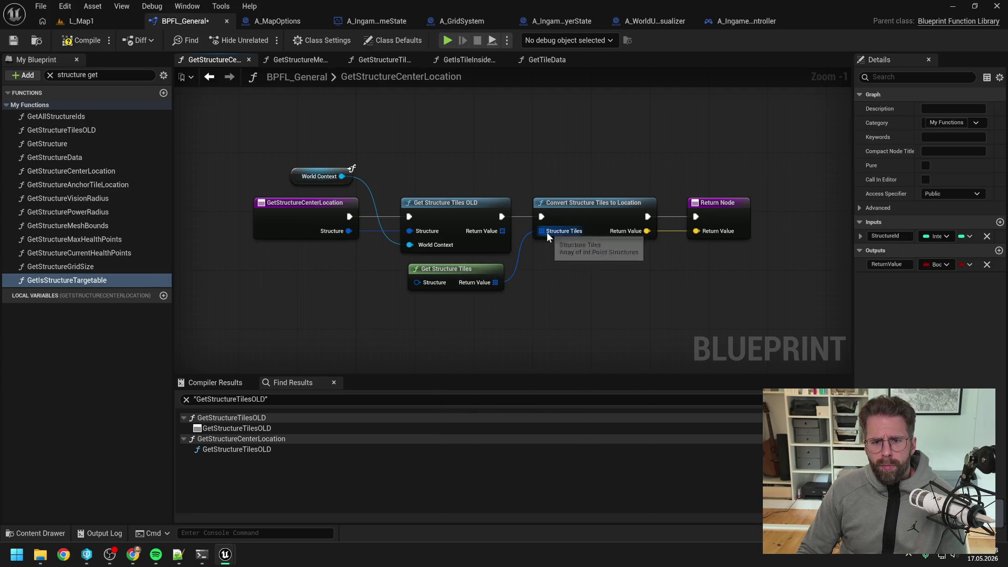
{"action": "mouse_move", "coordinate": [342, 175]}
{"action": "left_mouse_down"}
{"action": "mouse_move", "coordinate": [417, 281]}
{"action": "mouse_move", "coordinate": [380, 305]}
{"action": "left_mouse_up"}
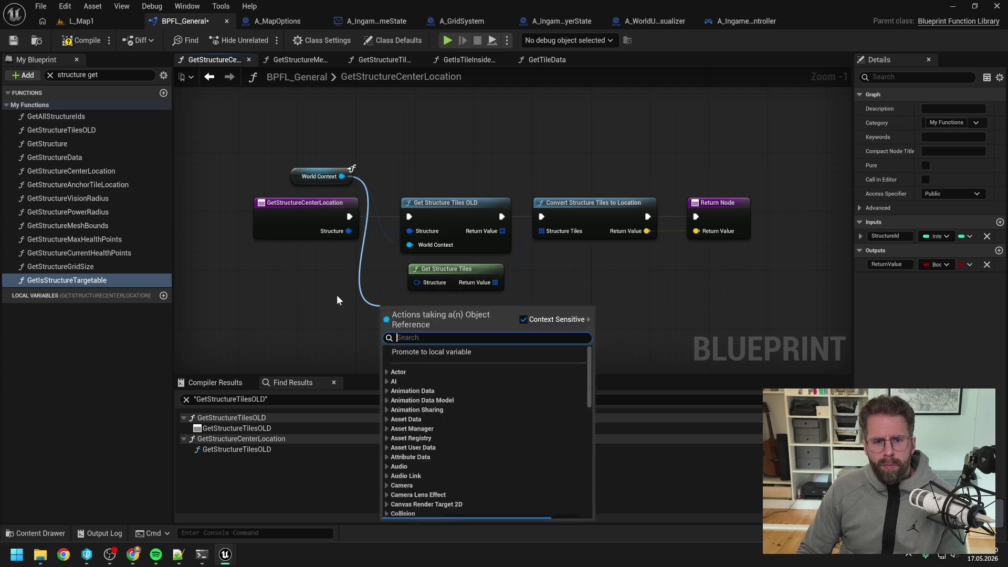
{"action": "left_click", "coordinate": [337, 300]}
{"action": "mouse_move", "coordinate": [348, 230]}
{"action": "left_mouse_down"}
{"action": "mouse_move", "coordinate": [417, 283]}
{"action": "mouse_move", "coordinate": [449, 240]}
{"action": "mouse_move", "coordinate": [444, 231]}
{"action": "left_mouse_up"}
{"action": "left_click", "coordinate": [336, 171]}
{"action": "left_click", "coordinate": [451, 207], "text": "ctrl"}
{"action": "key", "text": "Delete"}
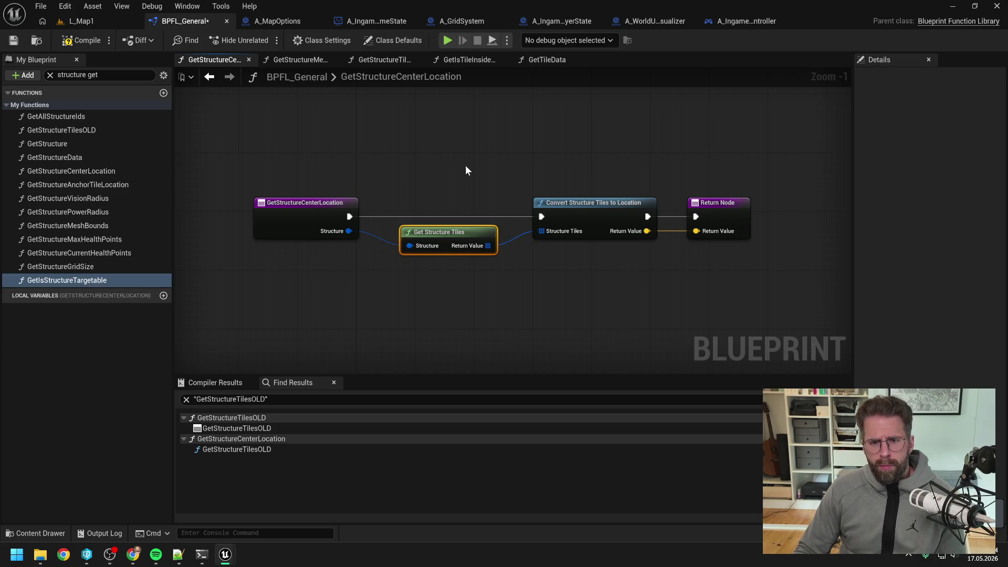
{"action": "left_click", "coordinate": [465, 171]}
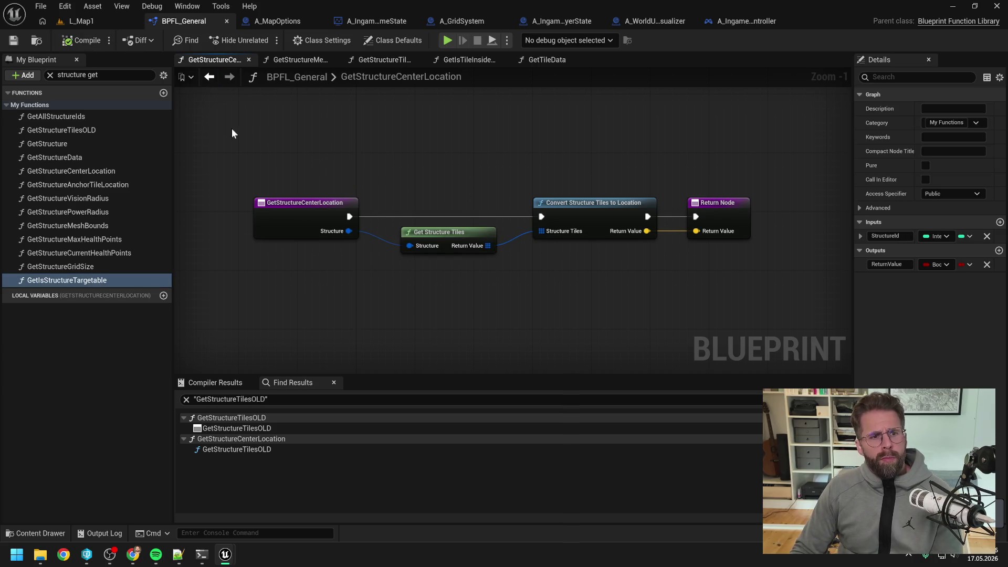
Delete the now unused GetStructureTilesOLD function from the library
{"action": "left_click", "coordinate": [61, 130]}
{"action": "key", "text": "Delete"}
{"action": "left_click", "coordinate": [80, 39]}
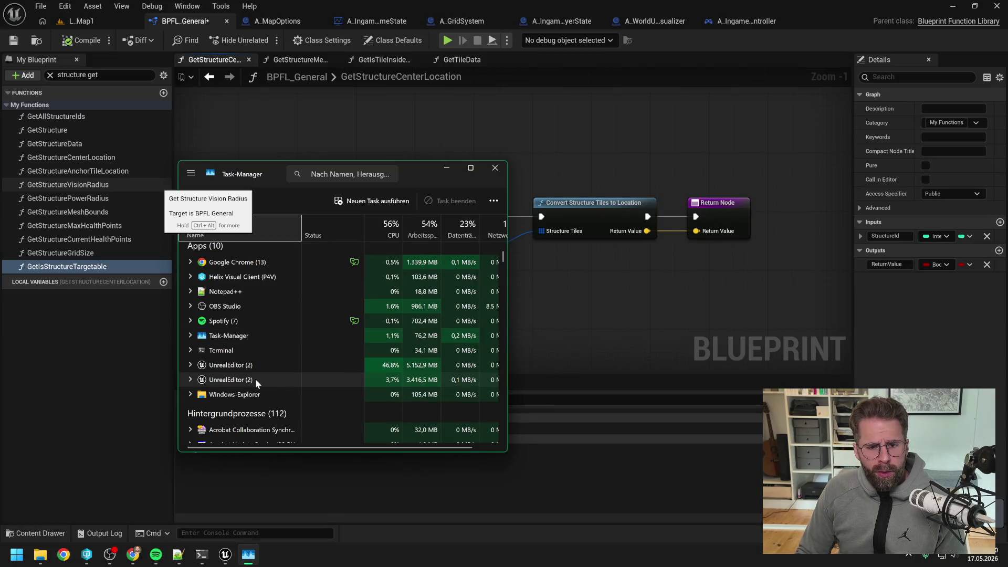
{"action": "left_click", "coordinate": [254, 365]}
{"action": "left_click", "coordinate": [446, 200]}
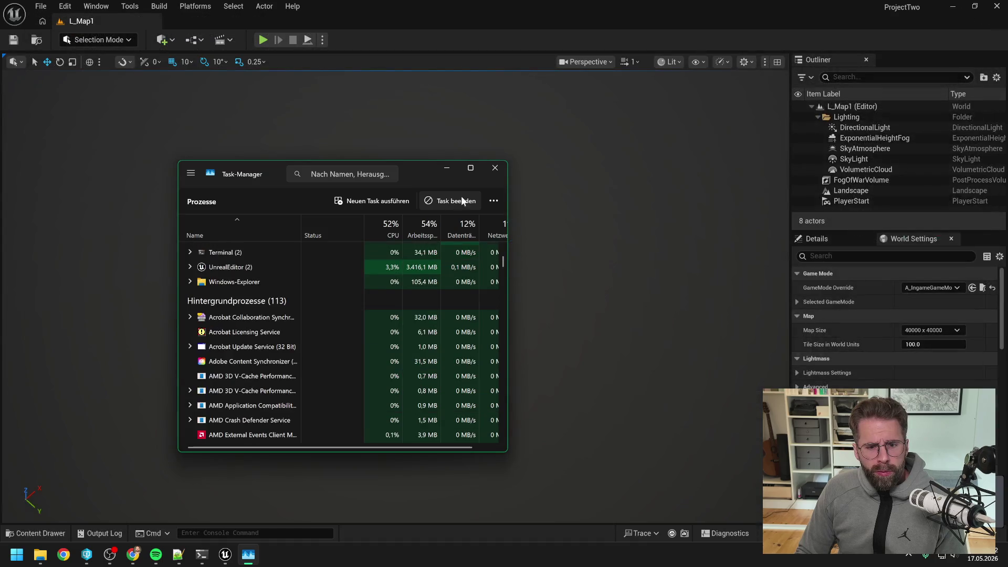
{"action": "left_click", "coordinate": [495, 168]}
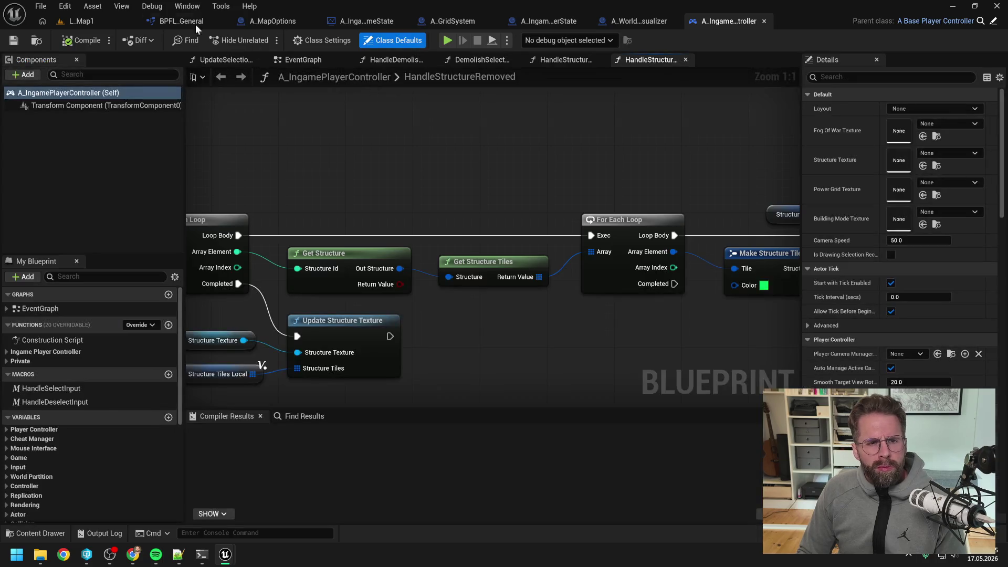
{"action": "left_click", "coordinate": [192, 21]}
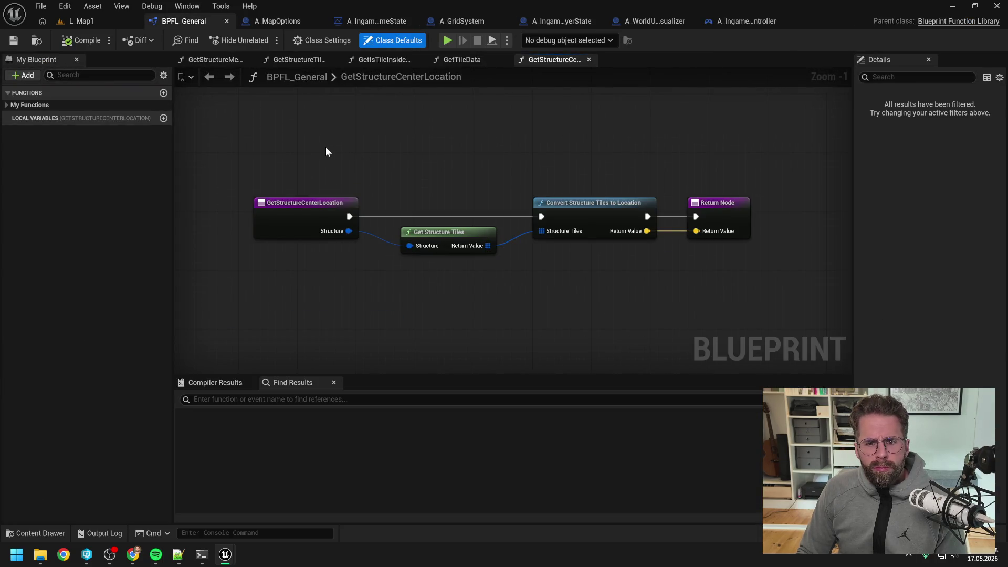
Verify GetStructureTilesOLD has no remaining references, delete it from BPFL_General, and save the library
{"action": "left_click", "coordinate": [6, 105]}
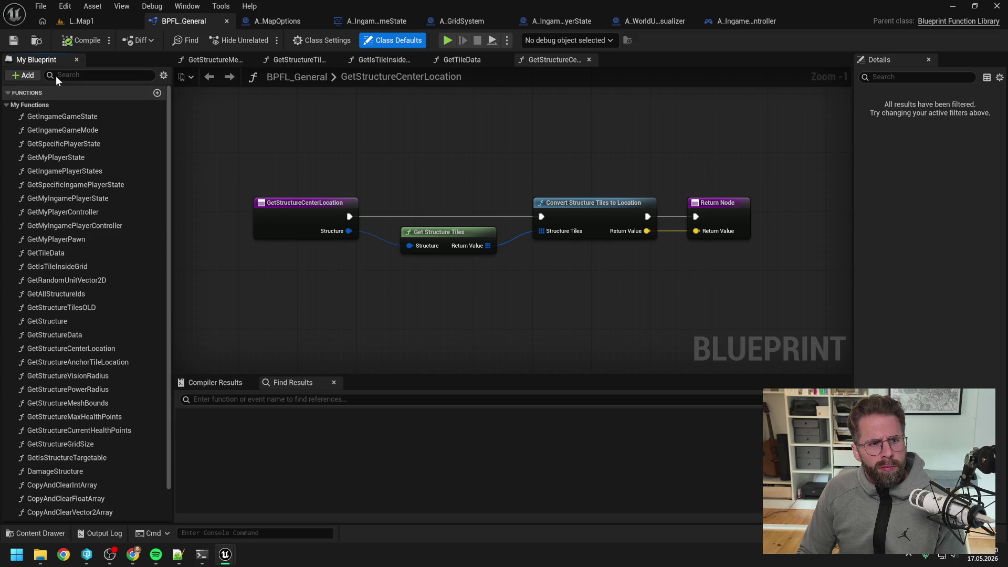
{"action": "left_click", "coordinate": [79, 307]}
{"action": "right_click", "coordinate": [79, 308]}
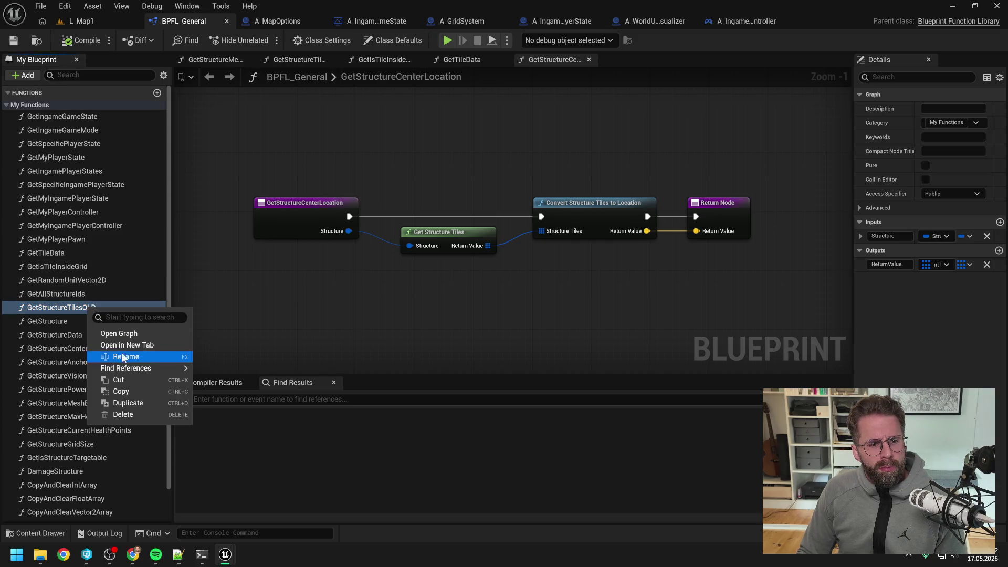
{"action": "mouse_move", "coordinate": [142, 368]}
{"action": "left_click", "coordinate": [220, 373]}
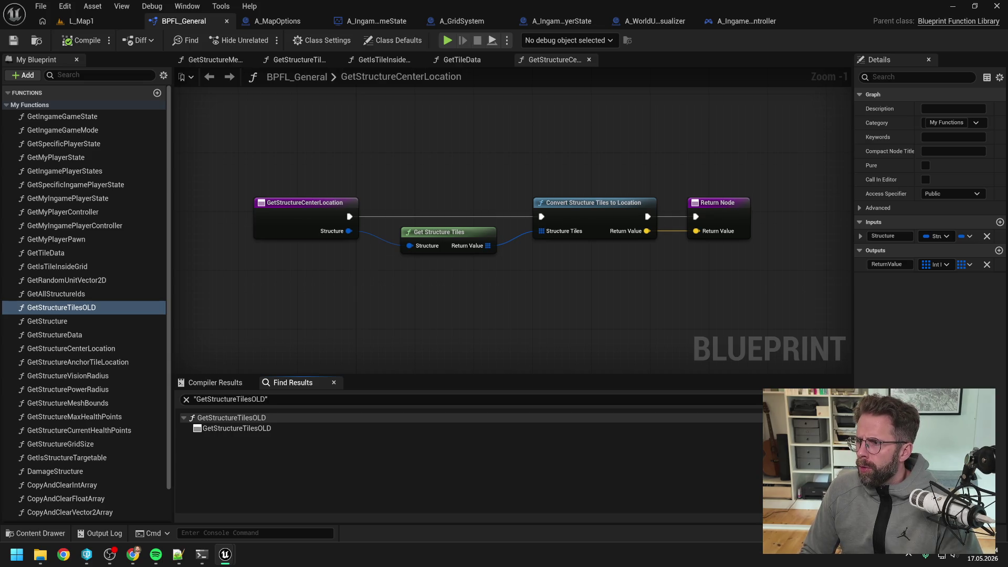
{"action": "left_click", "coordinate": [84, 308]}
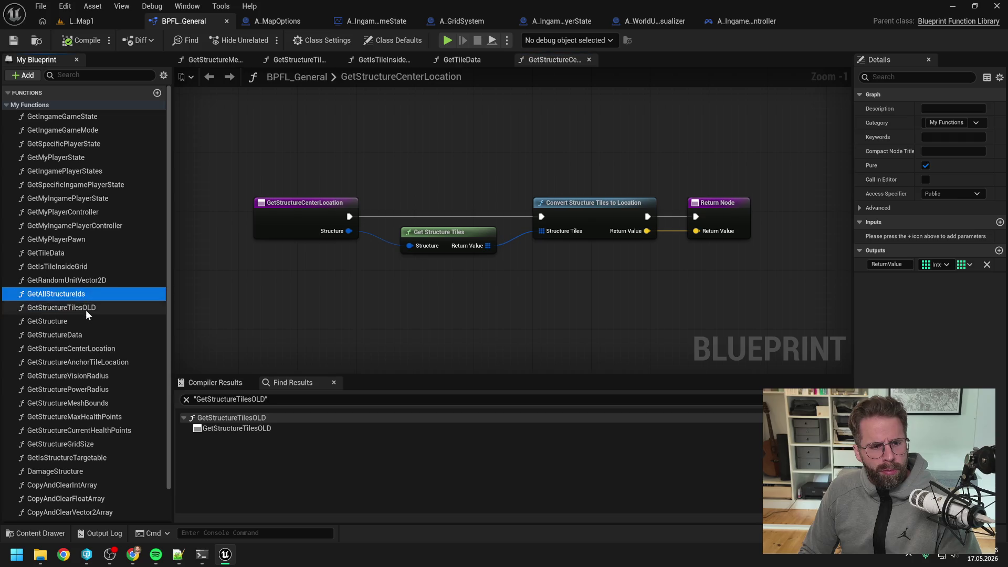
{"action": "key", "text": "Delete"}
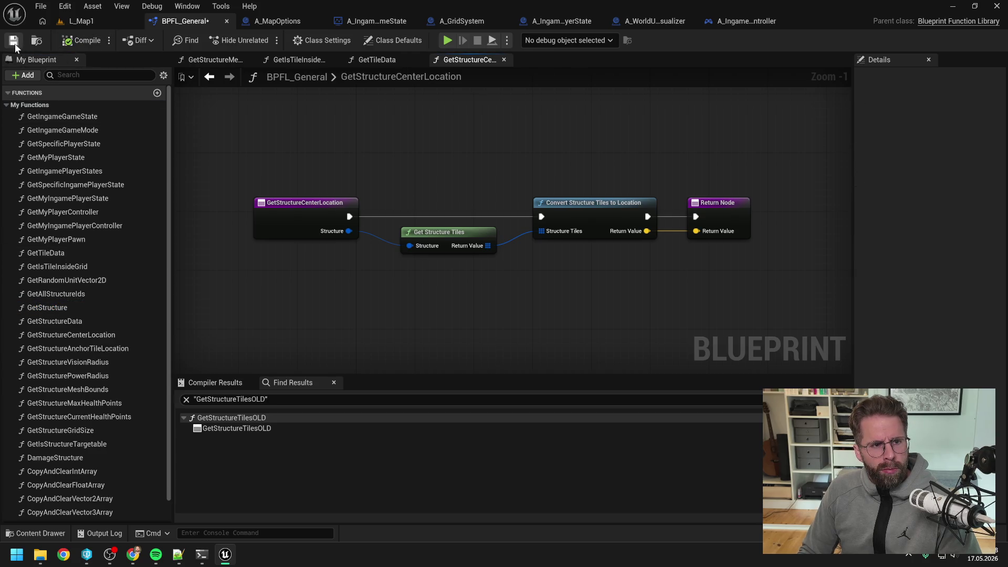
{"action": "left_click", "coordinate": [13, 41]}
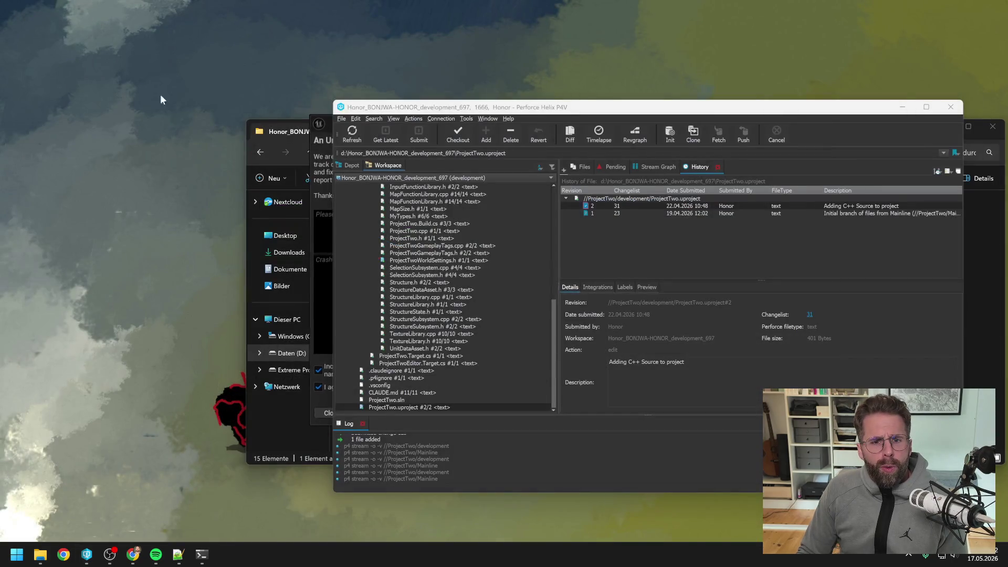
Send the crash report via Send and Restart and bring the relaunched editor forward
{"action": "left_click", "coordinate": [318, 123]}
{"action": "left_click", "coordinate": [653, 421]}
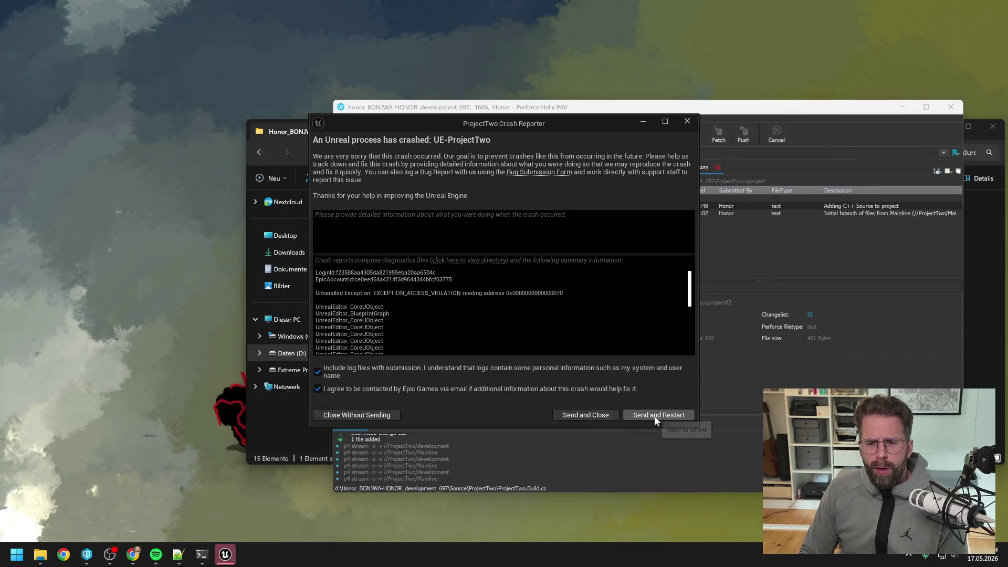
{"action": "left_click", "coordinate": [654, 416]}
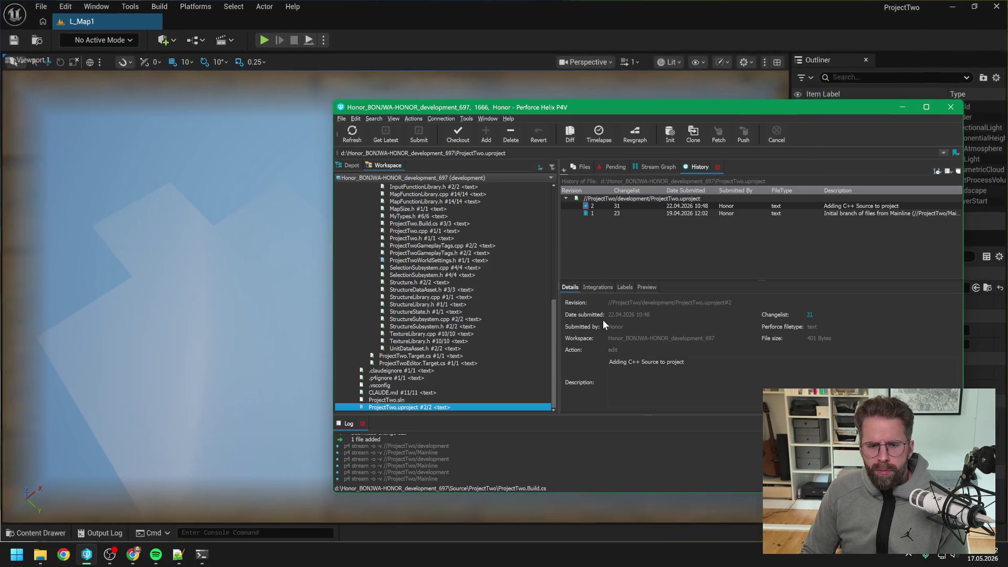
{"action": "left_click", "coordinate": [500, 33]}
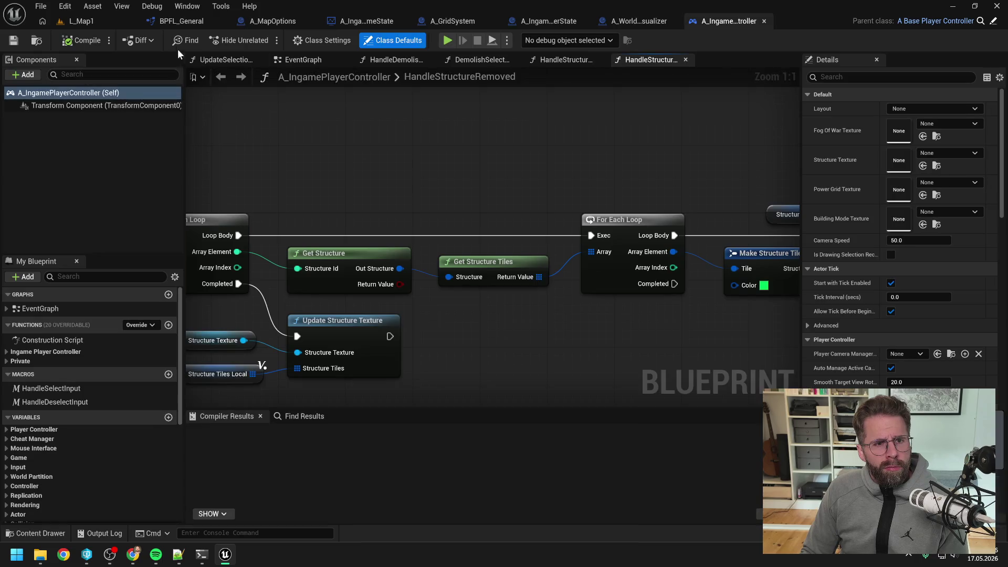
Search 'old' in BPFL_General's members to confirm none remain, then play the L_Map1 level
{"action": "left_click", "coordinate": [77, 77]}
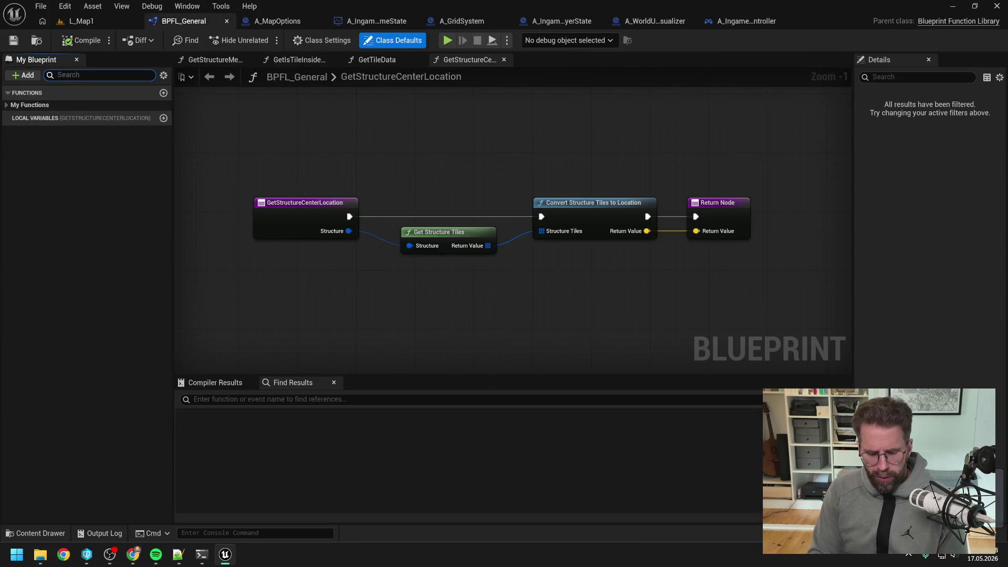
{"action": "type", "text": "old"}
{"action": "key", "text": "ctrl+a"}
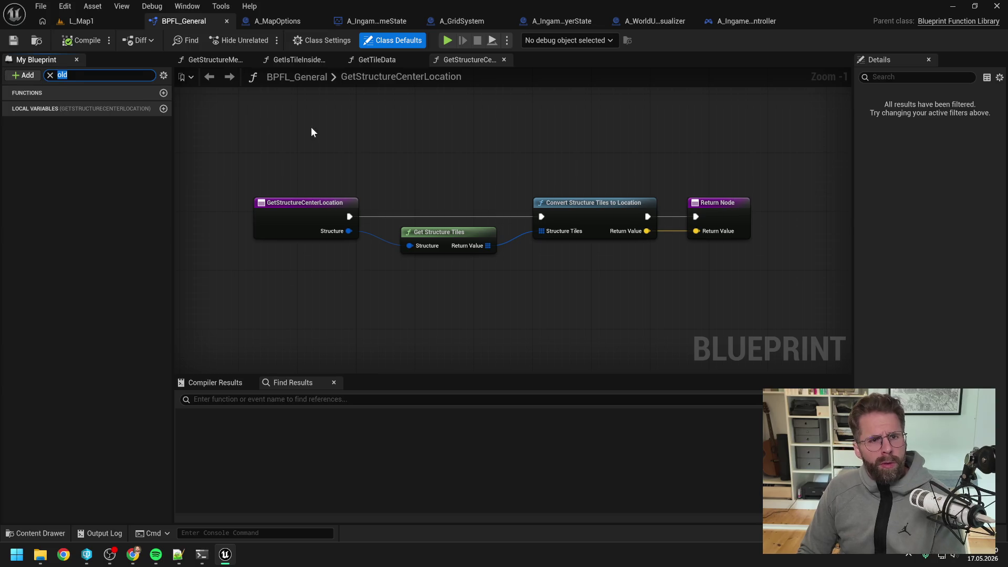
{"action": "key", "text": "BackSpace"}
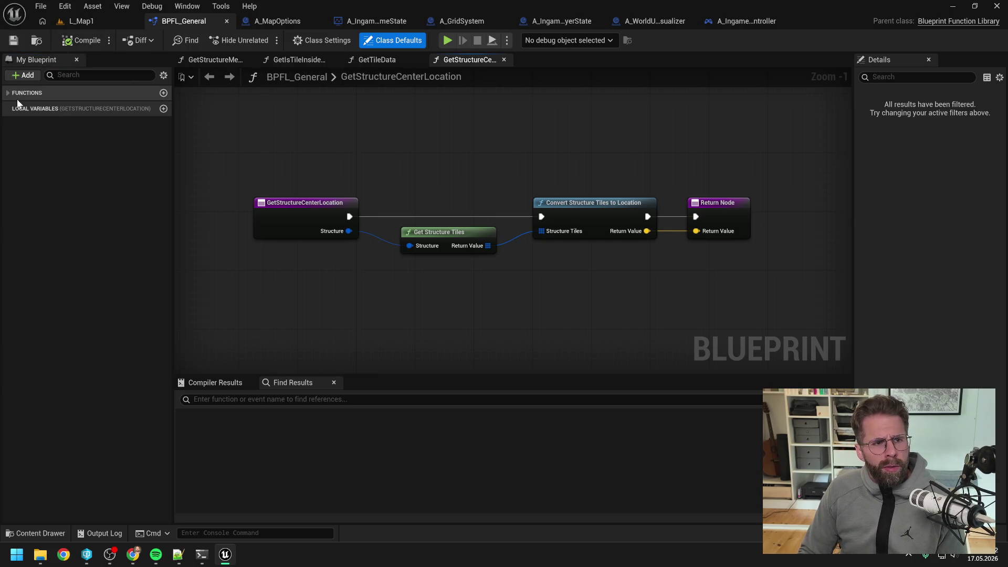
{"action": "left_click", "coordinate": [9, 93]}
{"action": "left_click", "coordinate": [7, 104]}
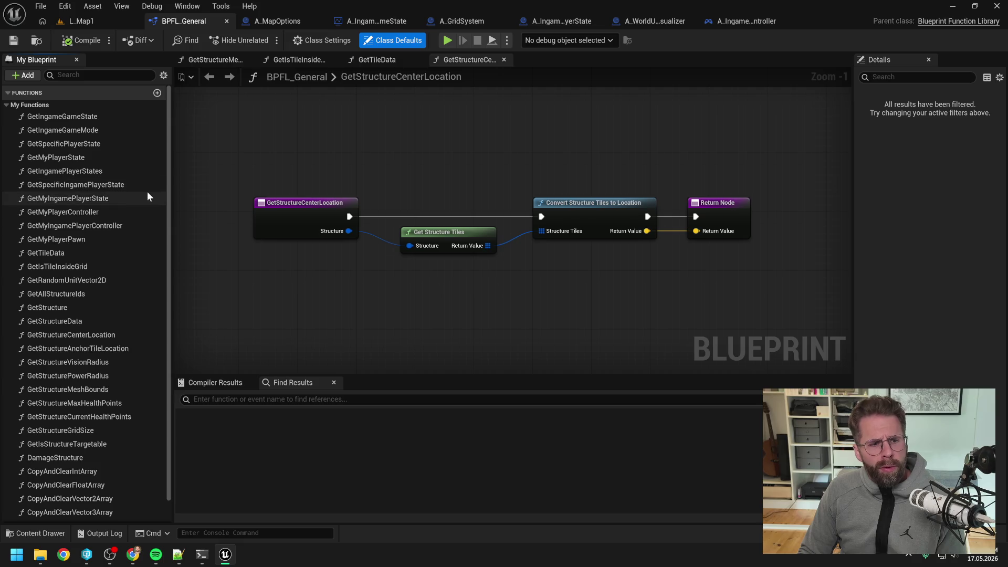
{"action": "scroll", "coordinate": [109, 195], "scroll_direction": "down", "scroll_amount": 2}
{"action": "scroll", "coordinate": [109, 200], "scroll_direction": "up", "scroll_amount": 2}
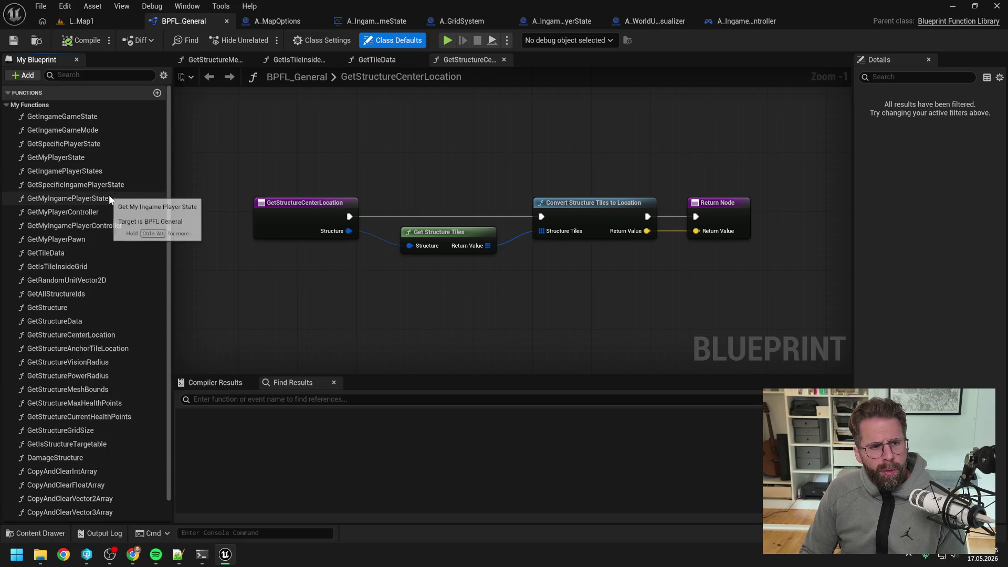
{"action": "left_click", "coordinate": [103, 22]}
{"action": "key", "text": "alt+p"}
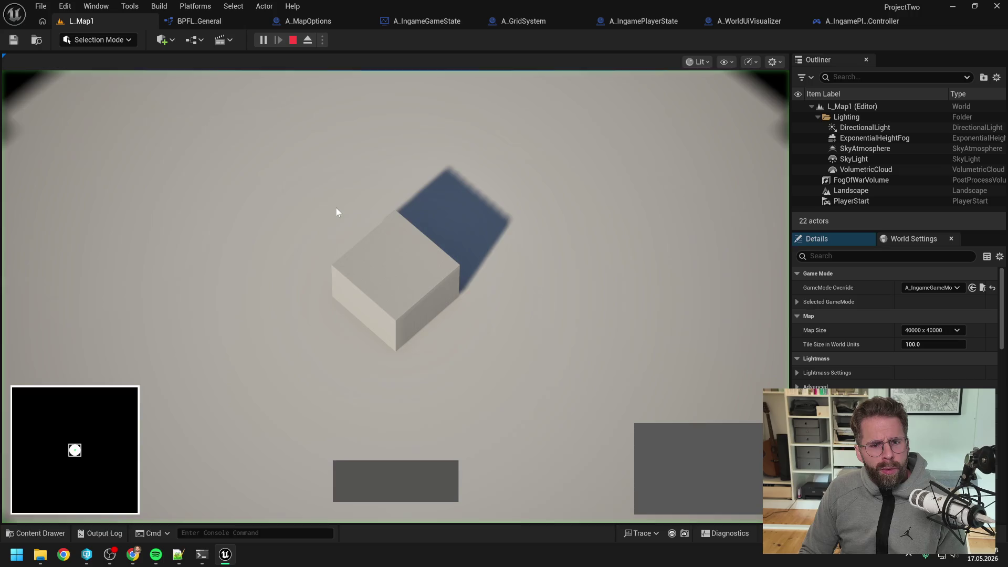
Place three power grid generators on the map grid, then cancel placement
{"action": "left_click", "coordinate": [651, 440]}
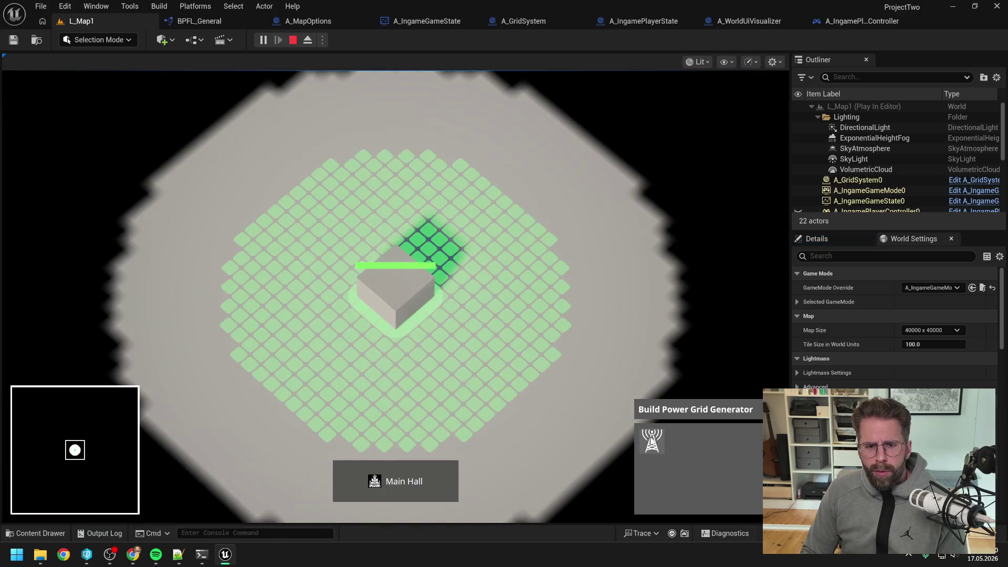
{"action": "left_click", "coordinate": [564, 325]}
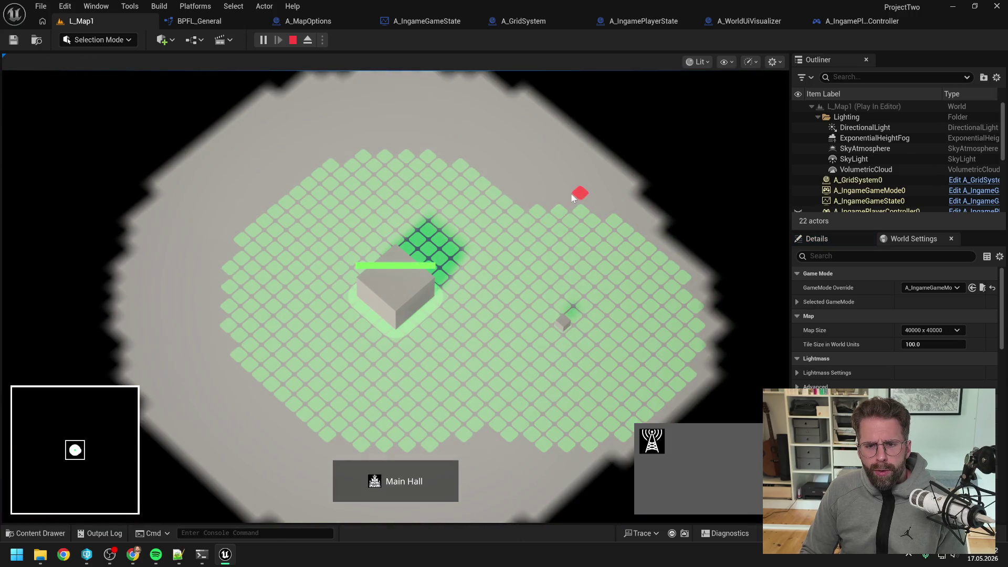
{"action": "left_click", "coordinate": [533, 211]}
{"action": "left_click", "coordinate": [427, 154]}
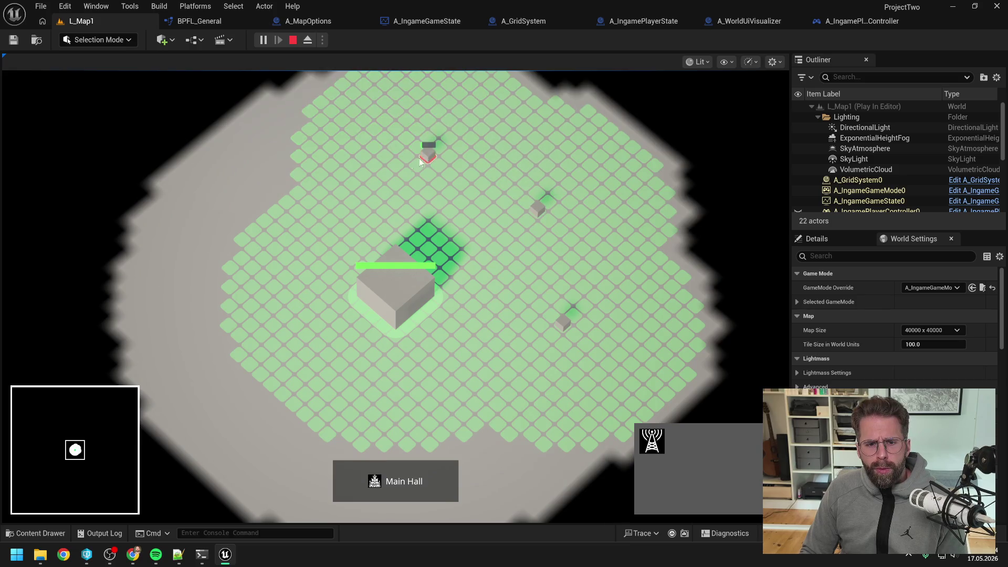
{"action": "right_click", "coordinate": [255, 199]}
{"action": "left_click", "coordinate": [553, 222]}
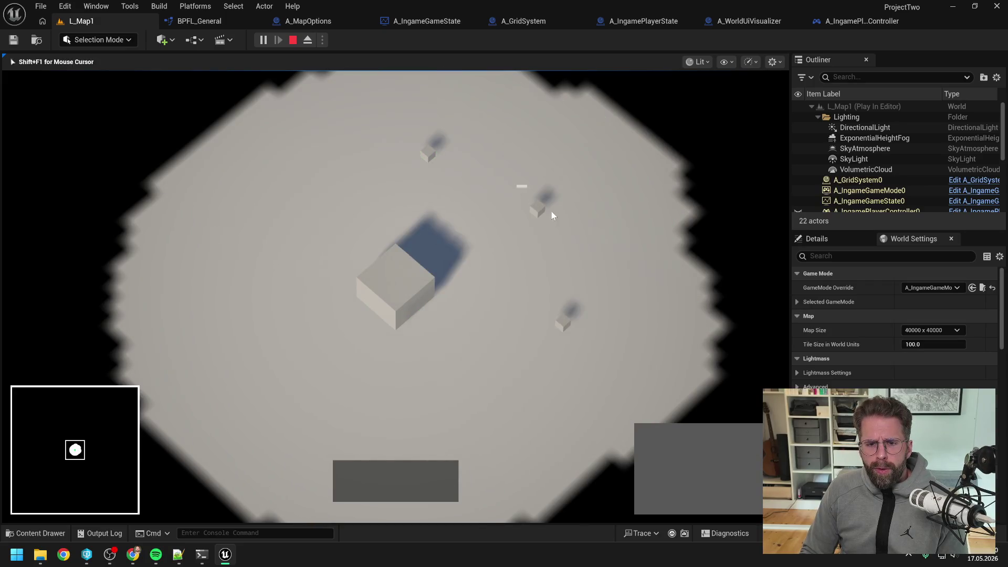
Select the upper generator and the Main Hall, cancel another generator placement, and stop the play session
{"action": "left_click", "coordinate": [549, 211]}
{"action": "right_click", "coordinate": [618, 357]}
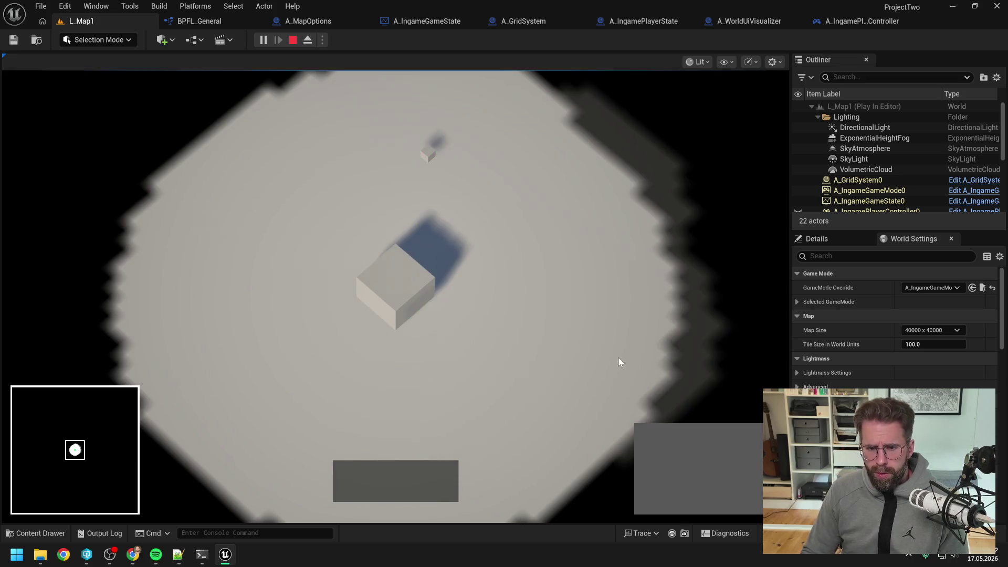
{"action": "left_click", "coordinate": [413, 296]}
{"action": "left_click", "coordinate": [647, 430]}
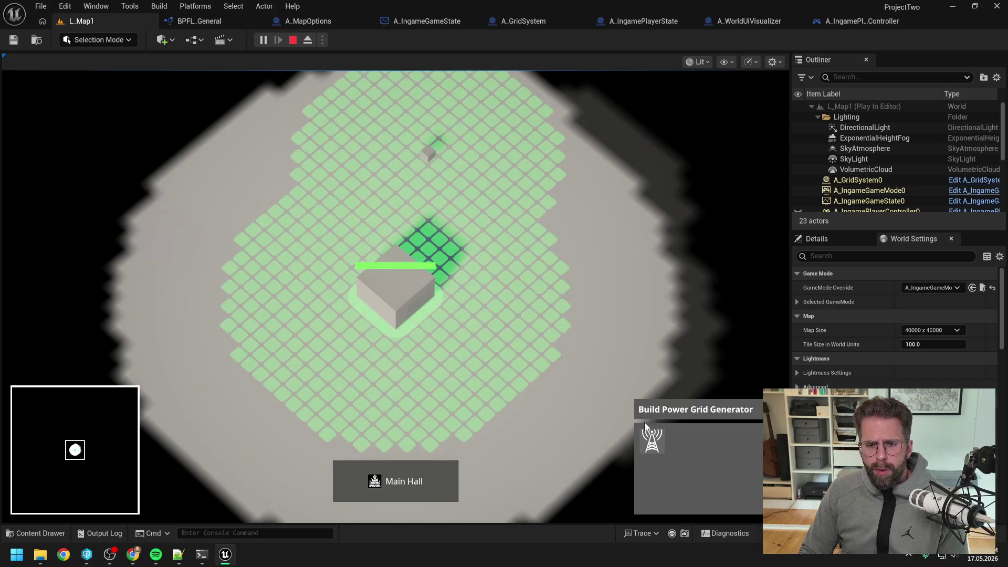
{"action": "right_click", "coordinate": [613, 364]}
{"action": "key", "text": "Escape"}
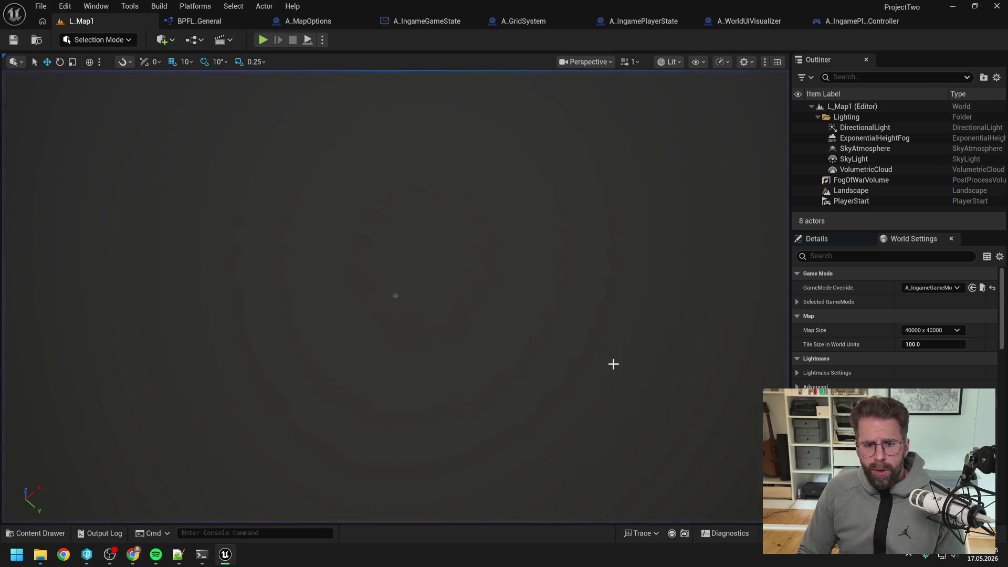
{"action": "key", "text": "ctrl+space"}
Set PowerGridGeneratorStructure's Grid Size to 4 x 4 and save the data asset
{"action": "scroll", "coordinate": [481, 398], "scroll_direction": "down", "scroll_amount": 1}
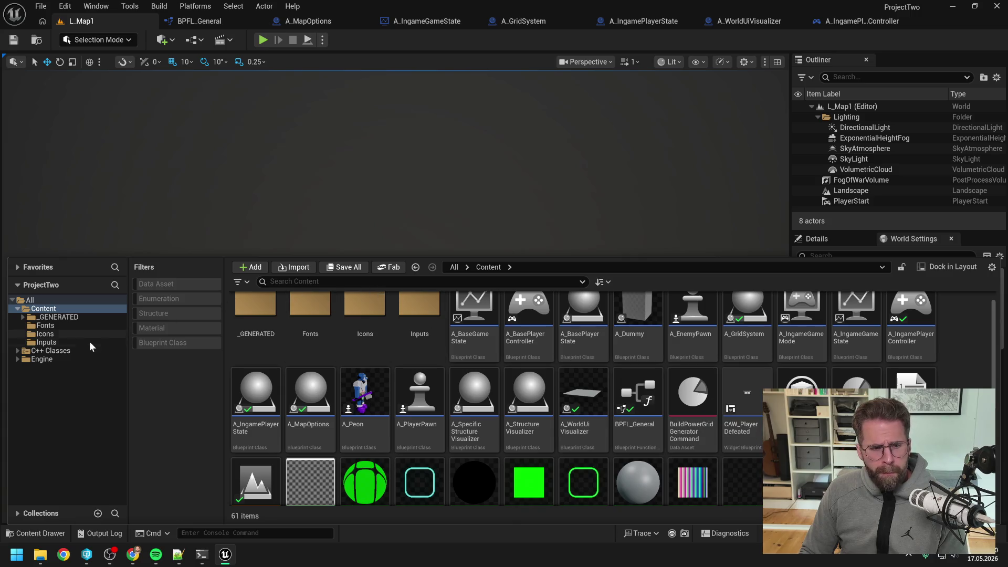
{"action": "left_click", "coordinate": [158, 284]}
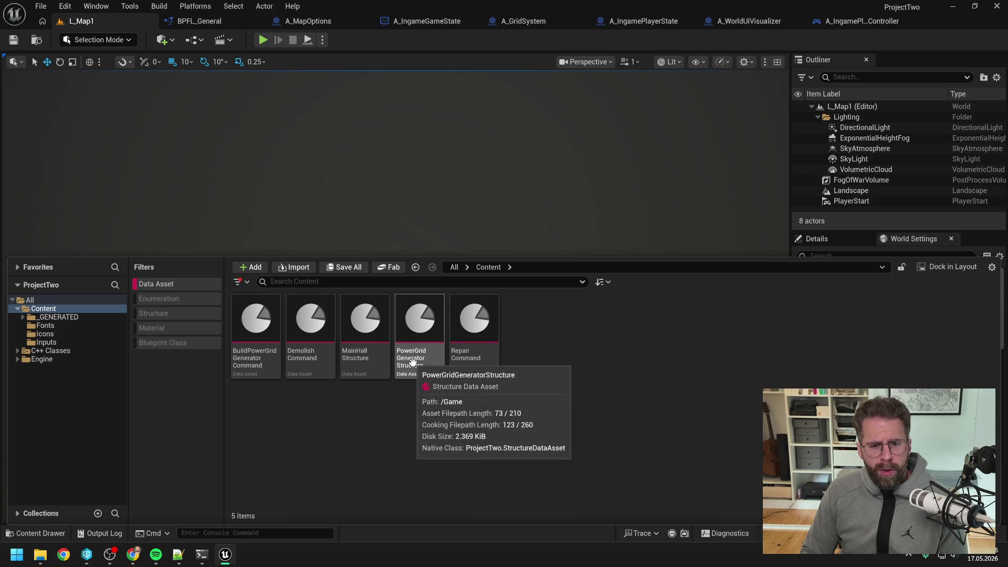
{"action": "double_click", "coordinate": [419, 330]}
{"action": "left_click", "coordinate": [443, 137]}
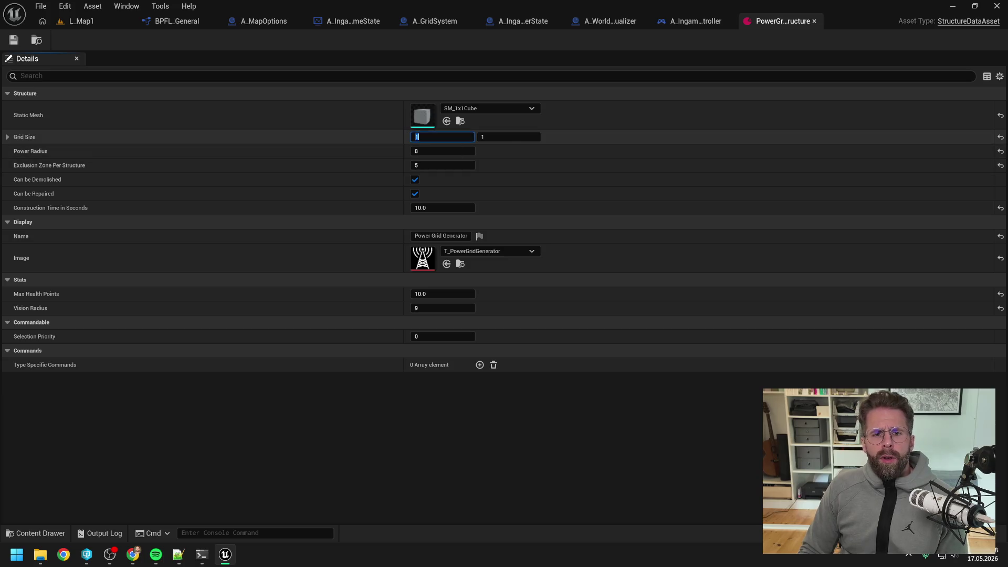
{"action": "type", "text": "4"}
{"action": "key", "text": "Return"}
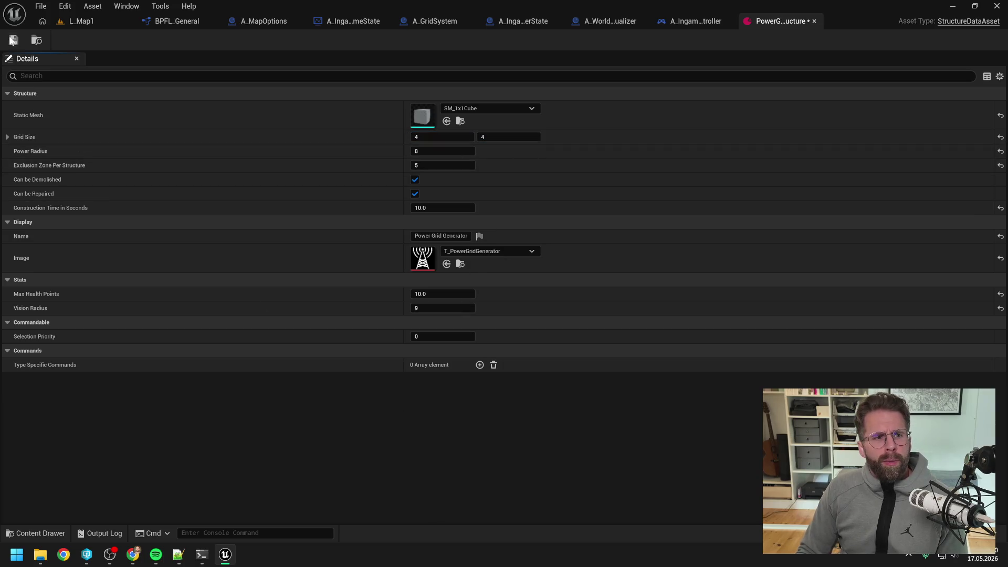
{"action": "left_click", "coordinate": [14, 40]}
{"action": "left_click", "coordinate": [501, 394]}
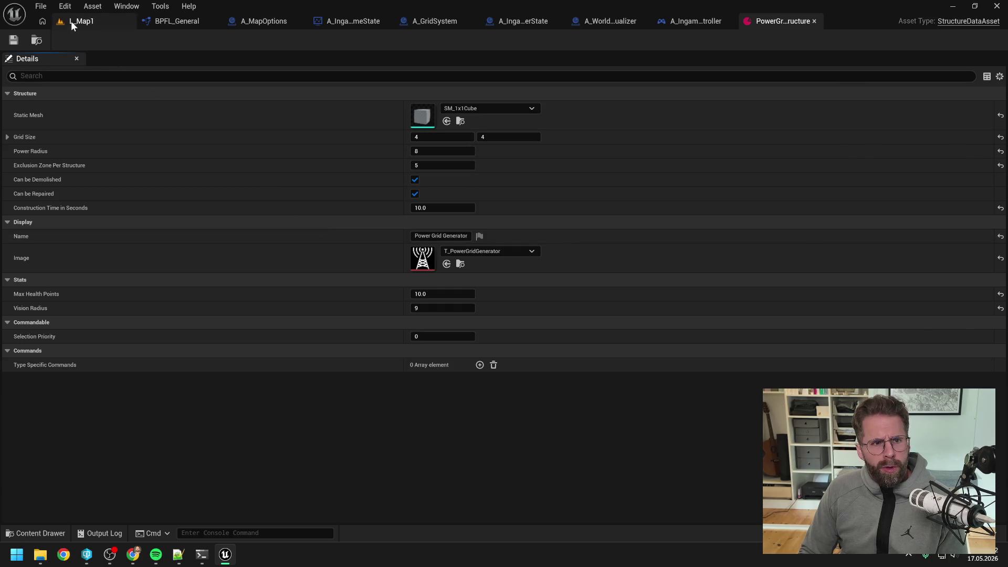
Switch to L_Map1, start Play-In-Editor, and select the Main Hall
{"action": "left_click", "coordinate": [74, 21]}
{"action": "left_click", "coordinate": [264, 40]}
{"action": "left_click", "coordinate": [404, 317]}
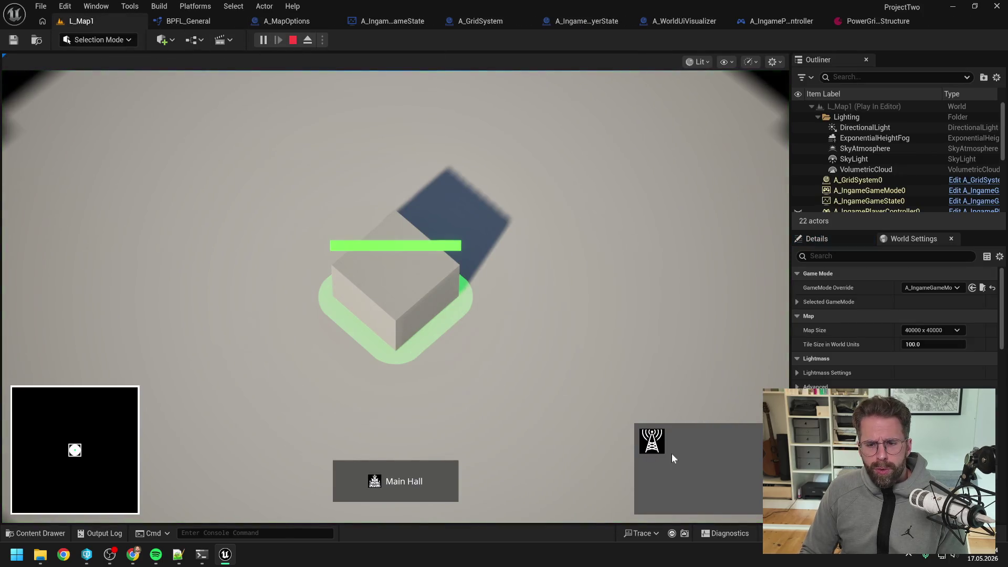
Place power grid generators at the lower left and beside the Main Hall, then exit build mode
{"action": "left_click", "coordinate": [652, 441]}
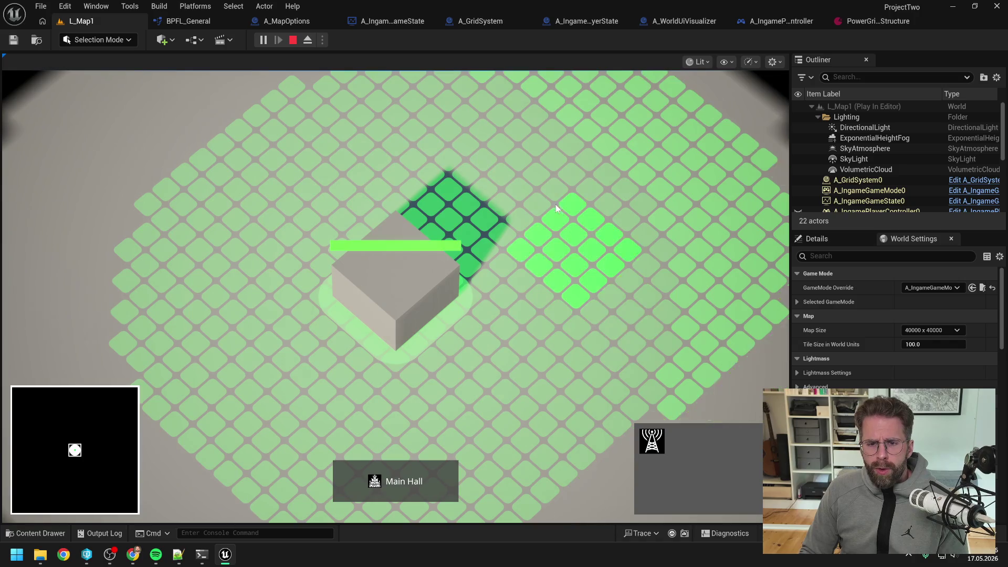
{"action": "scroll", "coordinate": [554, 202], "scroll_direction": "down", "scroll_amount": 3}
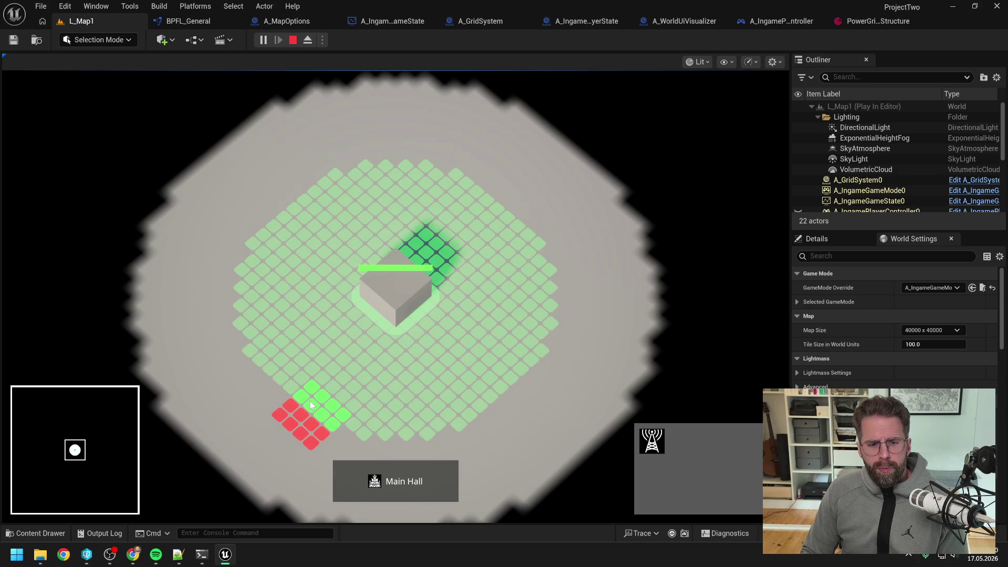
{"action": "left_click", "coordinate": [407, 379]}
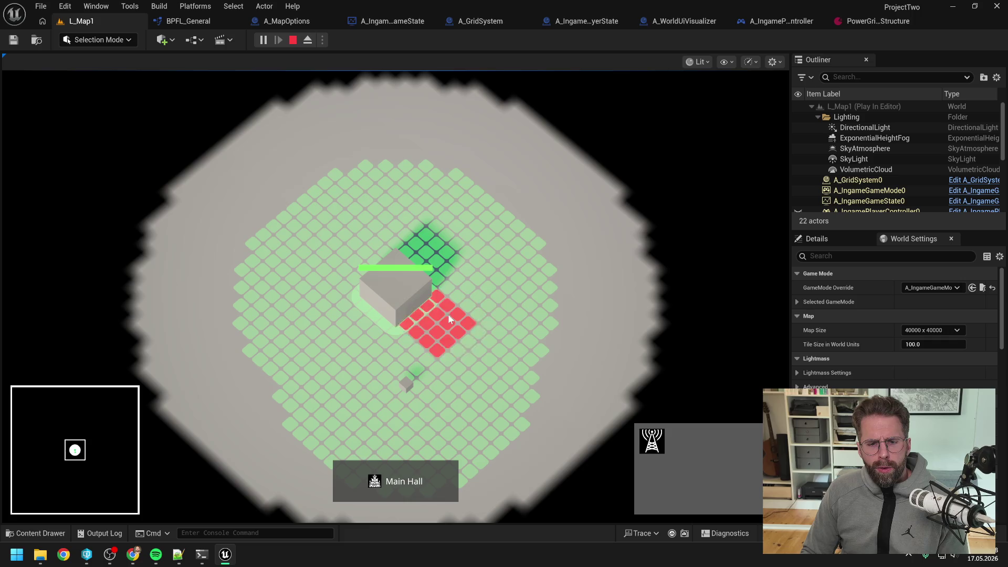
{"action": "left_click", "coordinate": [490, 246]}
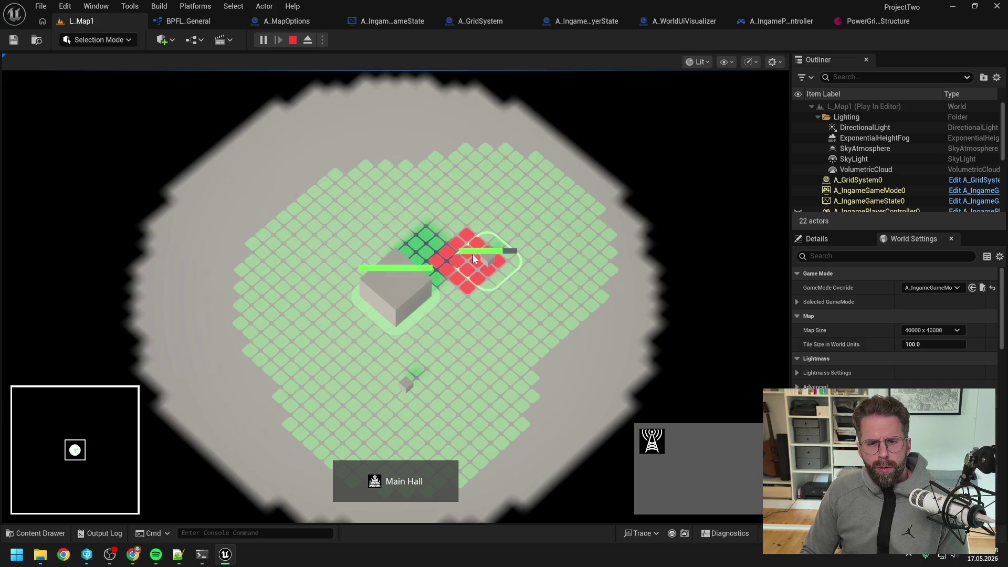
{"action": "key", "text": "Escape"}
{"action": "key", "text": "Escape"}
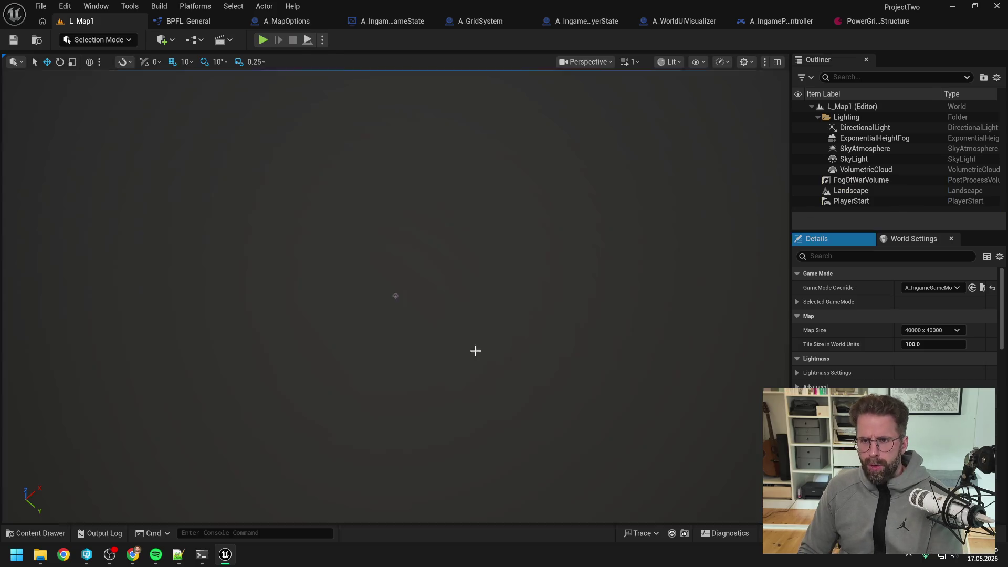
{"action": "left_click", "coordinate": [855, 22]}
Type 1 into both Grid Size fields of PowerGridGeneratorStructure and close the asset
{"action": "left_click", "coordinate": [449, 141]}
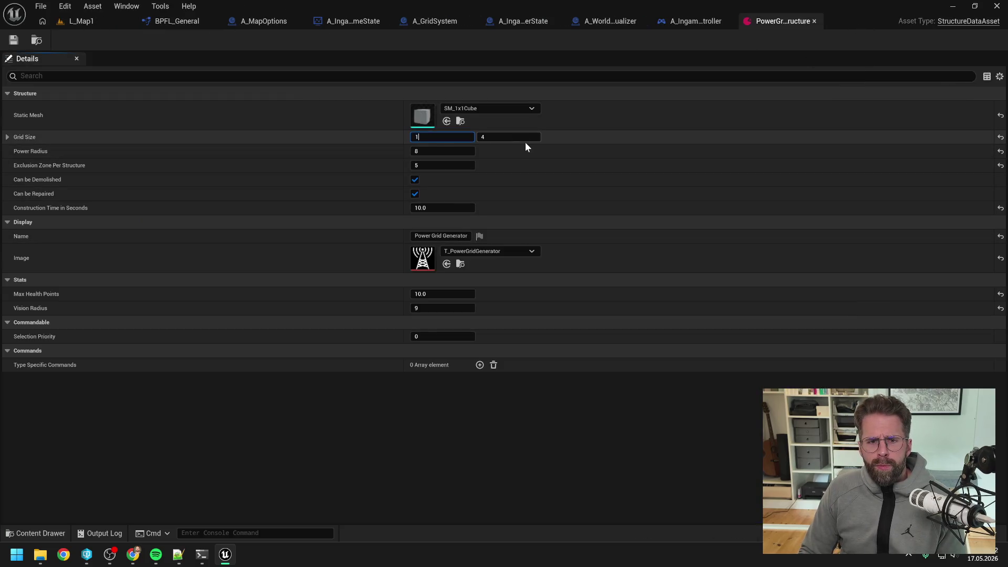
{"action": "type", "text": "1"}
{"action": "left_click", "coordinate": [524, 142]}
{"action": "type", "text": "1"}
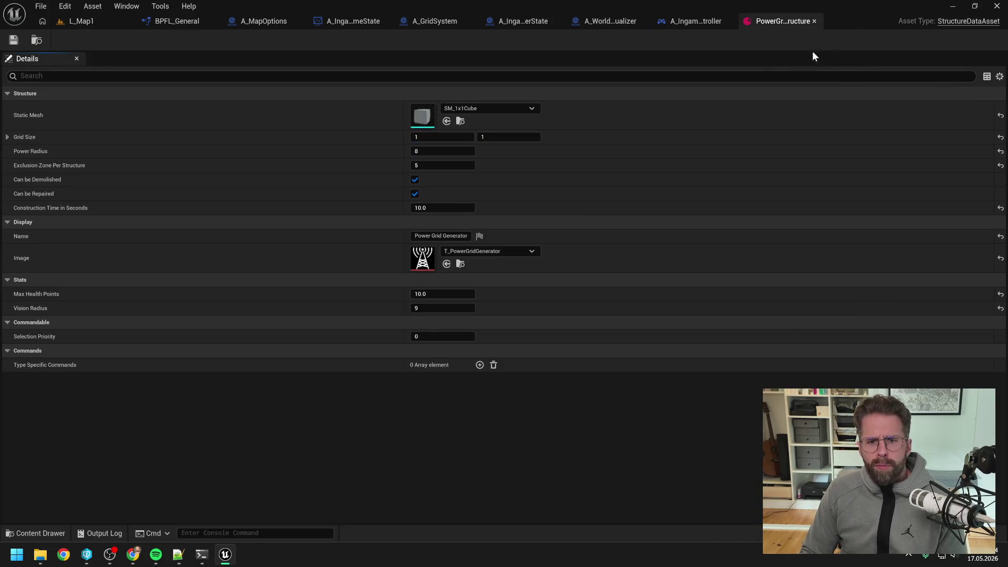
{"action": "left_click", "coordinate": [814, 19]}
{"action": "scroll", "coordinate": [656, 136], "scroll_direction": "down", "scroll_amount": 2}
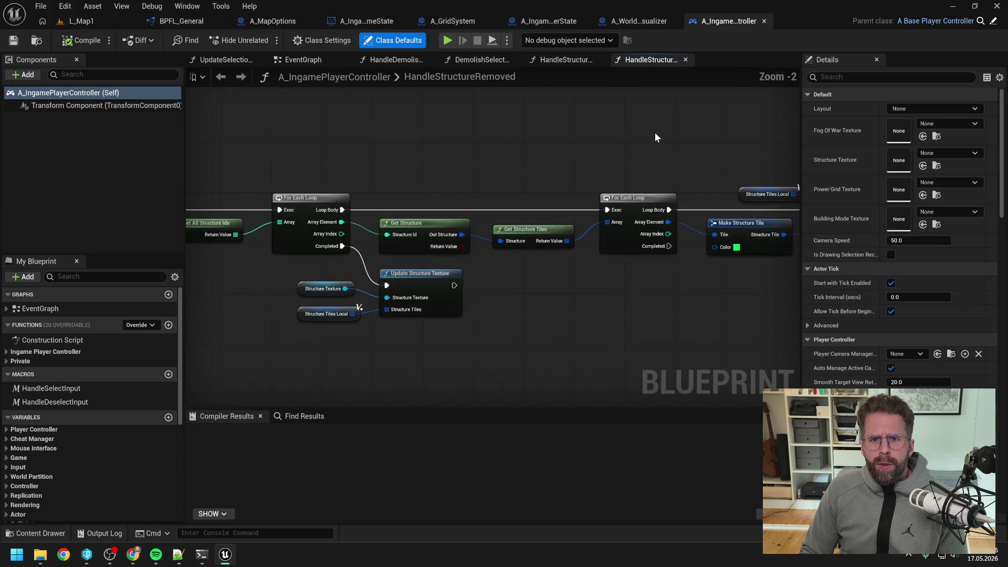
{"action": "left_click", "coordinate": [265, 22]}
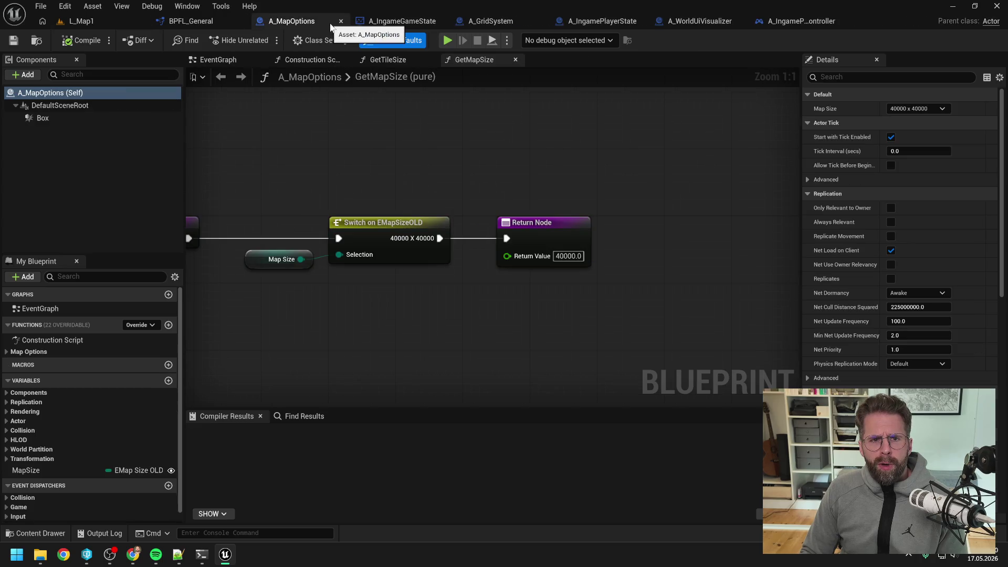
Delete the GridSystem spawning nodes and all other EventGraph nodes in A_IngameGameState, then compile
{"action": "left_click", "coordinate": [340, 21]}
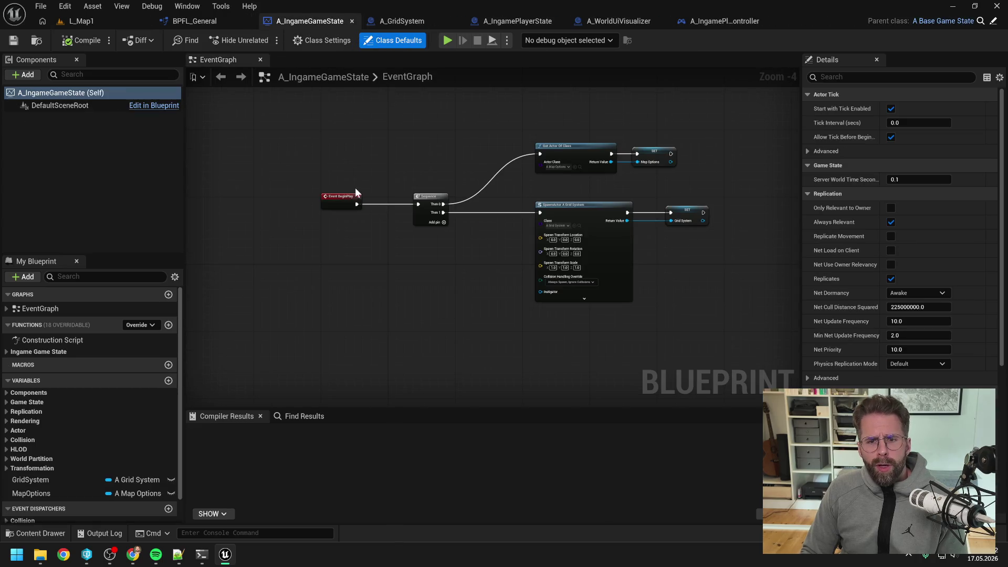
{"action": "scroll", "coordinate": [135, 417], "scroll_direction": "down", "scroll_amount": 2}
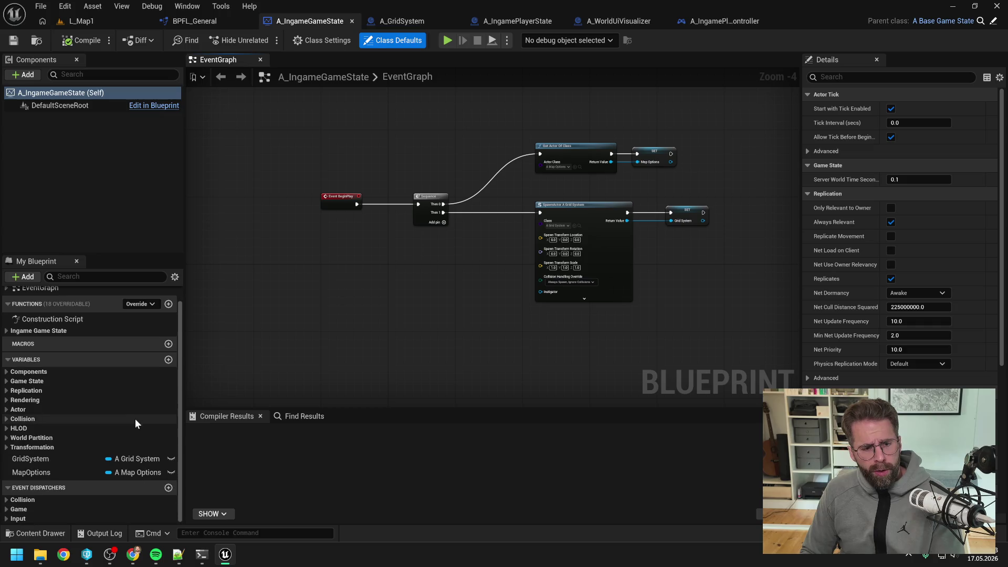
{"action": "left_click", "coordinate": [73, 458]}
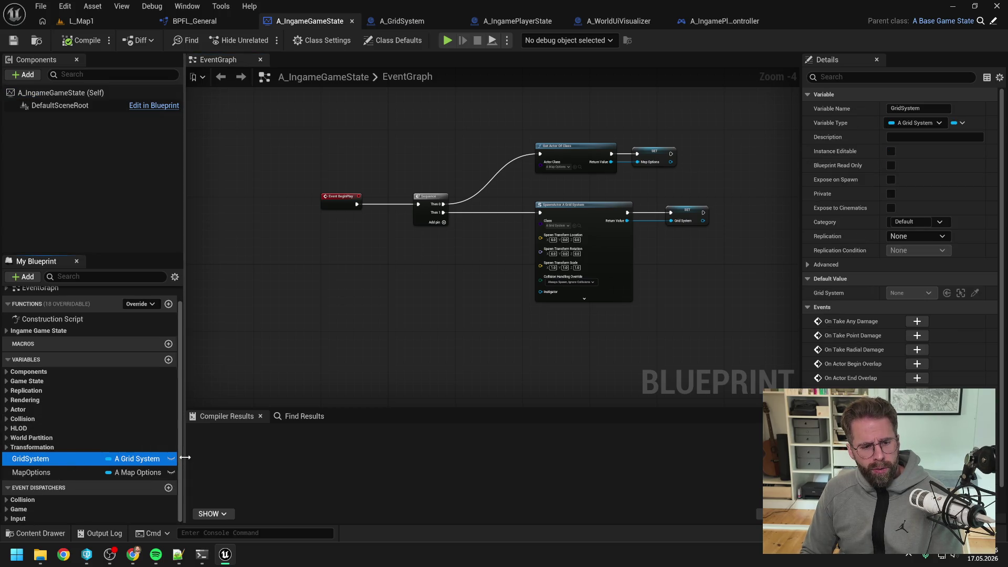
{"action": "mouse_move", "coordinate": [509, 222]}
{"action": "left_mouse_down"}
{"action": "mouse_move", "coordinate": [698, 241]}
{"action": "mouse_move", "coordinate": [729, 260]}
{"action": "left_mouse_up"}
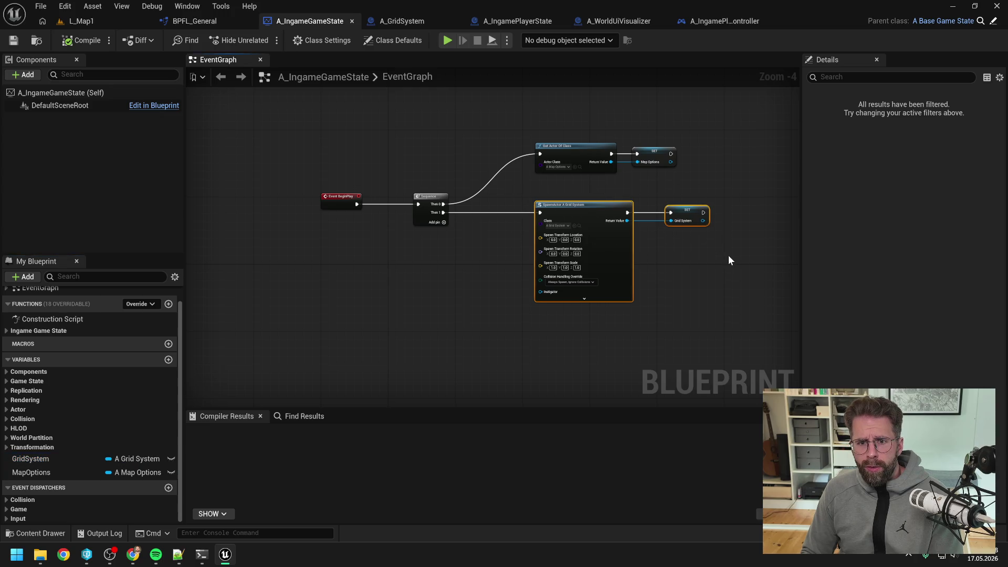
{"action": "key", "text": "Delete"}
{"action": "left_click_drag", "start_coordinate": [524, 124], "coordinate": [682, 181]}
{"action": "key", "text": "Delete"}
{"action": "left_click_drag", "start_coordinate": [329, 156], "coordinate": [512, 260]}
{"action": "key", "text": "Delete"}
{"action": "key", "text": "F7"}
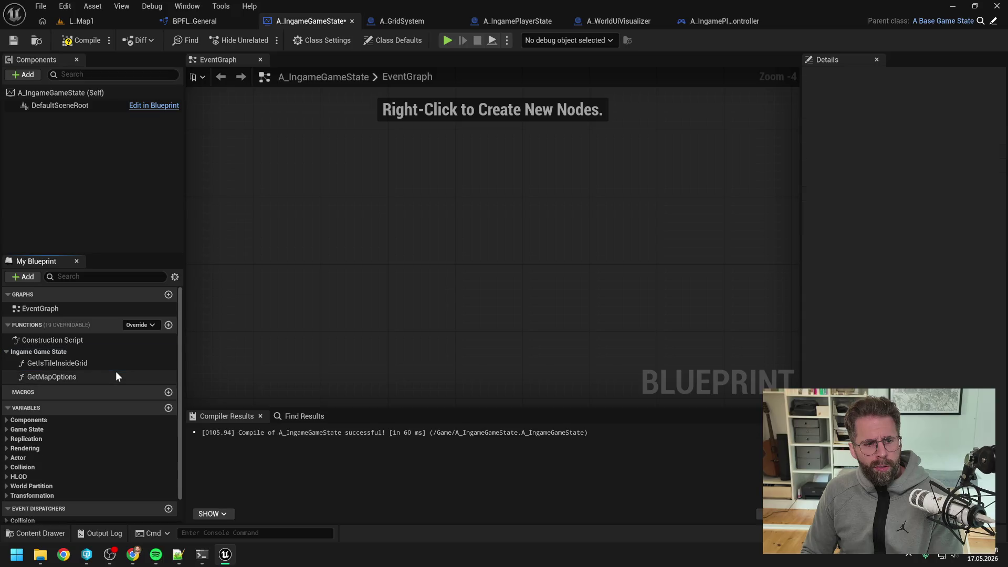
Delete the GetIsTileInsideGrid and GetMapOptions functions, recompile, and save A_IngameGameState
{"action": "left_click", "coordinate": [77, 363]}
{"action": "key", "text": "Delete"}
{"action": "left_click", "coordinate": [72, 364]}
{"action": "key", "text": "Delete"}
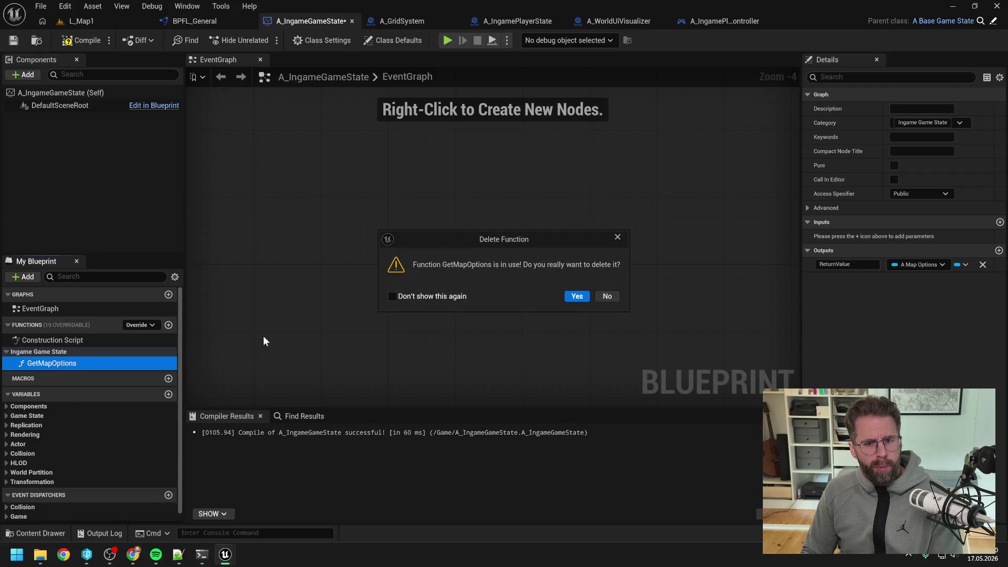
{"action": "left_click", "coordinate": [576, 296]}
{"action": "left_click", "coordinate": [81, 40]}
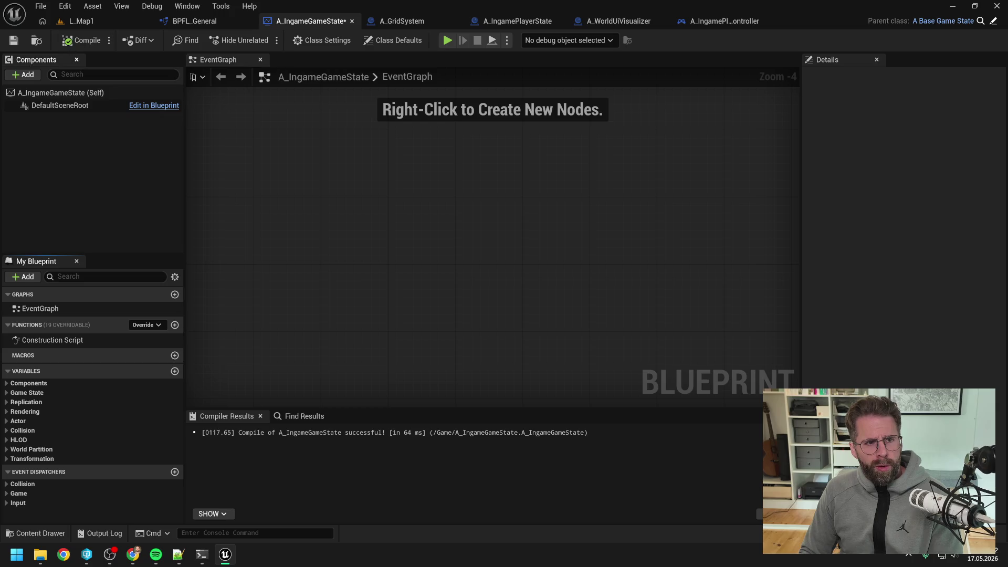
{"action": "key", "text": "ctrl+s"}
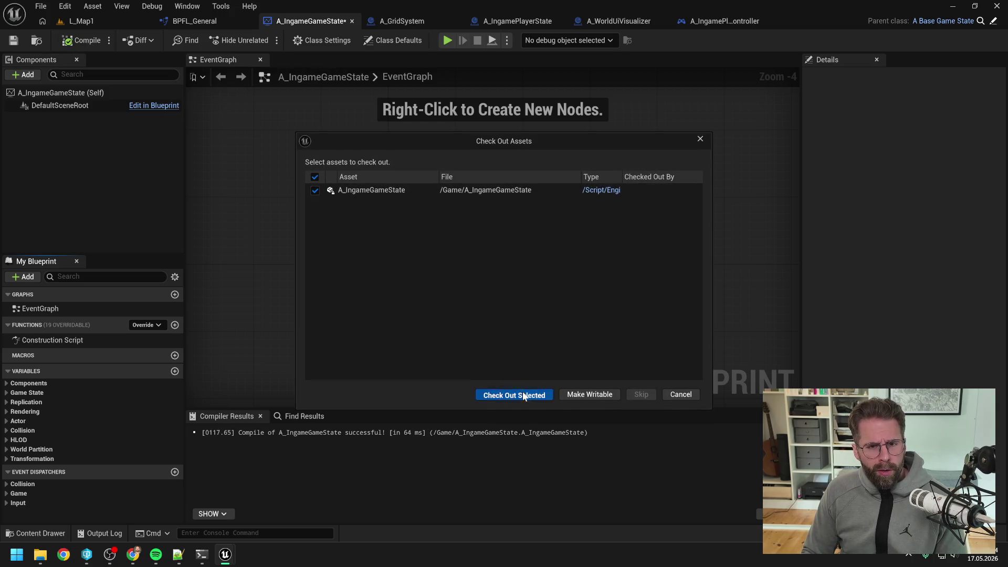
{"action": "left_click", "coordinate": [517, 394]}
Search 'grid sys' and attempt to delete A_GridSystem, cancelling since it's still referenced
{"action": "key", "text": "ctrl+space"}
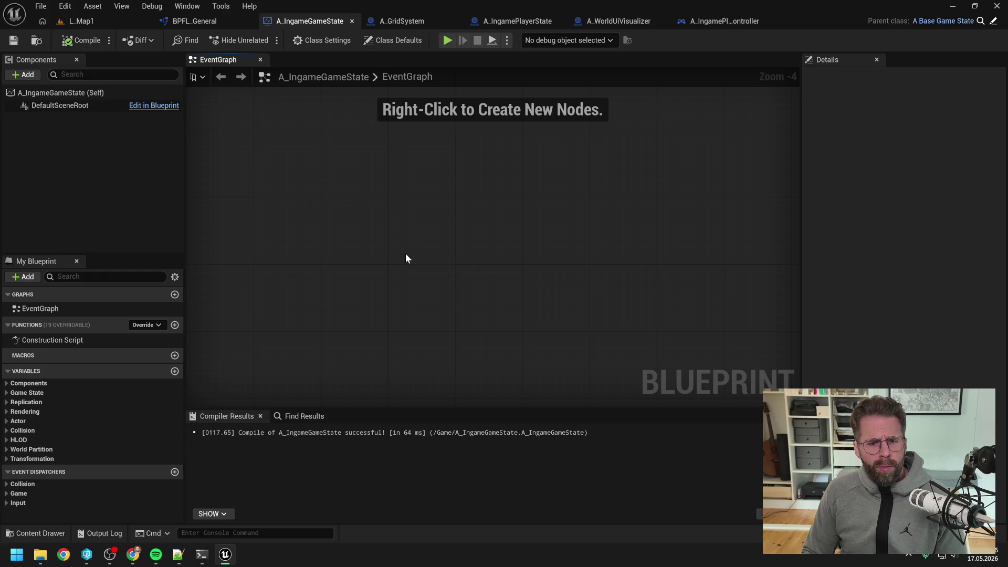
{"action": "left_click", "coordinate": [181, 321]}
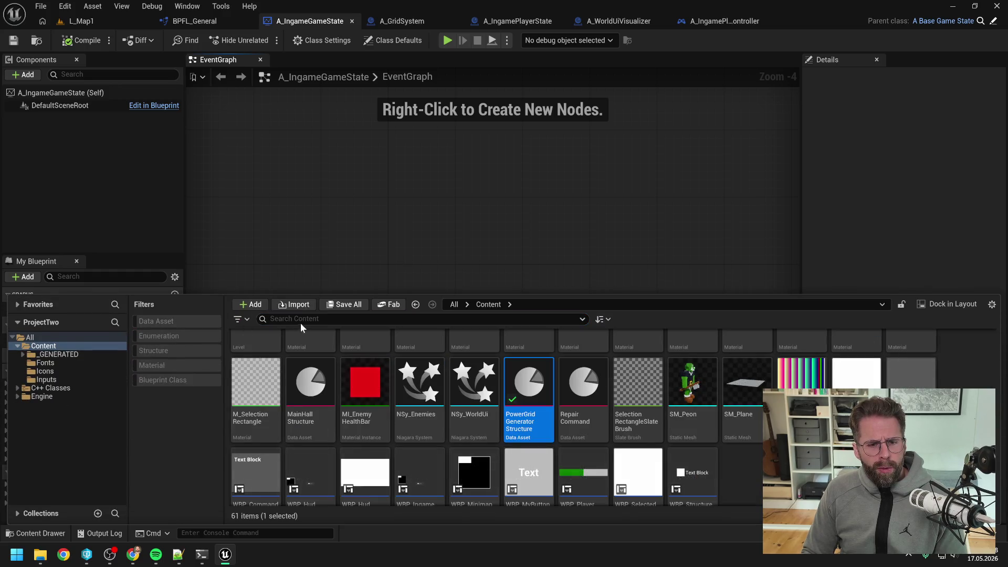
{"action": "left_click", "coordinate": [300, 319]}
{"action": "type", "text": "grid sys"}
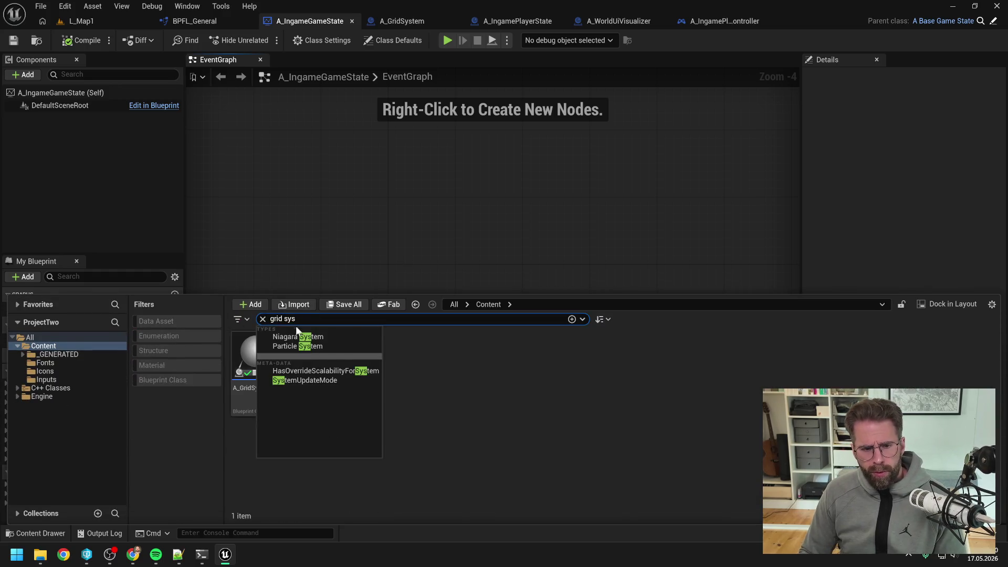
{"action": "left_click", "coordinate": [272, 369]}
{"action": "key", "text": "Delete"}
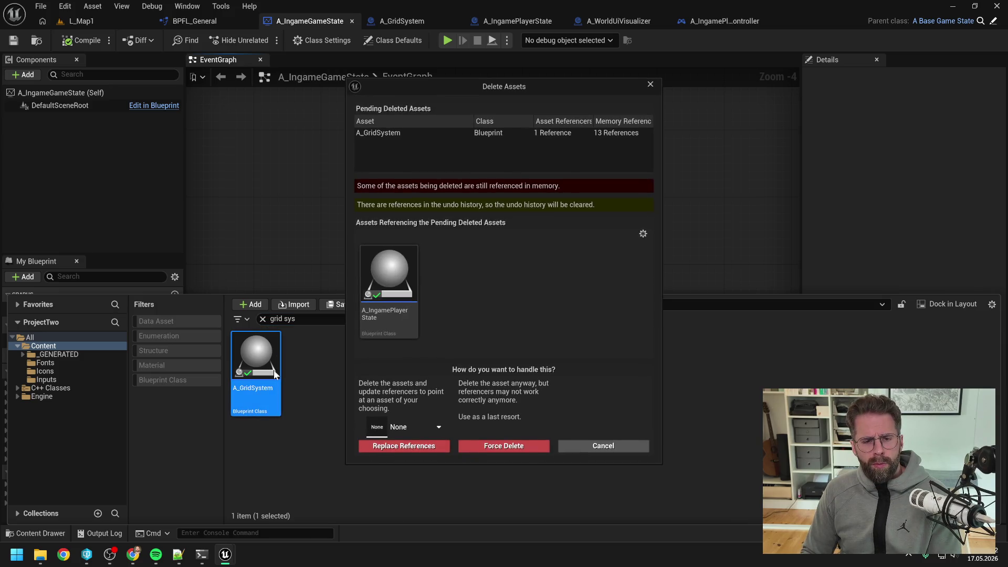
{"action": "left_click", "coordinate": [628, 446]}
Close the Content Drawer and switch to the A_IngamePlayerState blueprint
{"action": "left_click", "coordinate": [363, 246]}
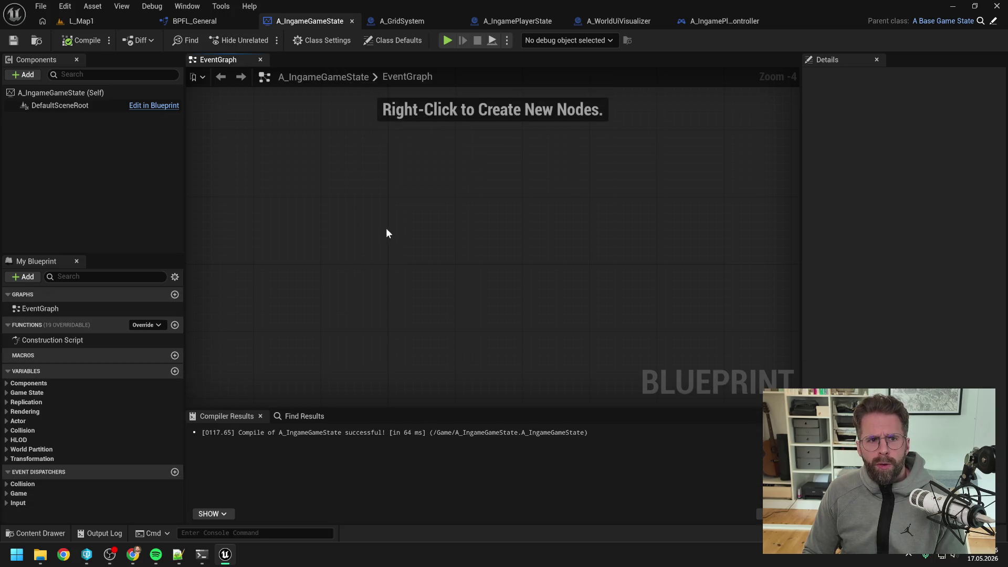
{"action": "key", "text": "ctrl+space"}
{"action": "right_click", "coordinate": [66, 345]}
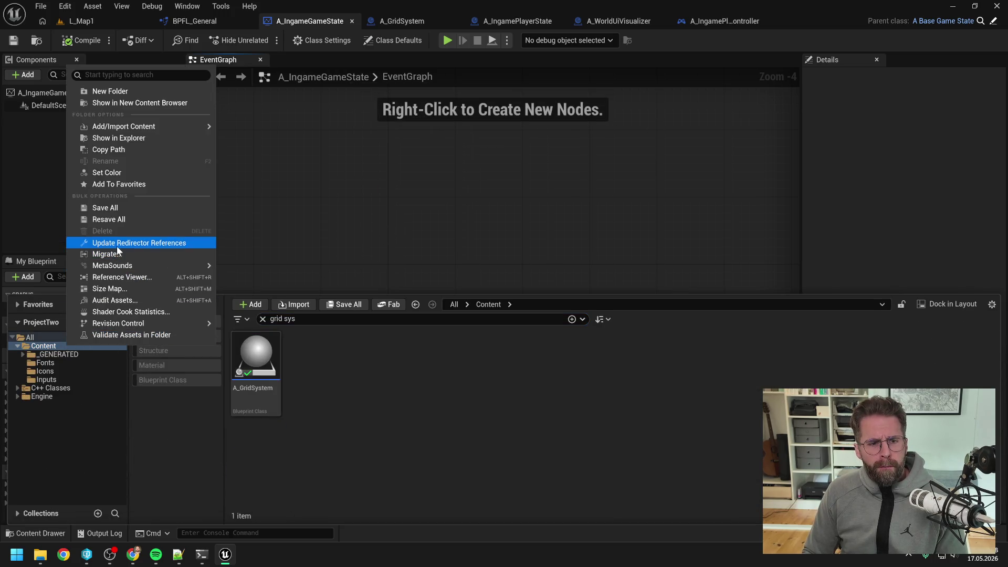
{"action": "left_click", "coordinate": [325, 226]}
{"action": "left_click", "coordinate": [367, 210]}
{"action": "left_click", "coordinate": [539, 21]}
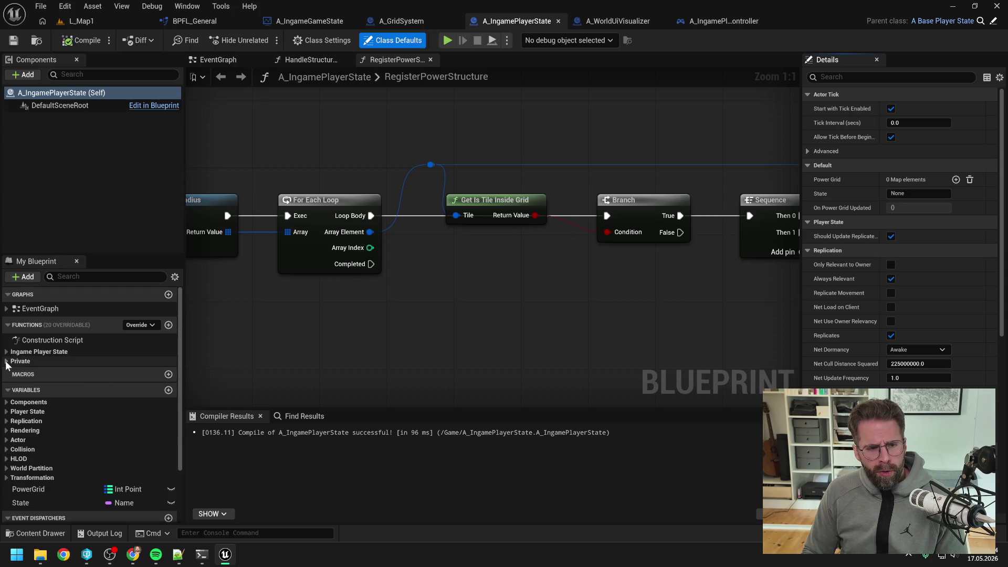
Review A_IngamePlayerState's function groups, event graph nodes and the ChangeState function
{"action": "left_click", "coordinate": [8, 363]}
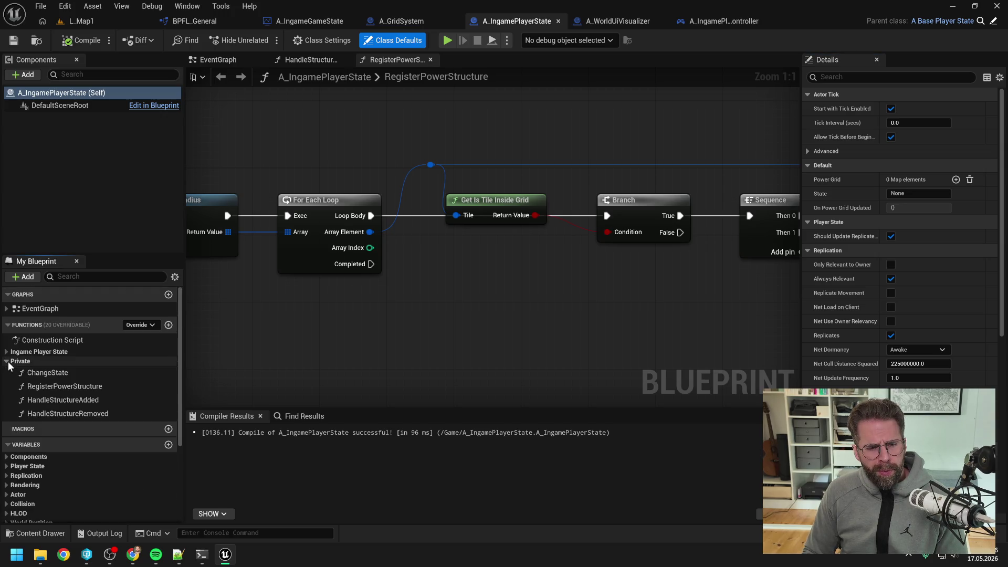
{"action": "left_click", "coordinate": [7, 352]}
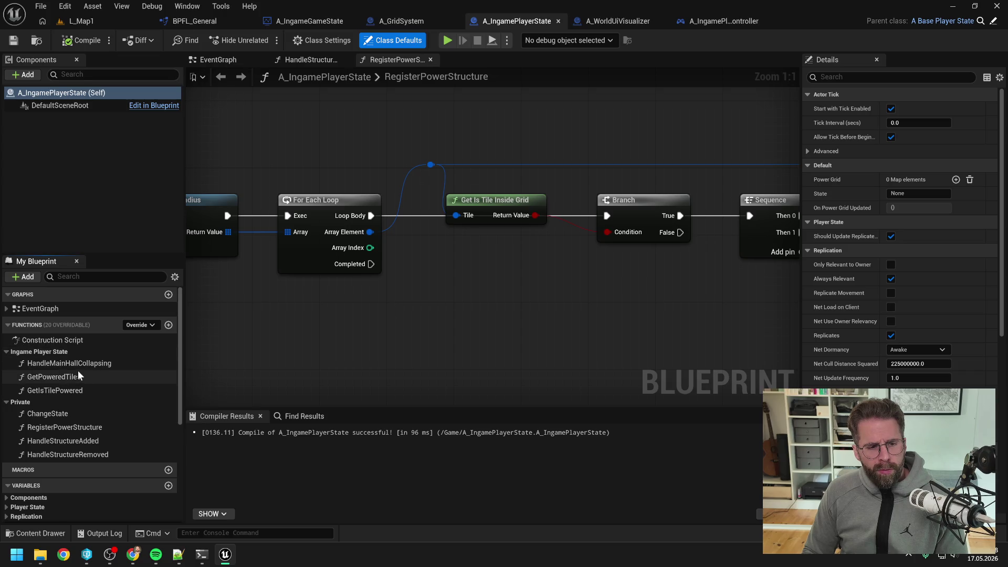
{"action": "left_click", "coordinate": [226, 58]}
{"action": "left_click_drag", "start_coordinate": [536, 159], "coordinate": [364, 156]}
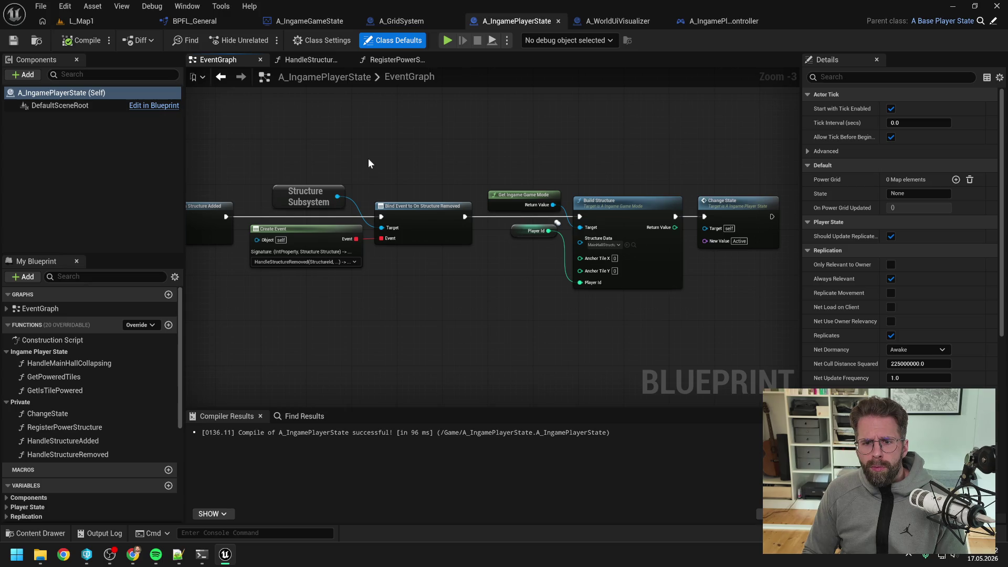
{"action": "mouse_move", "coordinate": [310, 160]}
{"action": "left_mouse_down"}
{"action": "mouse_move", "coordinate": [661, 142]}
{"action": "mouse_move", "coordinate": [277, 163]}
{"action": "left_mouse_up"}
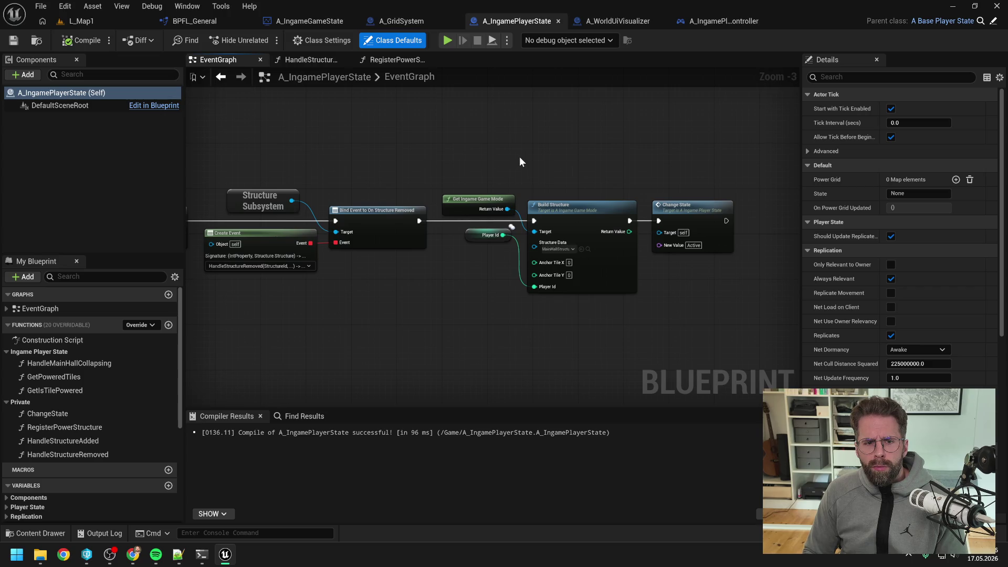
{"action": "double_click", "coordinate": [693, 207]}
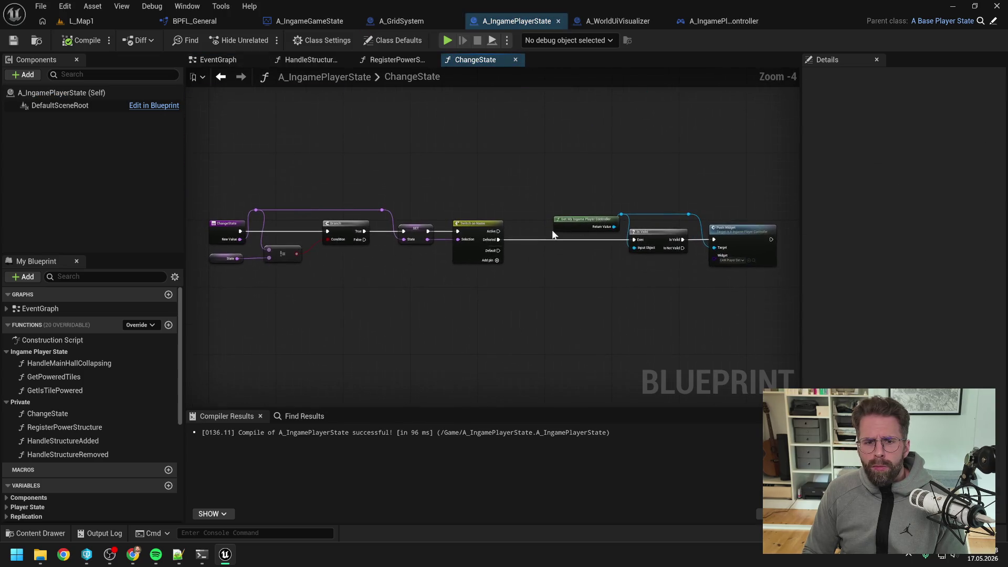
{"action": "scroll", "coordinate": [675, 267], "scroll_direction": "up", "scroll_amount": 1}
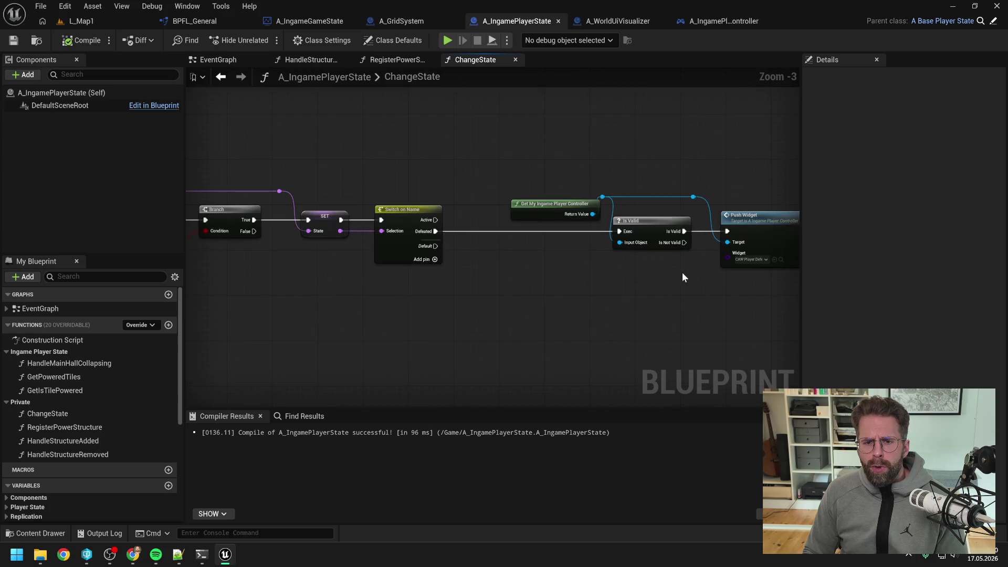
{"action": "left_click_drag", "start_coordinate": [681, 272], "coordinate": [588, 270]}
{"action": "left_click_drag", "start_coordinate": [303, 245], "coordinate": [598, 245]}
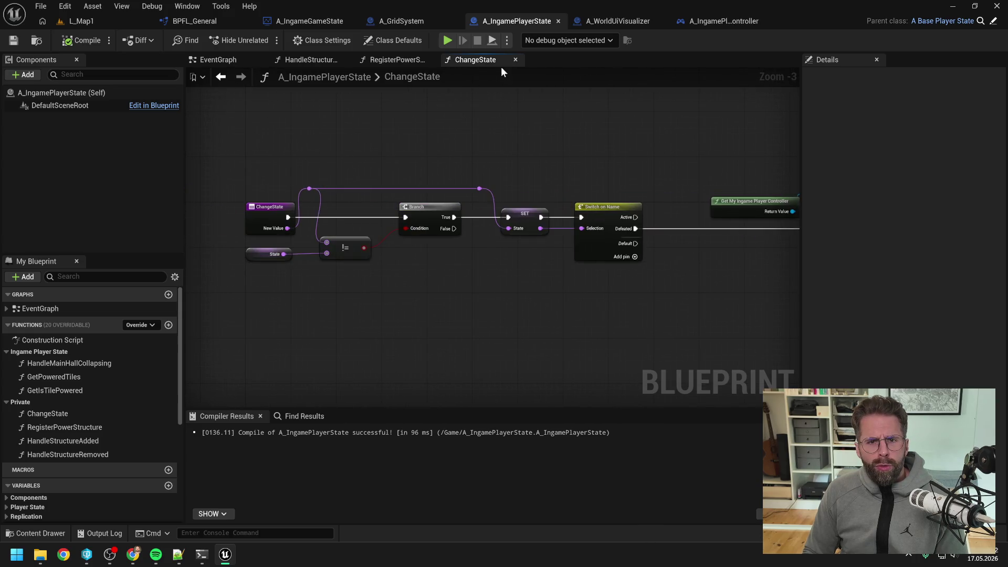
{"action": "left_click", "coordinate": [515, 59]}
Nudge the Get Is Tile Inside Grid node, recompile, and inspect the Branch and Sequence nodes
{"action": "scroll", "coordinate": [488, 102], "scroll_direction": "down", "scroll_amount": 1}
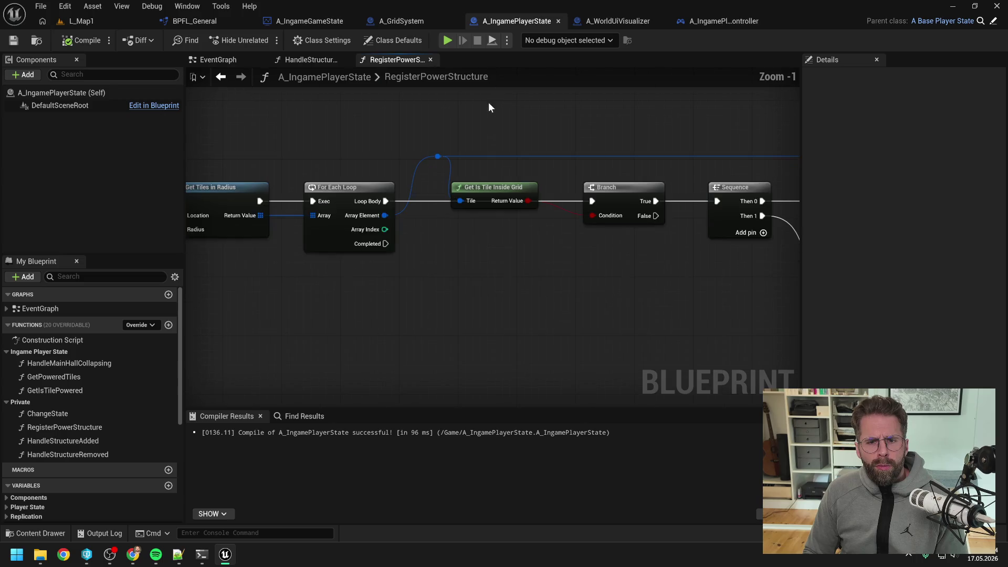
{"action": "left_click_drag", "start_coordinate": [497, 189], "coordinate": [499, 174]}
{"action": "scroll", "coordinate": [492, 128], "scroll_direction": "down", "scroll_amount": 2}
{"action": "left_click", "coordinate": [492, 127]}
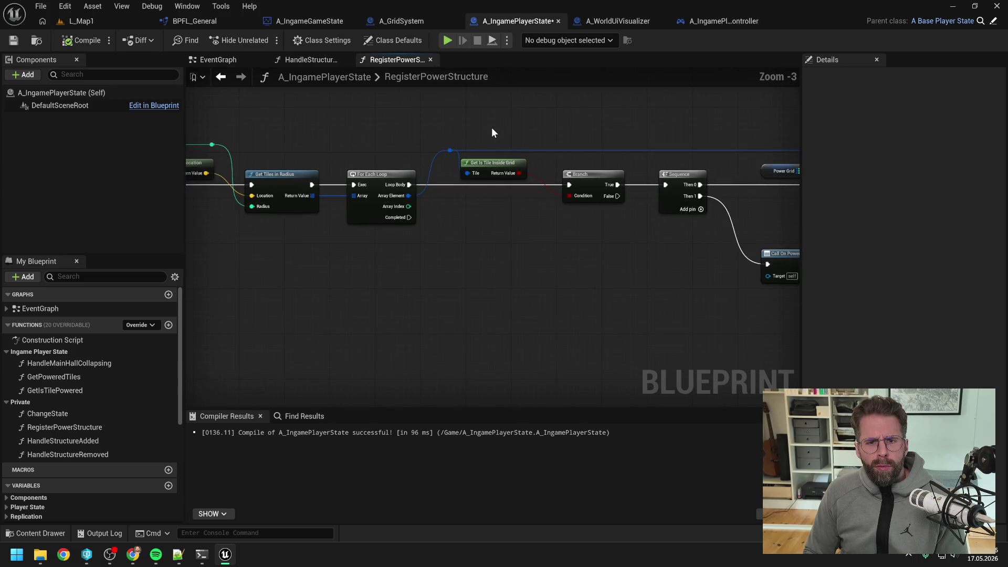
{"action": "left_click", "coordinate": [81, 41]}
{"action": "left_click_drag", "start_coordinate": [338, 135], "coordinate": [598, 141]}
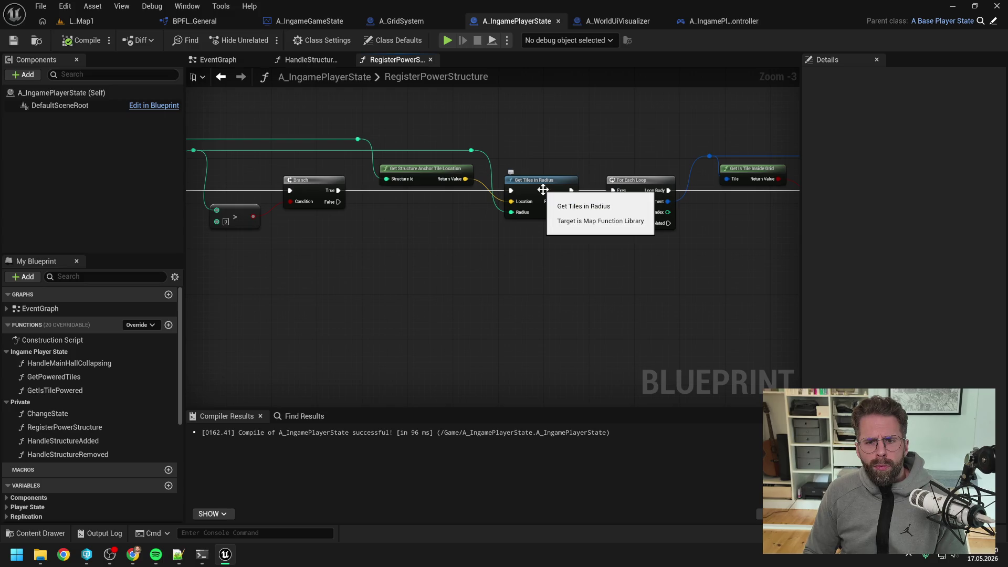
{"action": "mouse_move", "coordinate": [542, 190]}
{"action": "left_mouse_down"}
{"action": "mouse_move", "coordinate": [533, 146]}
{"action": "mouse_move", "coordinate": [400, 146]}
{"action": "mouse_move", "coordinate": [432, 130]}
{"action": "mouse_move", "coordinate": [547, 162]}
{"action": "left_mouse_up"}
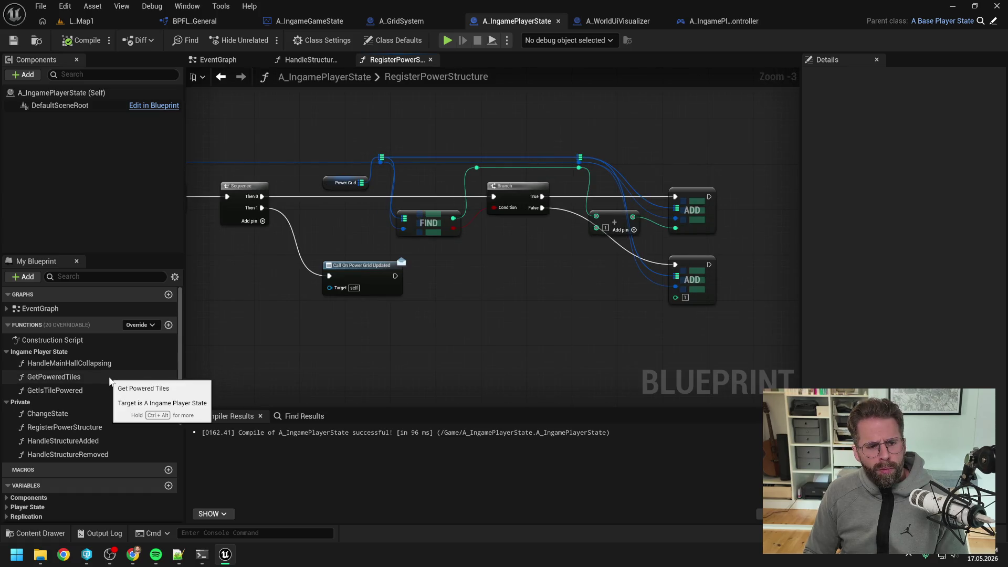
In GetPoweredTiles, delete the Grid System tile-data lookup nodes
{"action": "double_click", "coordinate": [109, 377]}
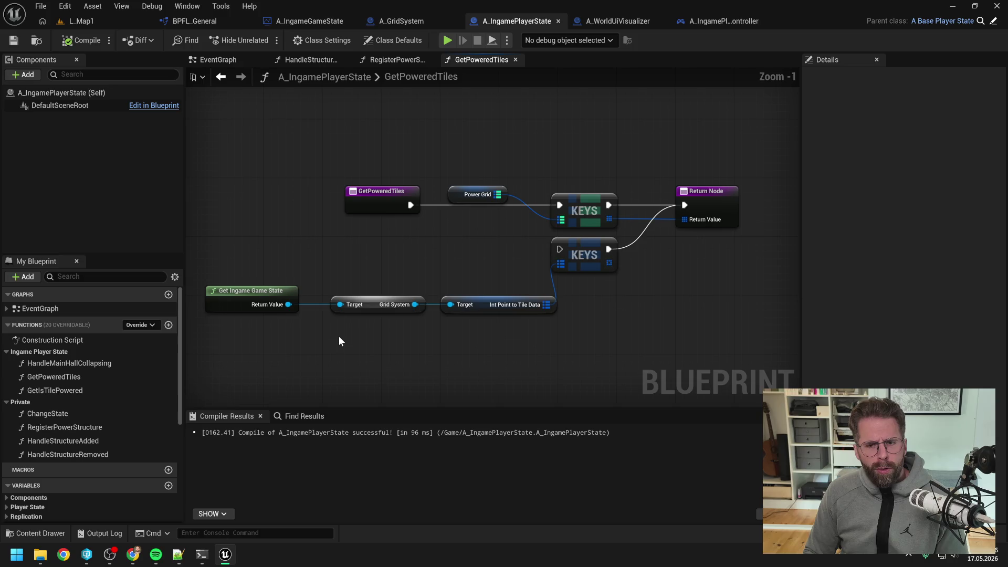
{"action": "left_click_drag", "start_coordinate": [241, 263], "coordinate": [602, 344]}
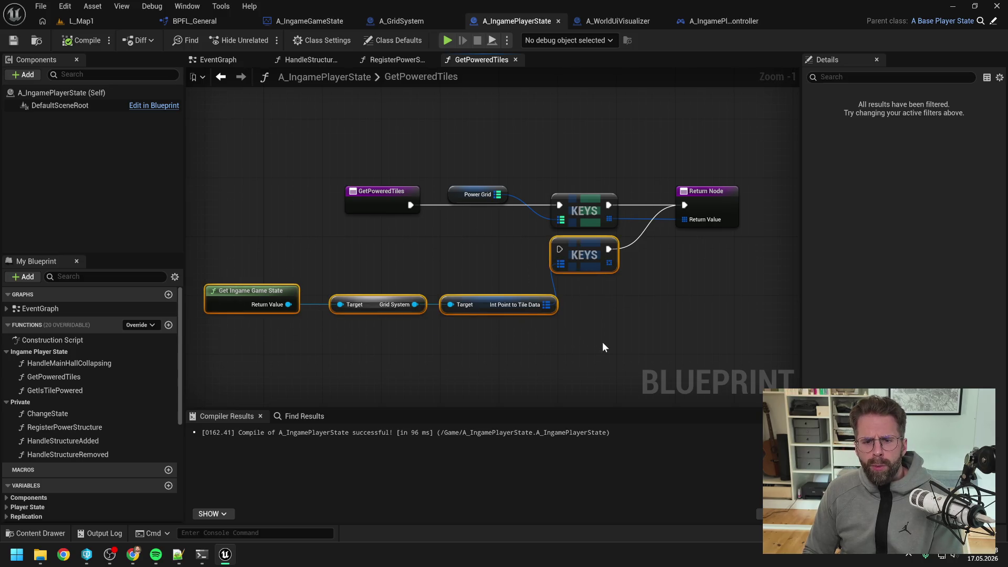
{"action": "key", "text": "Delete"}
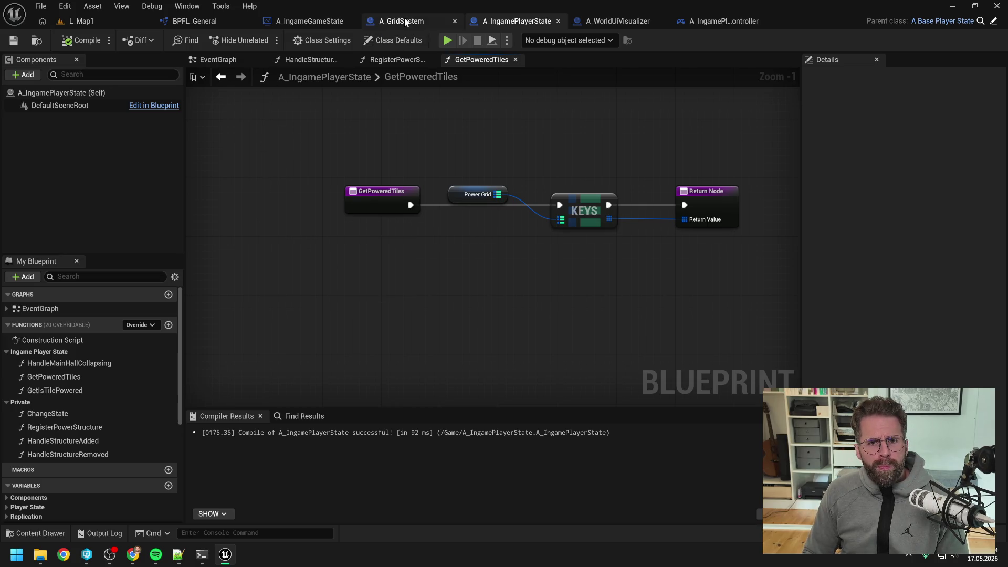
Force-delete the A_GridSystem blueprint despite its references
{"action": "key", "text": "ctrl+space"}
{"action": "left_click", "coordinate": [274, 371]}
{"action": "key", "text": "Delete"}
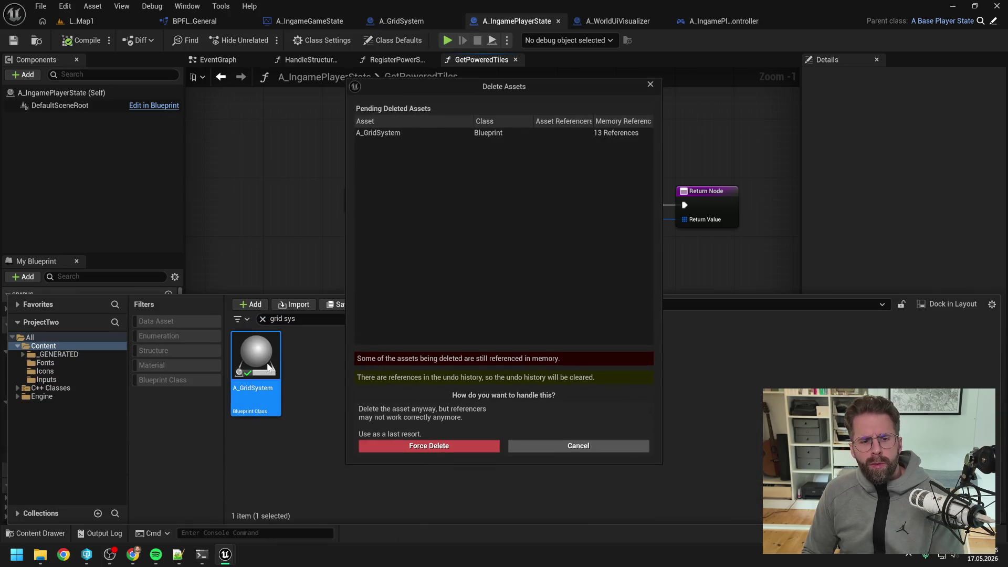
{"action": "left_click", "coordinate": [405, 447]}
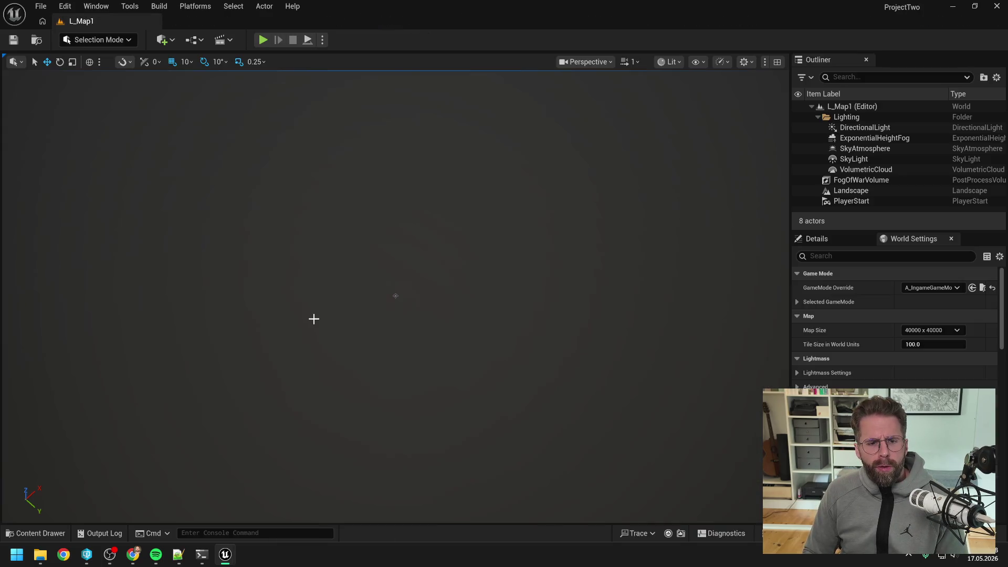
Search 'map o' and delete the A_MapOptions blueprint
{"action": "key", "text": "ctrl+a"}
{"action": "type", "text": "map o"}
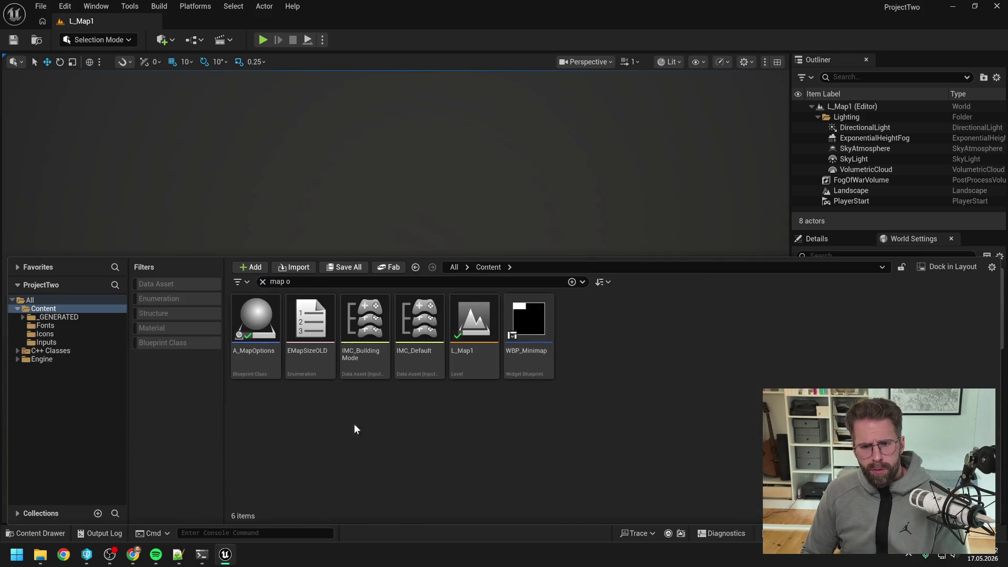
{"action": "left_click", "coordinate": [270, 359]}
{"action": "key", "text": "Delete"}
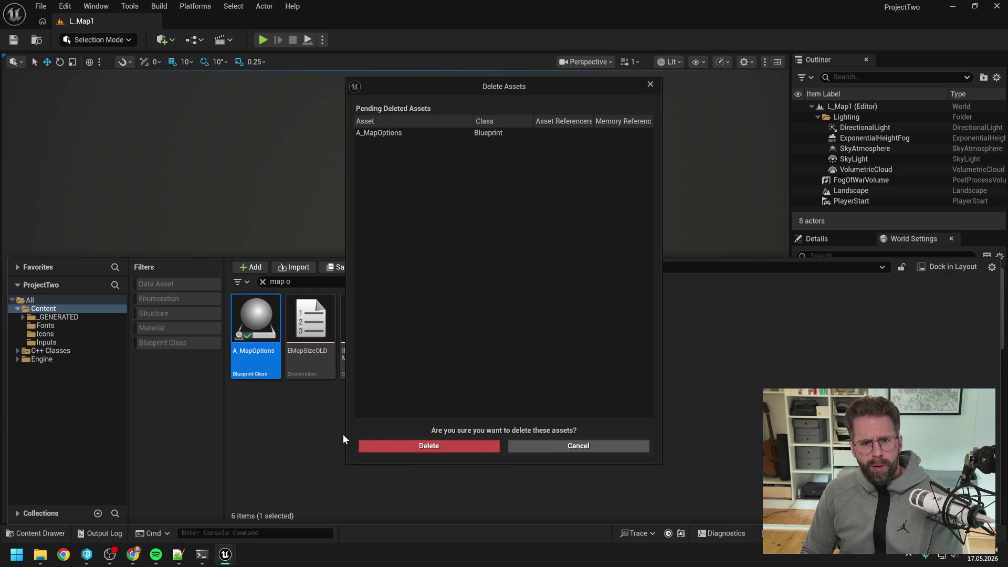
{"action": "left_click", "coordinate": [378, 446]}
Delete the EMapSizeOLD enum and clear the asset search
{"action": "left_click", "coordinate": [254, 363]}
{"action": "key", "text": "Delete"}
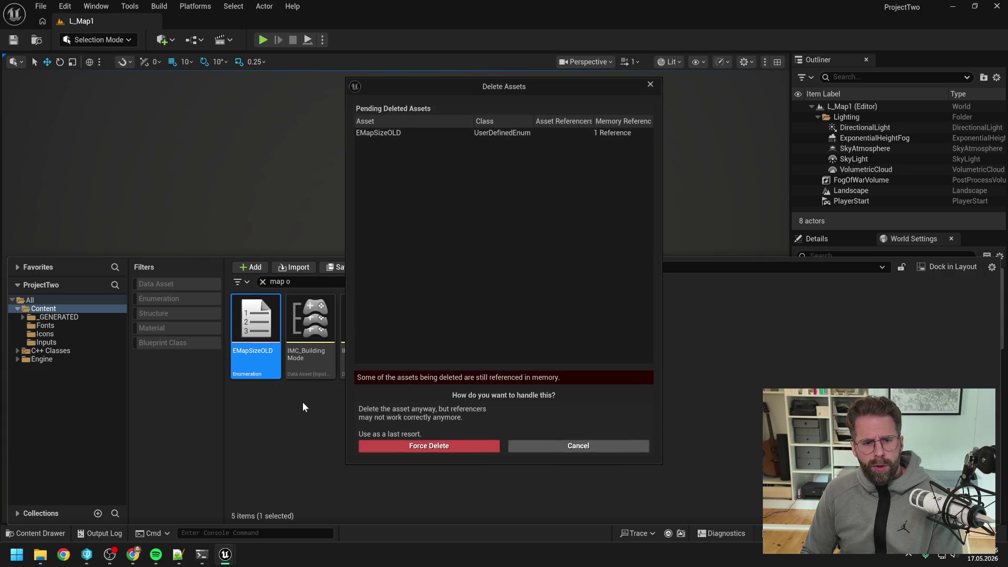
{"action": "left_click", "coordinate": [428, 446]}
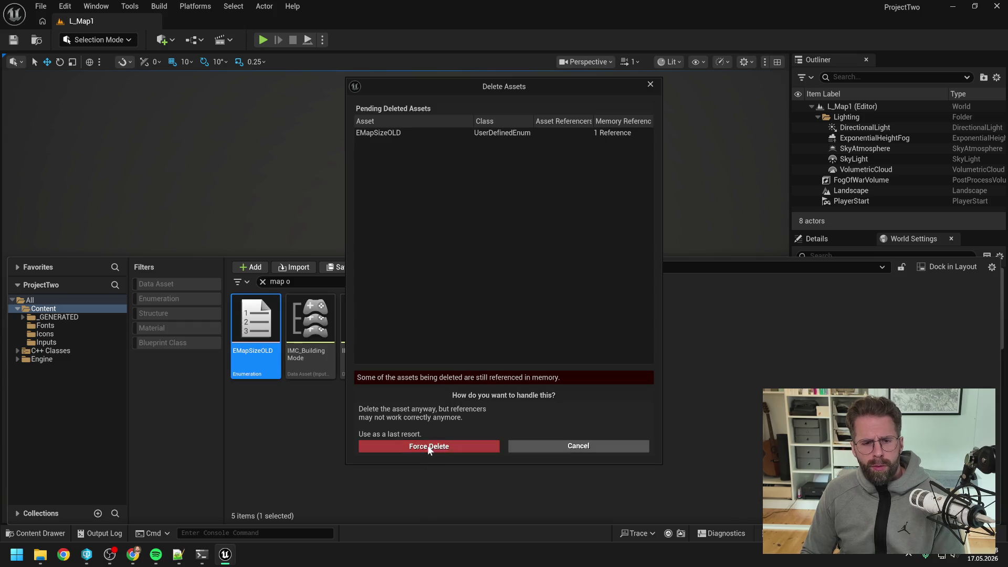
{"action": "right_click", "coordinate": [68, 307]}
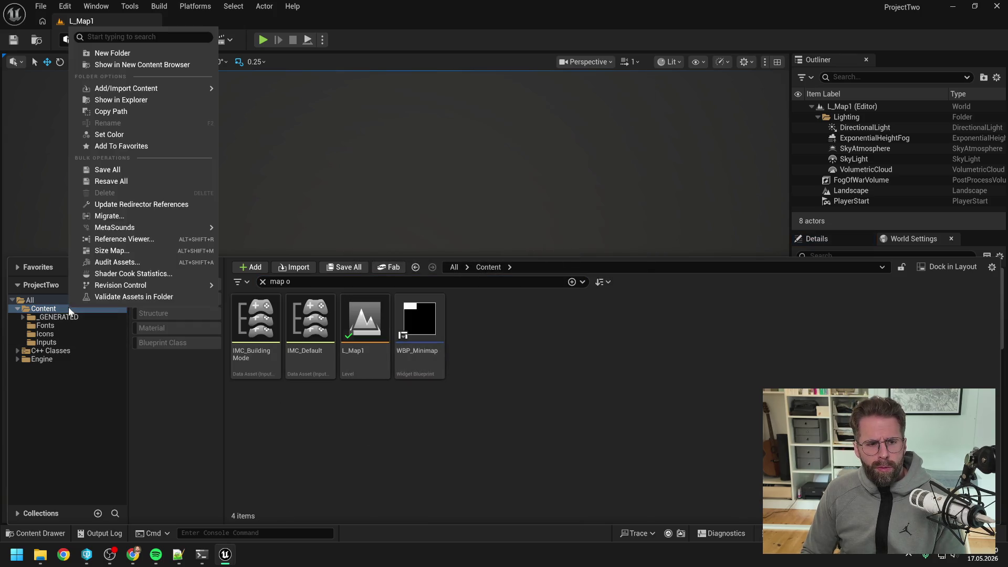
{"action": "key", "text": "Escape"}
{"action": "key", "text": "ctrl+f"}
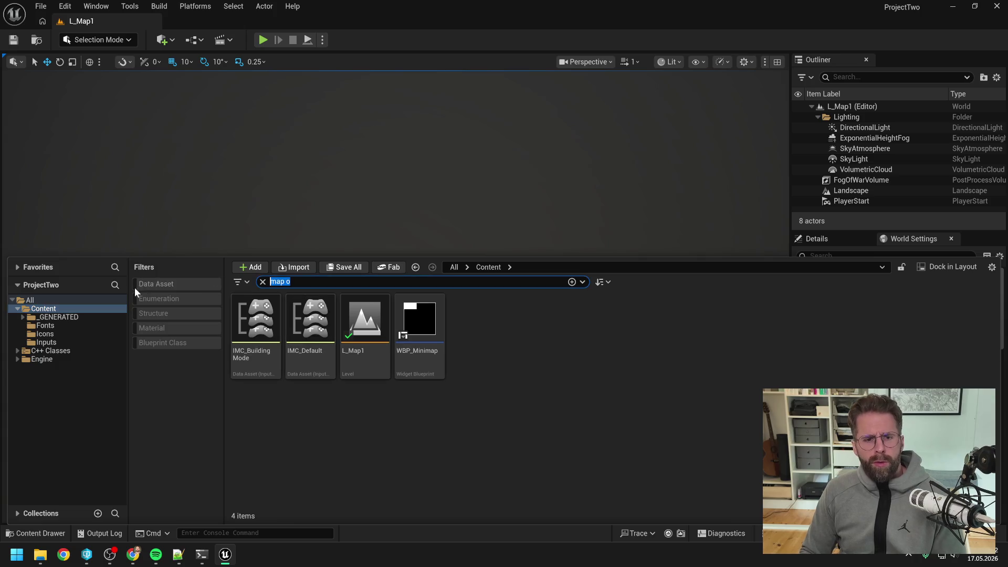
{"action": "key", "text": "BackSpace"}
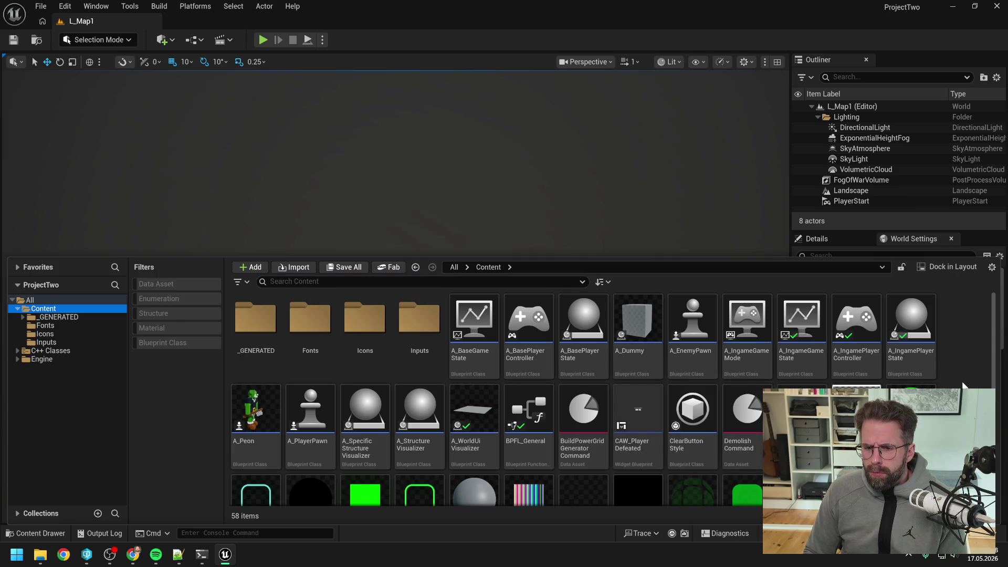
Scroll through the 58 remaining Content items, then collapse the Content Drawer
{"action": "scroll", "coordinate": [962, 385], "scroll_direction": "down", "scroll_amount": 1}
{"action": "scroll", "coordinate": [962, 386], "scroll_direction": "down", "scroll_amount": 1}
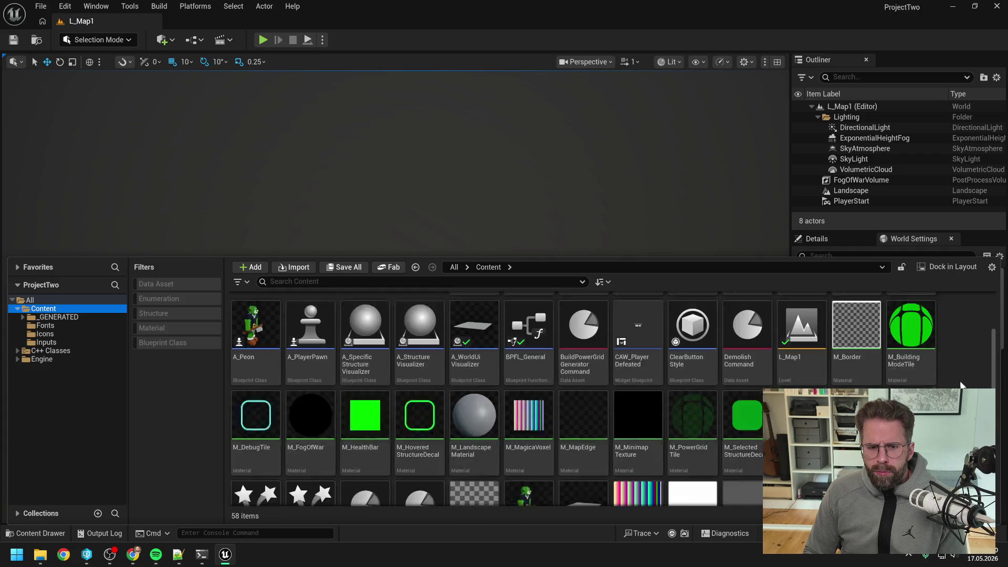
{"action": "scroll", "coordinate": [956, 379], "scroll_direction": "down", "scroll_amount": 3}
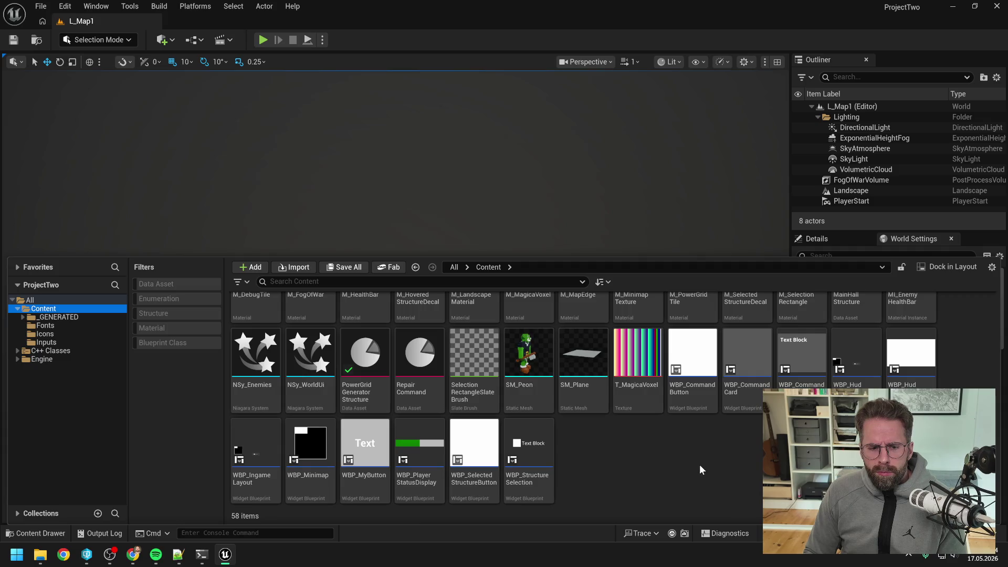
{"action": "scroll", "coordinate": [711, 463], "scroll_direction": "up", "scroll_amount": 2}
{"action": "scroll", "coordinate": [733, 459], "scroll_direction": "up", "scroll_amount": 2}
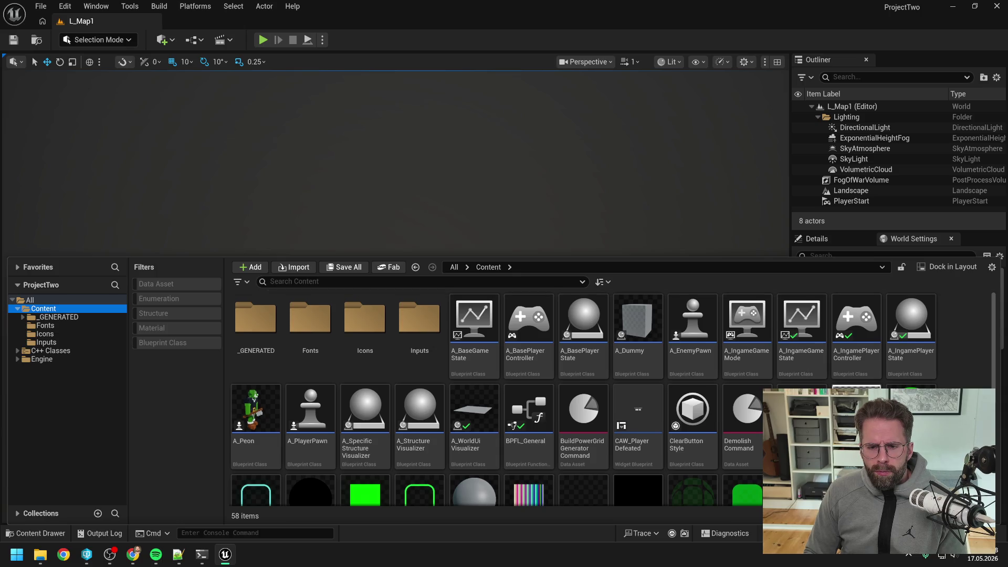
{"action": "left_click", "coordinate": [415, 113]}
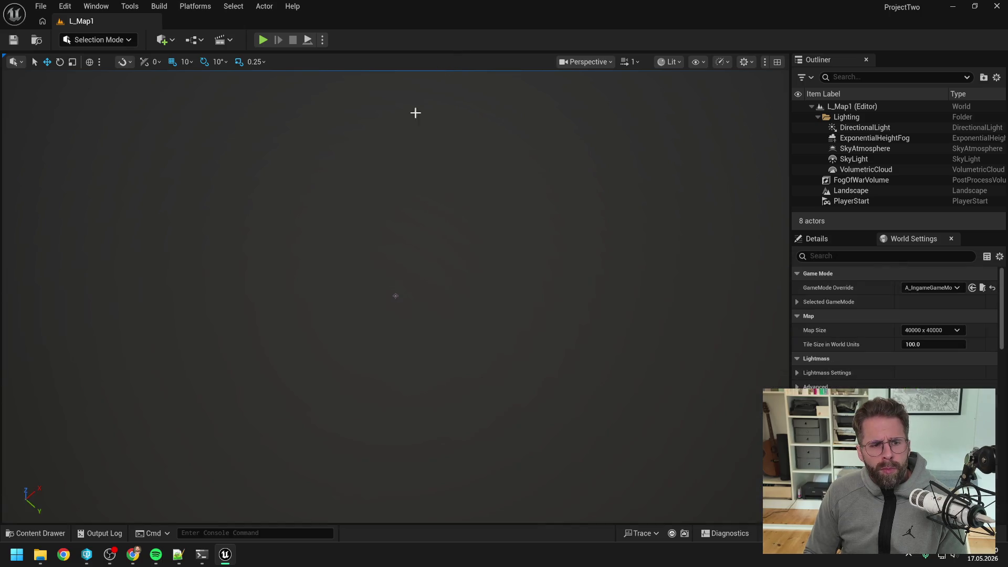
Start a play-test, place two power grid generators from the Main Hall, then demolish them
{"action": "key", "text": "alt+p"}
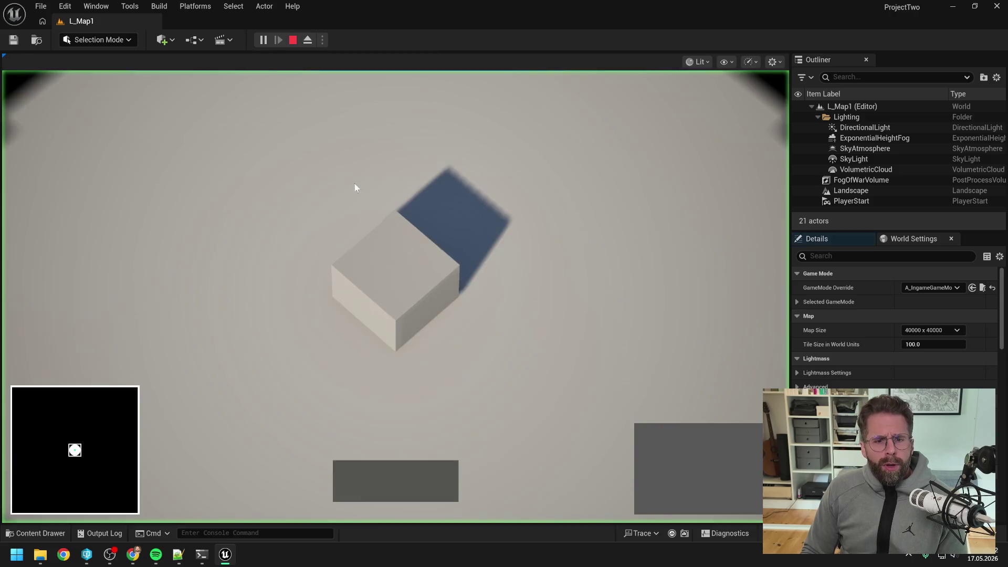
{"action": "left_click", "coordinate": [412, 282]}
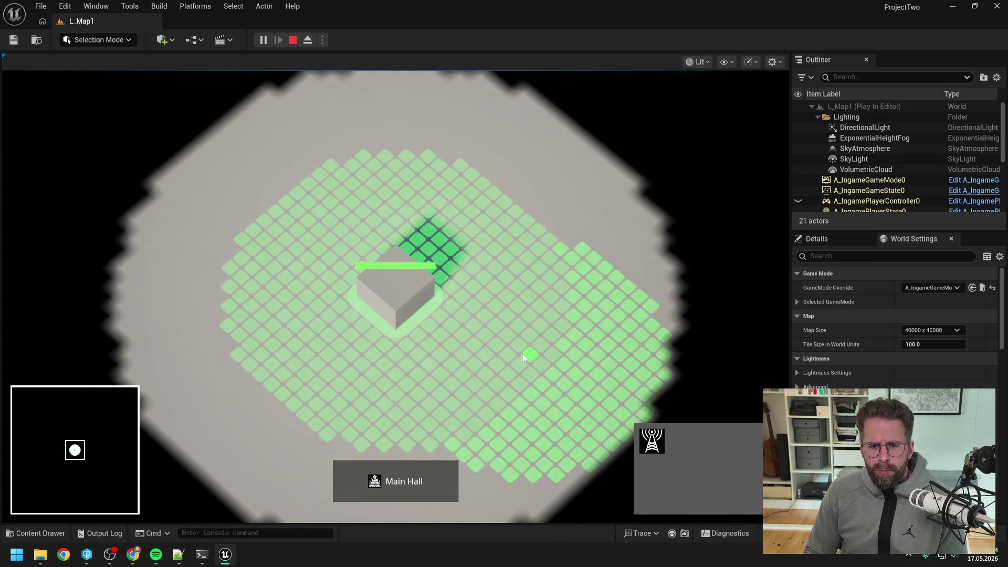
{"action": "left_click", "coordinate": [527, 367]}
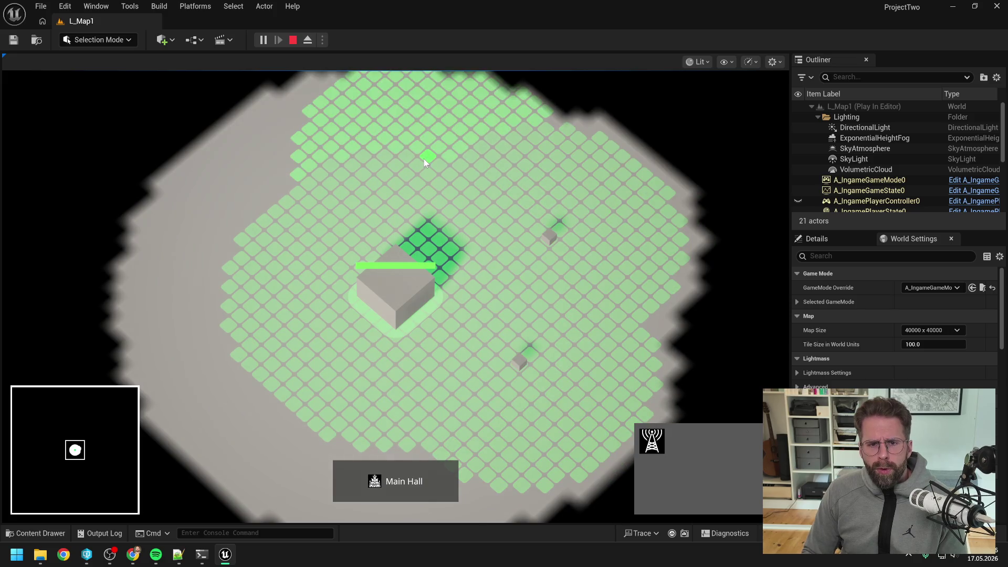
{"action": "left_click", "coordinate": [514, 194]}
{"action": "left_click", "coordinate": [428, 153]}
{"action": "left_click_drag", "start_coordinate": [490, 204], "coordinate": [616, 422]}
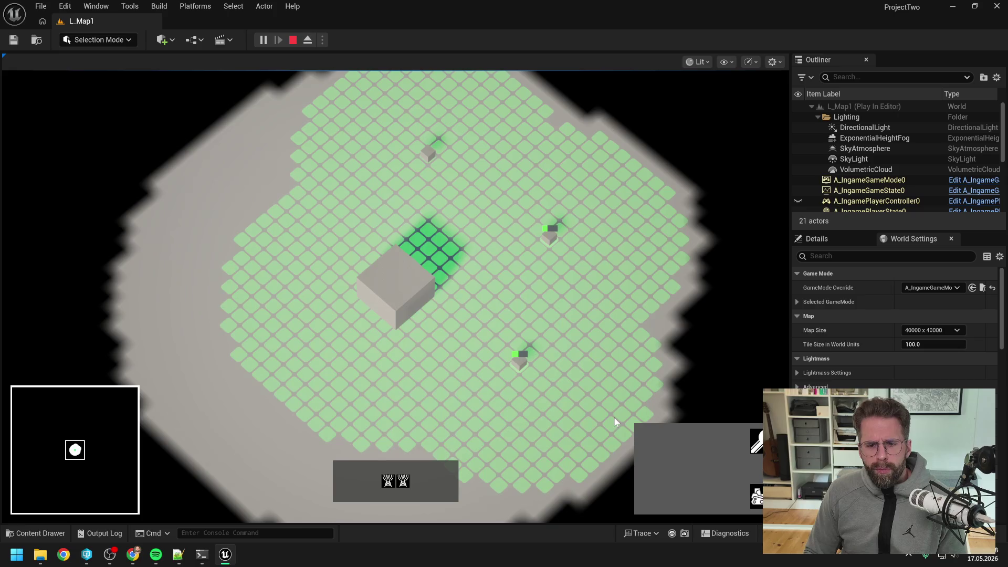
{"action": "left_click", "coordinate": [756, 441]}
{"action": "left_click", "coordinate": [428, 152]}
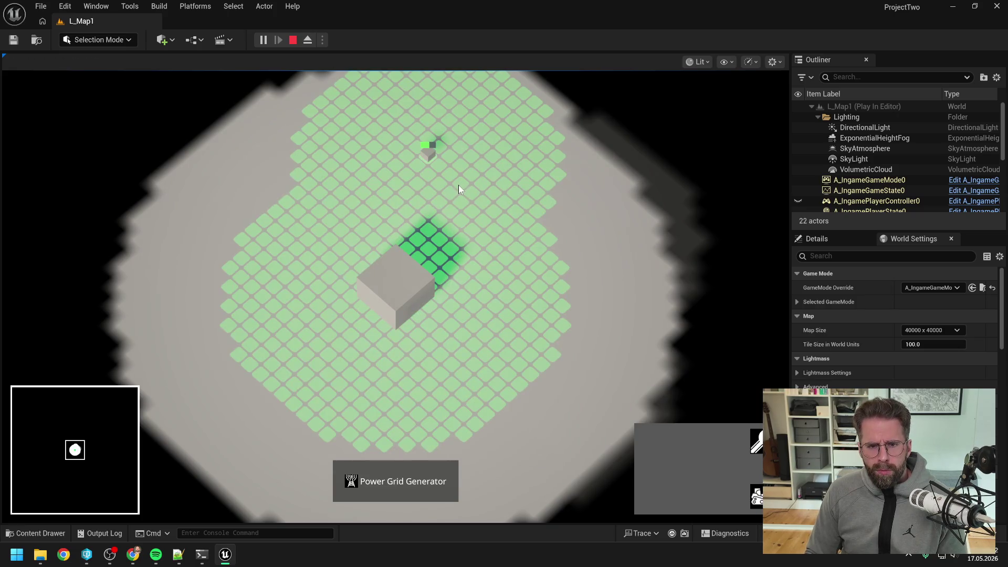
Place two towers near the Main Hall, then demolish them
{"action": "left_click", "coordinate": [407, 281]}
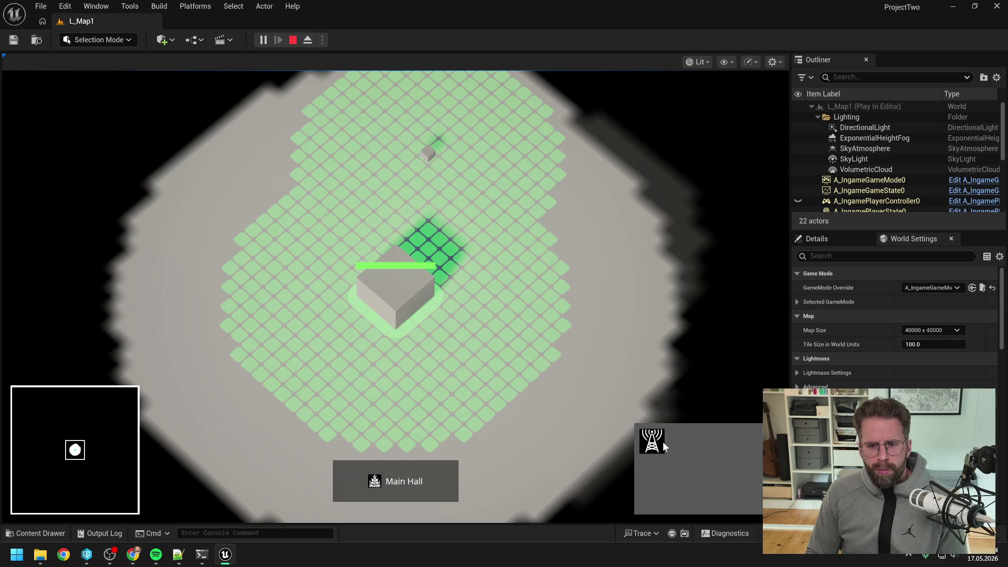
{"action": "left_click", "coordinate": [656, 441]}
{"action": "left_click", "coordinate": [558, 319]}
{"action": "left_click", "coordinate": [547, 187]}
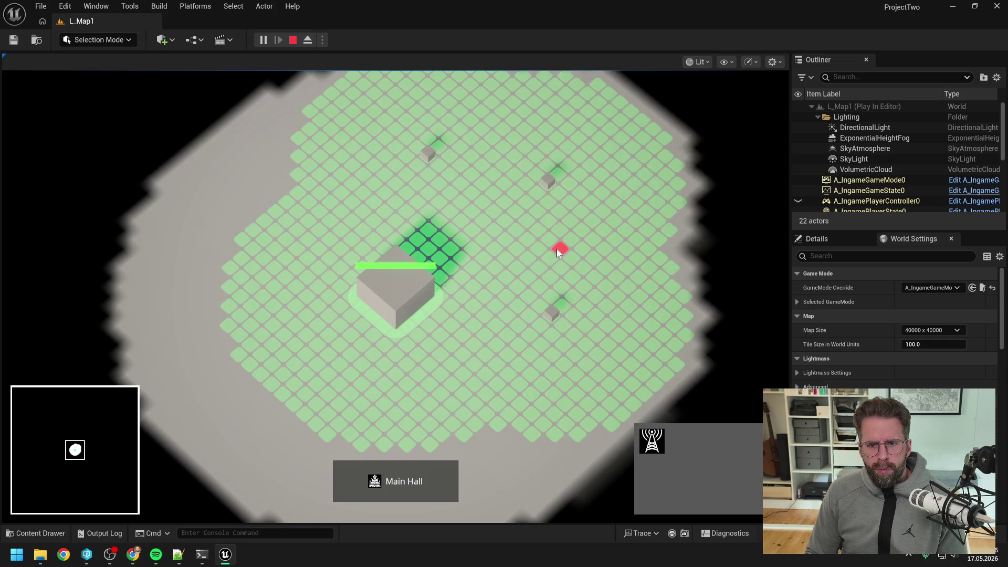
{"action": "right_click", "coordinate": [557, 248]}
{"action": "left_click", "coordinate": [651, 441]}
{"action": "left_click", "coordinate": [677, 408]}
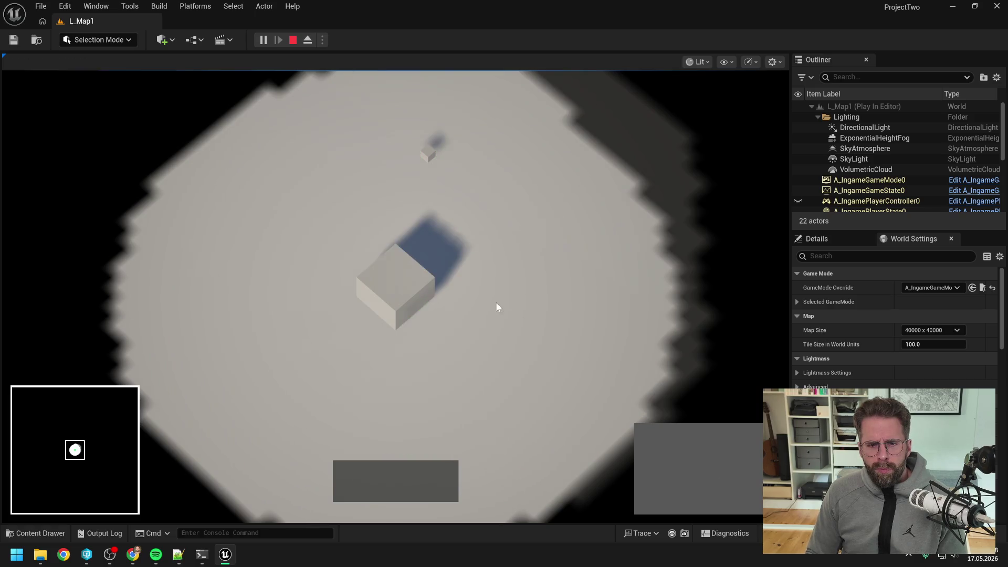
Select and deselect the top generator to inspect its power coverage
{"action": "left_click", "coordinate": [393, 282]}
{"action": "left_click", "coordinate": [428, 152]}
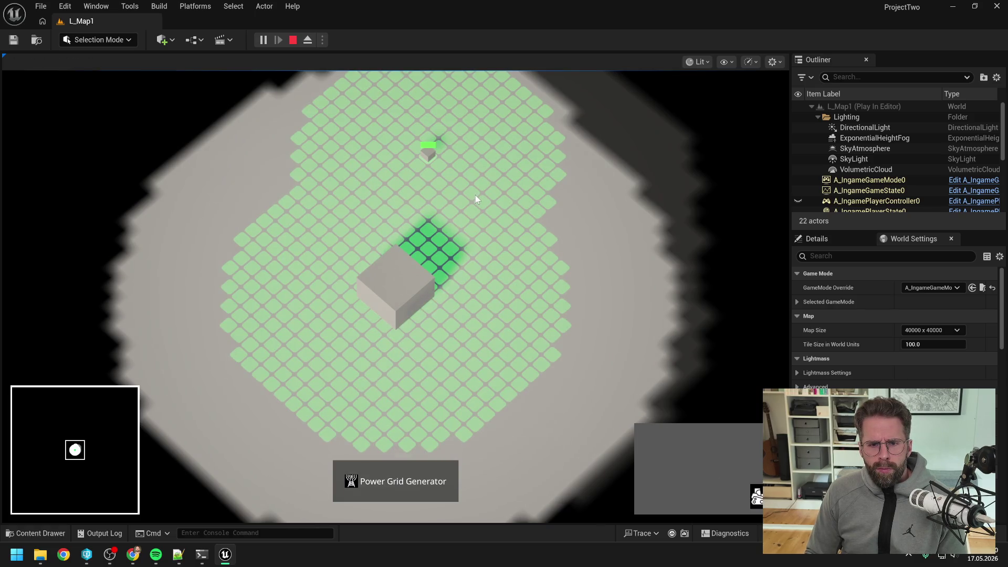
{"action": "left_click", "coordinate": [475, 199]}
{"action": "left_click", "coordinate": [386, 278]}
{"action": "left_click", "coordinate": [428, 152]}
{"action": "left_click", "coordinate": [413, 292]}
{"action": "left_click", "coordinate": [542, 366]}
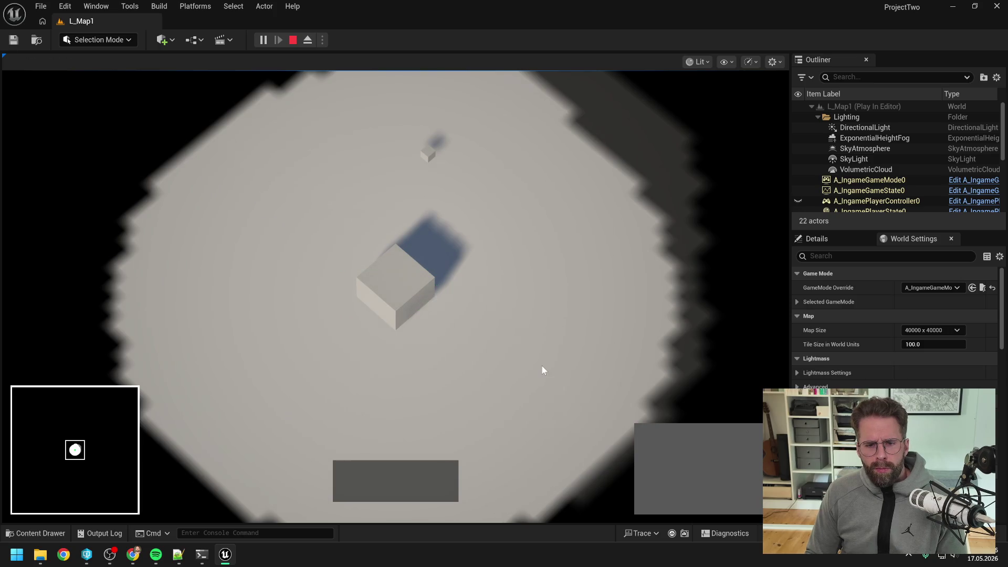
{"action": "left_click", "coordinate": [371, 288]}
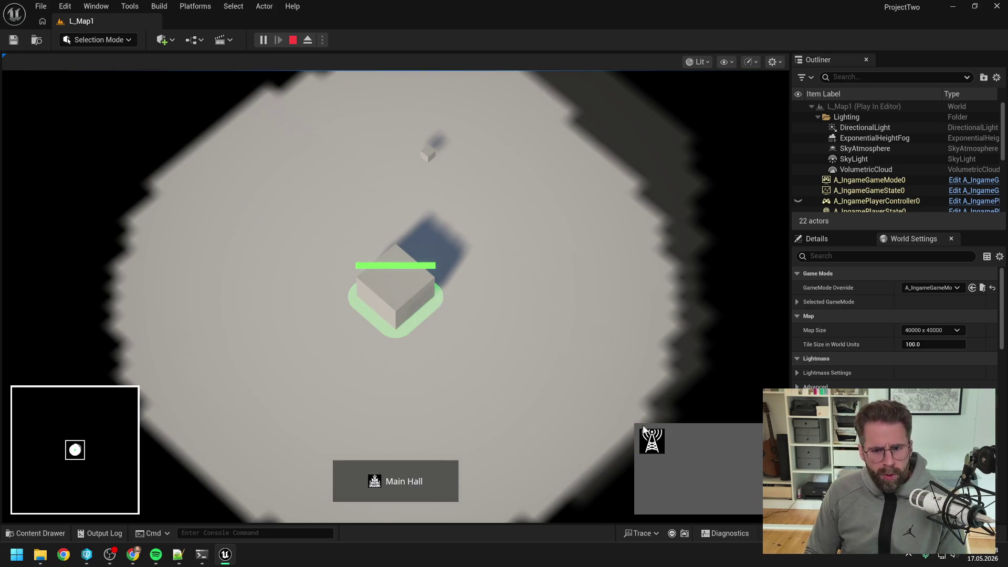
Place six radio towers around the map while panning, then cancel placement
{"action": "left_click", "coordinate": [651, 439]}
{"action": "left_click", "coordinate": [549, 326]}
{"action": "left_click", "coordinate": [665, 315]}
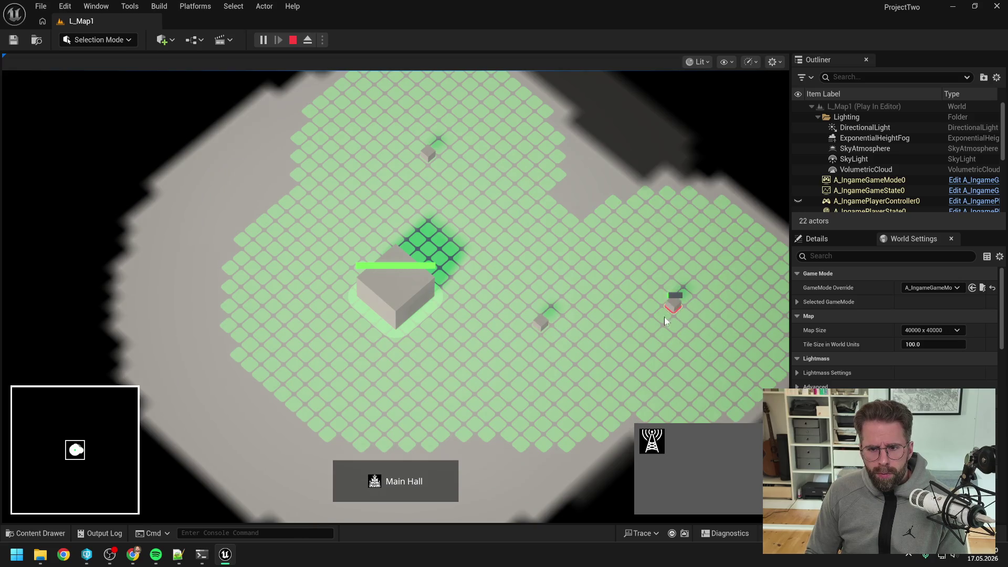
{"action": "left_click", "coordinate": [565, 438]}
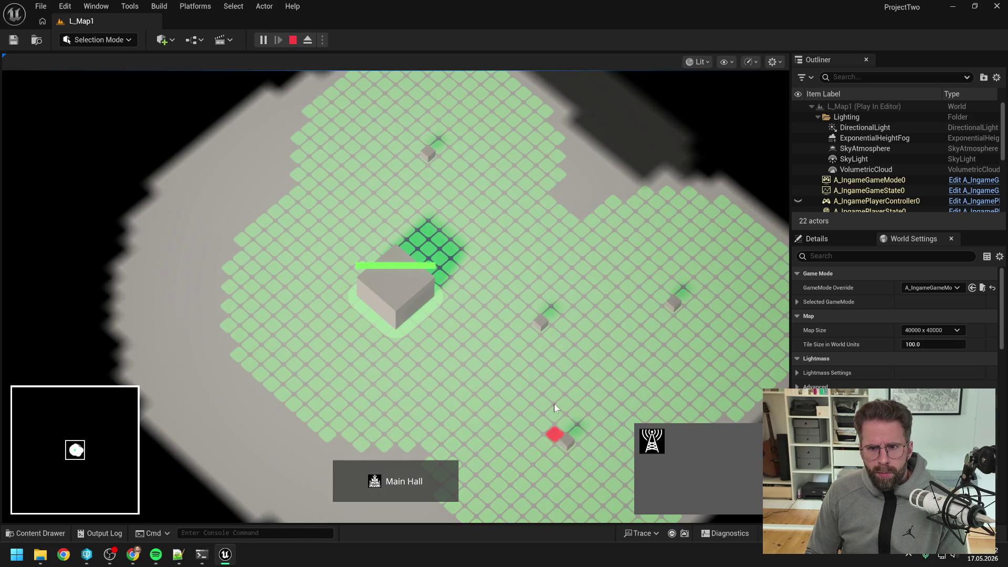
{"action": "left_click", "coordinate": [647, 193]}
{"action": "key", "text": "w+d"}
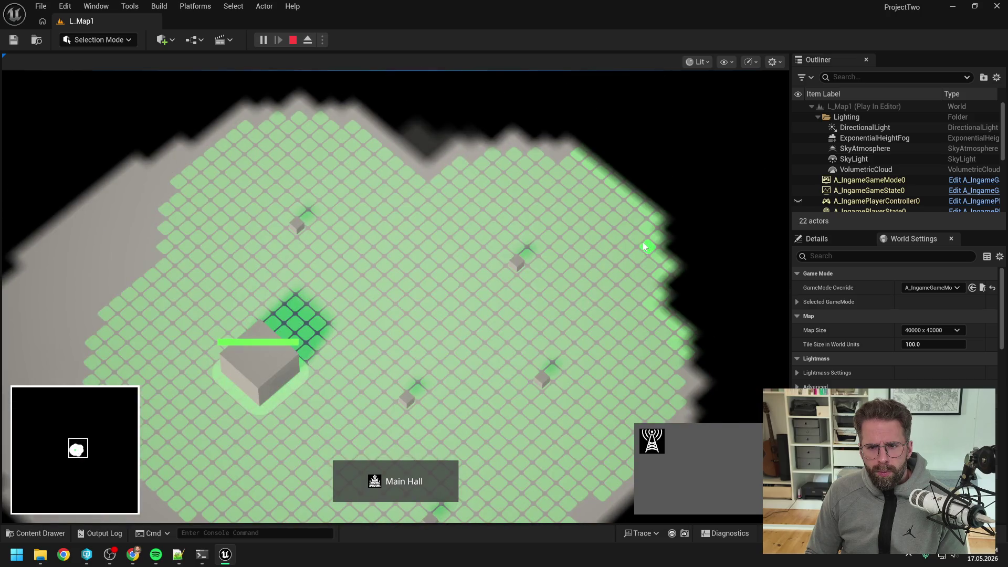
{"action": "left_click", "coordinate": [644, 244]}
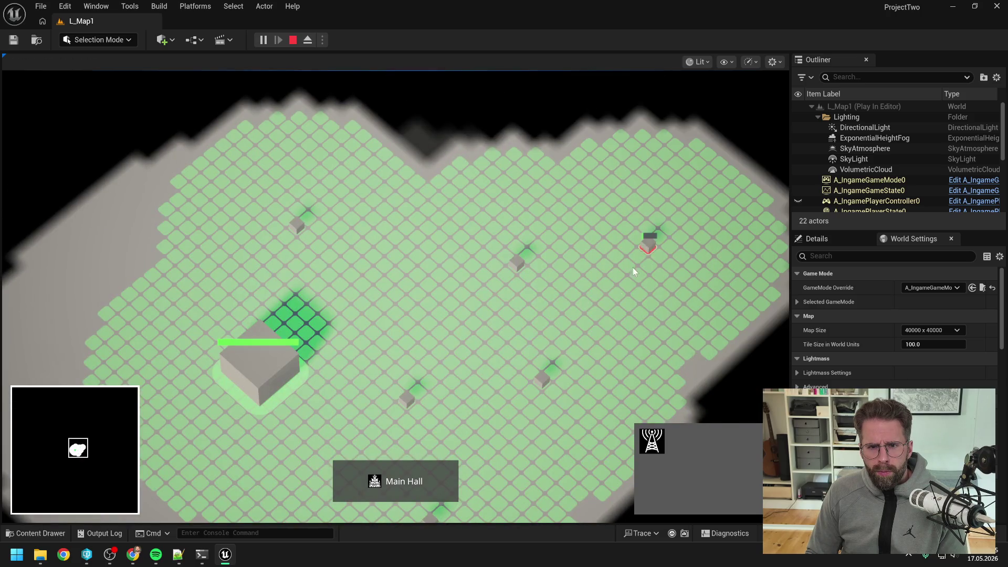
{"action": "left_click", "coordinate": [409, 173]}
{"action": "key", "text": "w+a"}
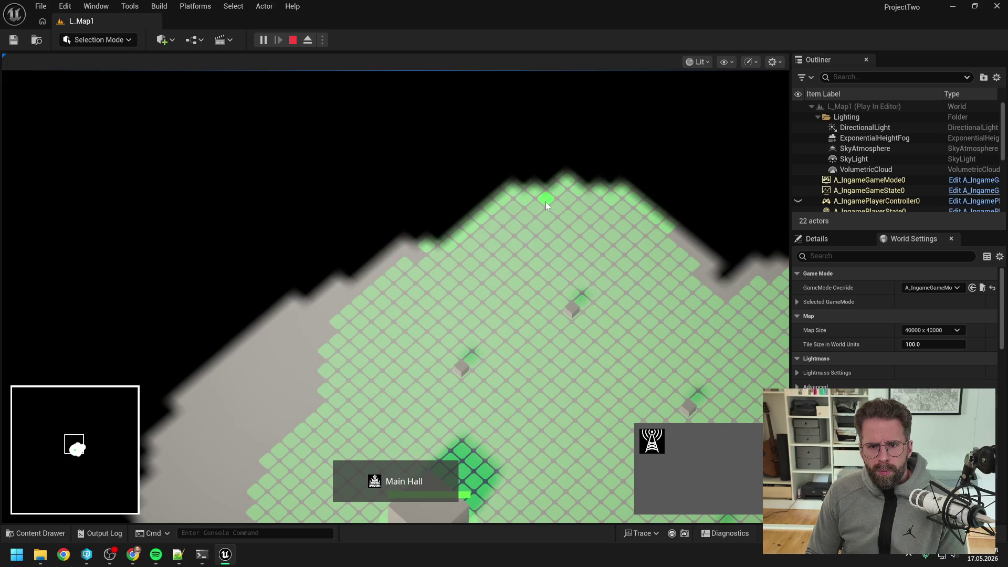
{"action": "key", "text": "s"}
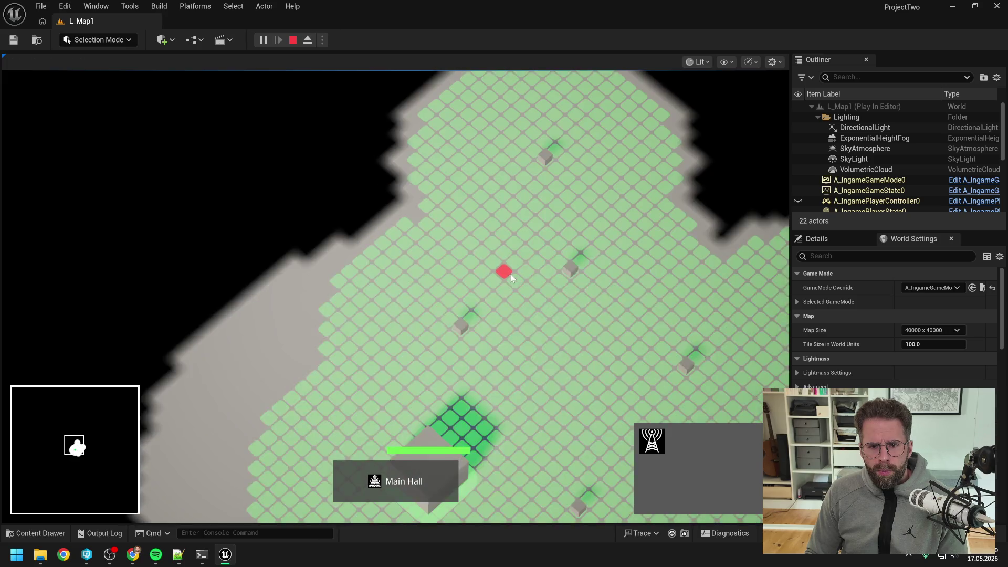
{"action": "right_click", "coordinate": [510, 274]}
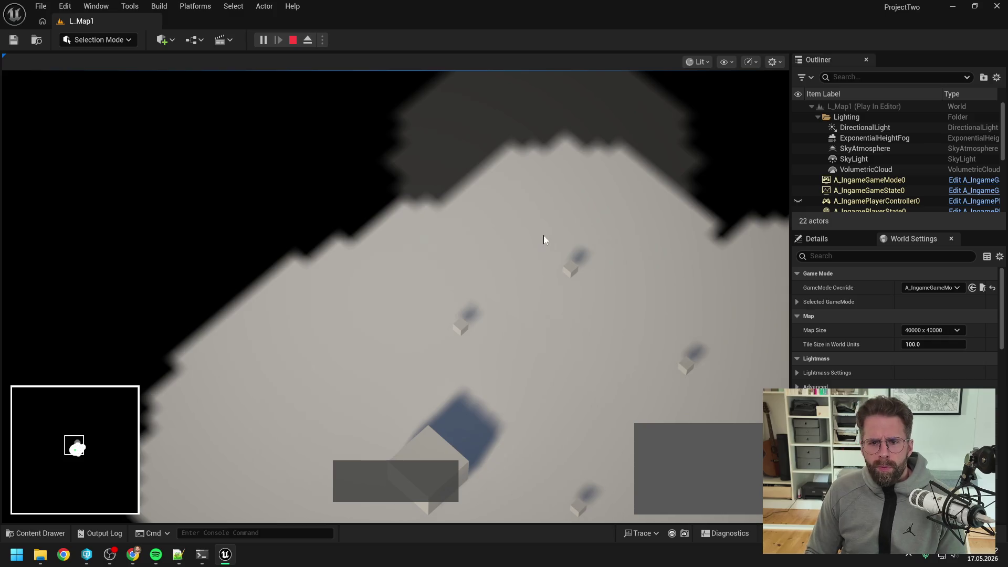
Place a new power grid generator on the grid's upper right, then stop the play session
{"action": "left_click", "coordinate": [439, 434]}
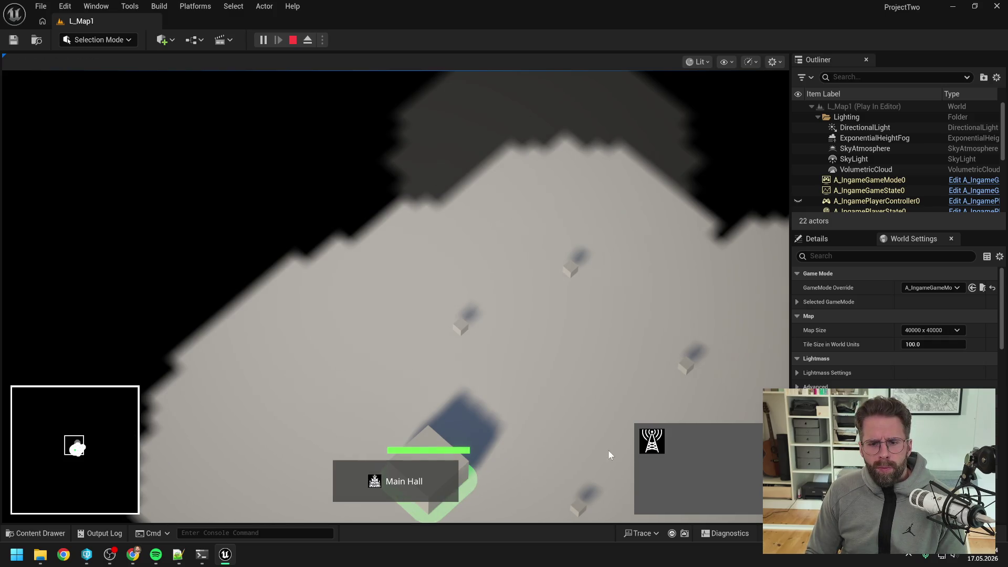
{"action": "left_click", "coordinate": [631, 444]}
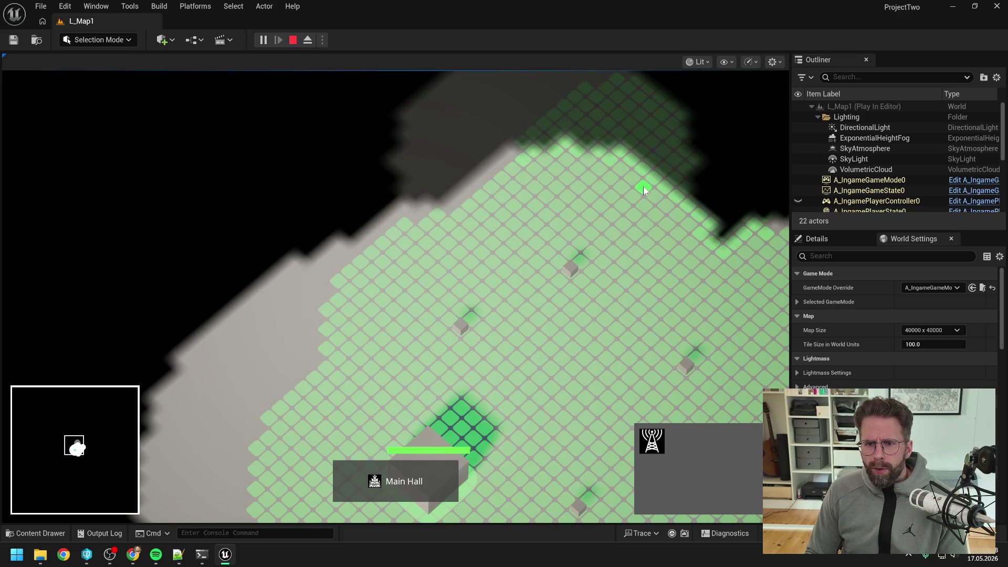
{"action": "left_click", "coordinate": [500, 174]}
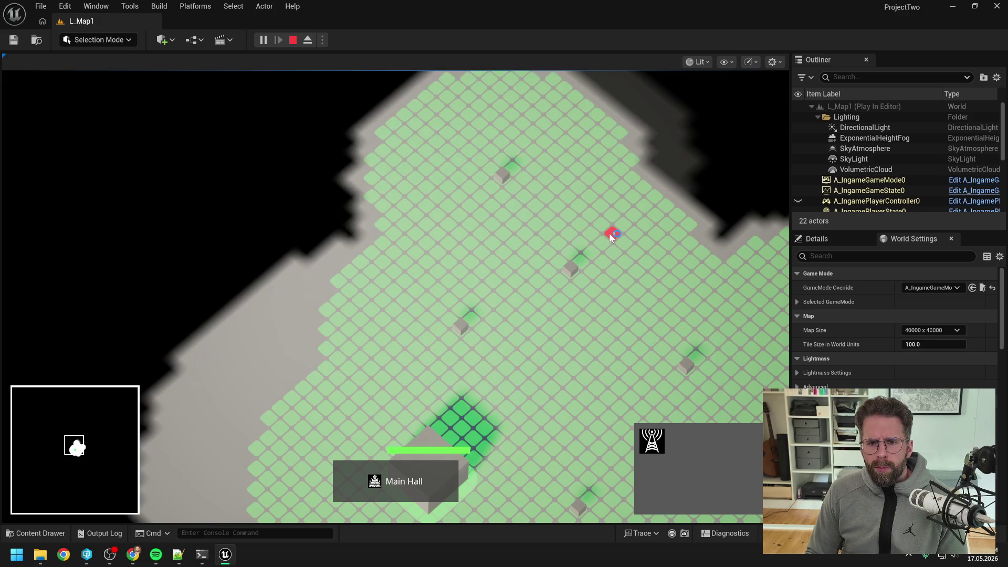
{"action": "scroll", "coordinate": [609, 233], "scroll_direction": "down", "scroll_amount": 5}
{"action": "right_click", "coordinate": [590, 248]}
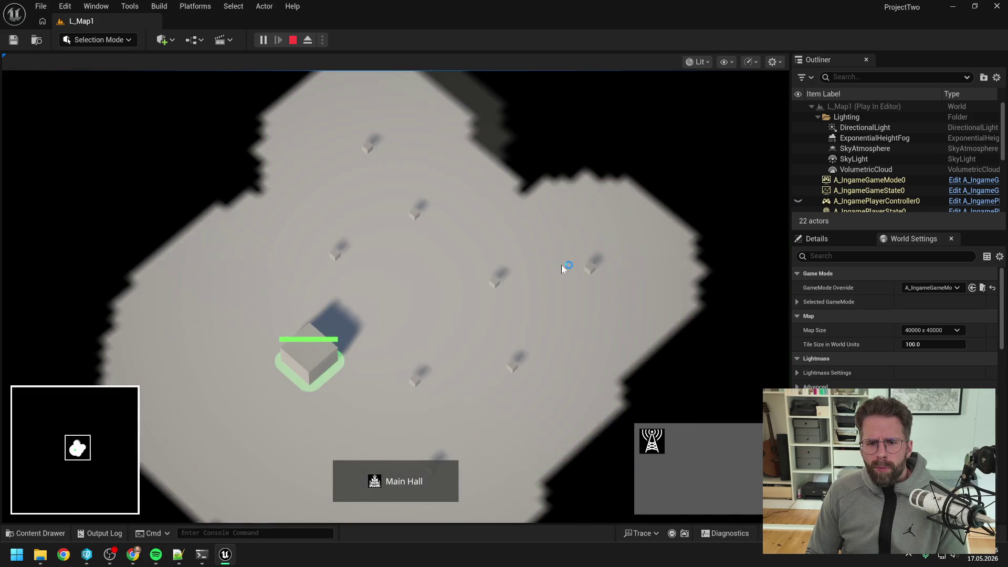
{"action": "key", "text": "Escape"}
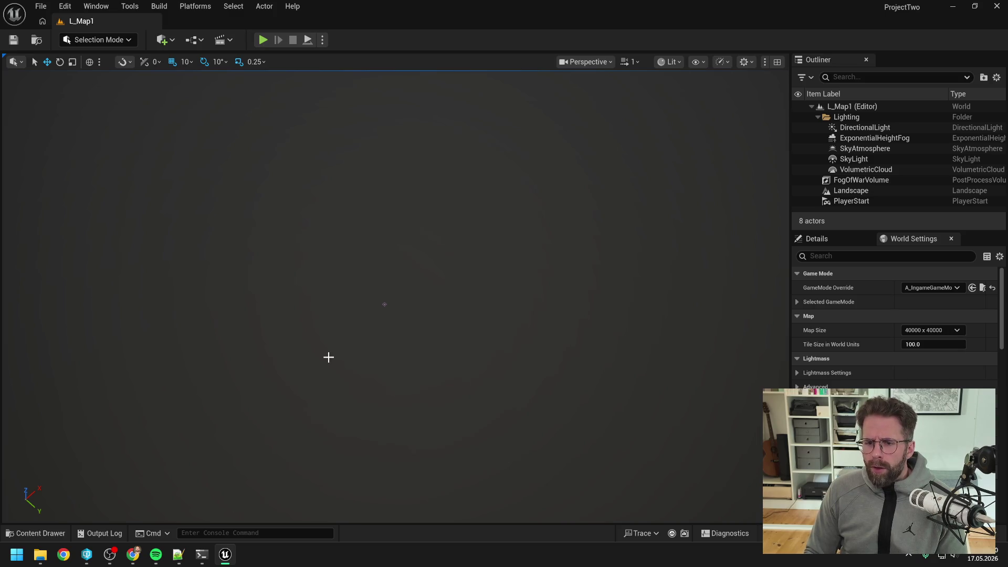
Search 'bpfl' in the Content Drawer and open BPFL_General
{"action": "key", "text": "ctrl+space"}
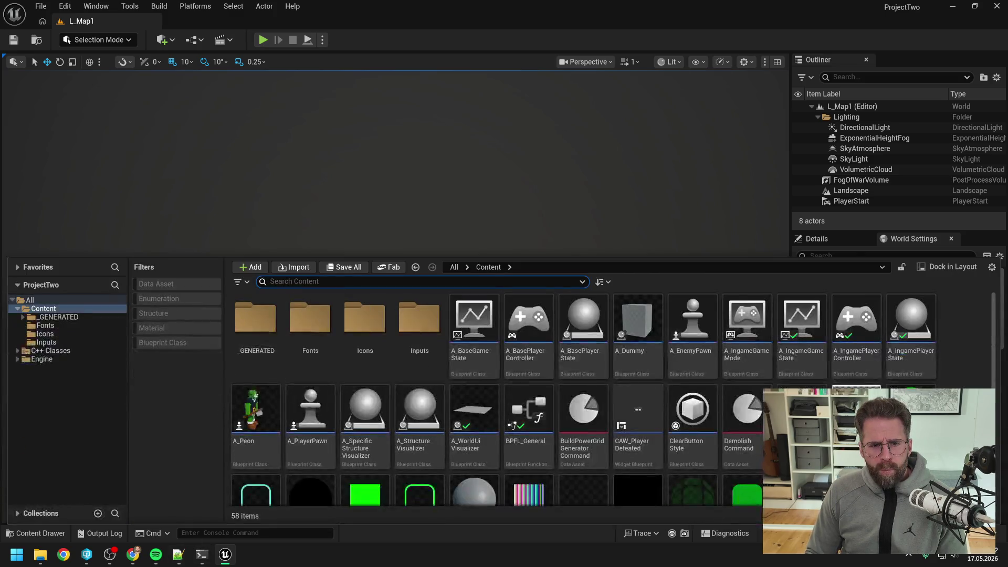
{"action": "type", "text": "bpfl"}
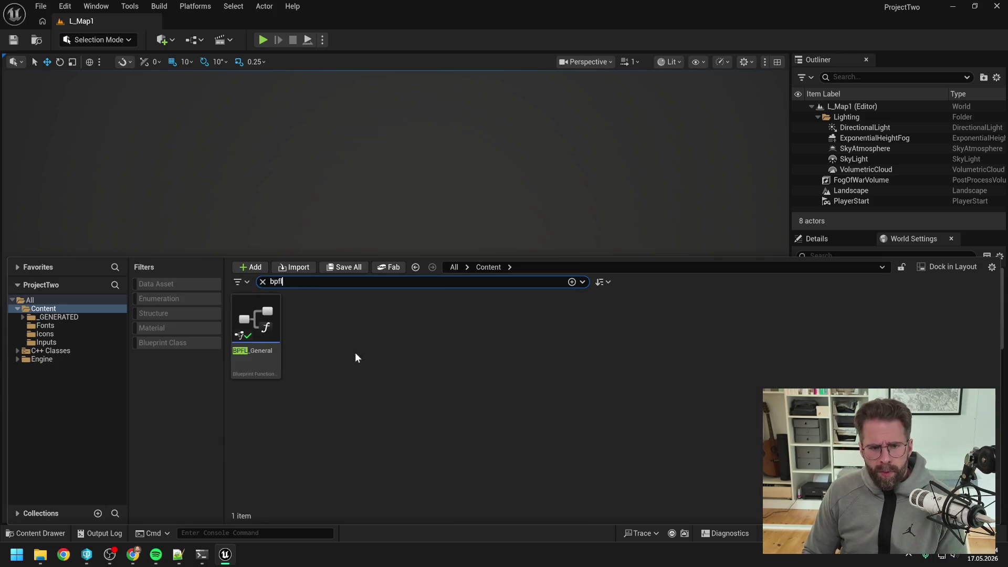
{"action": "left_click", "coordinate": [261, 335]}
{"action": "double_click", "coordinate": [261, 334]}
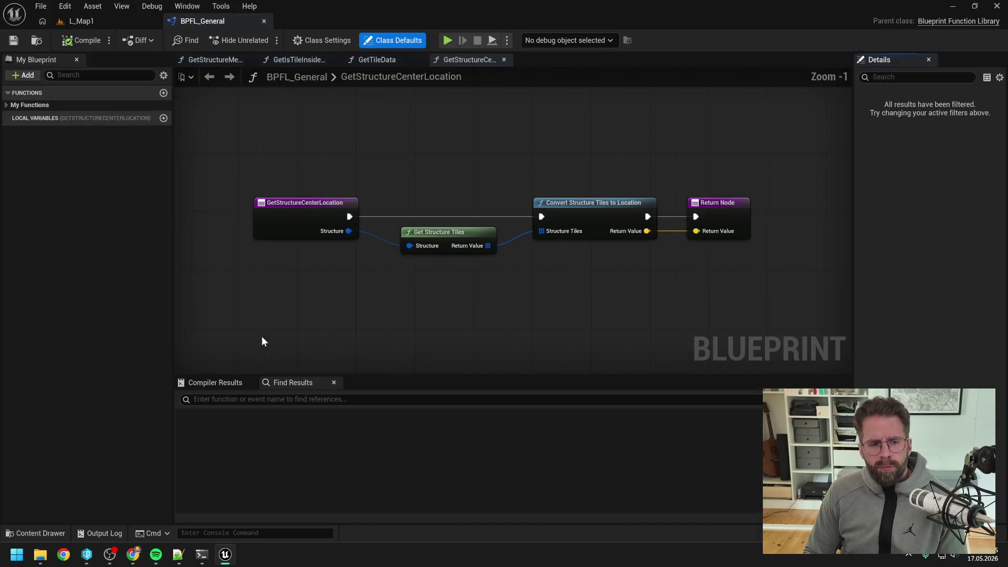
Inspect the GetIsTileInsideGrid and GetTileData function graphs in BPFL_General
{"action": "left_click", "coordinate": [15, 104]}
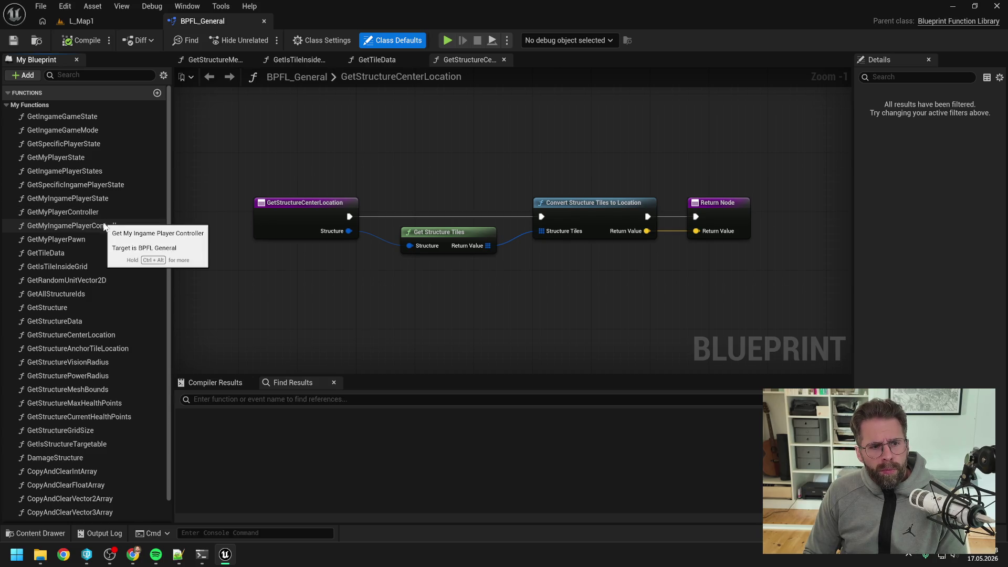
{"action": "double_click", "coordinate": [81, 267]}
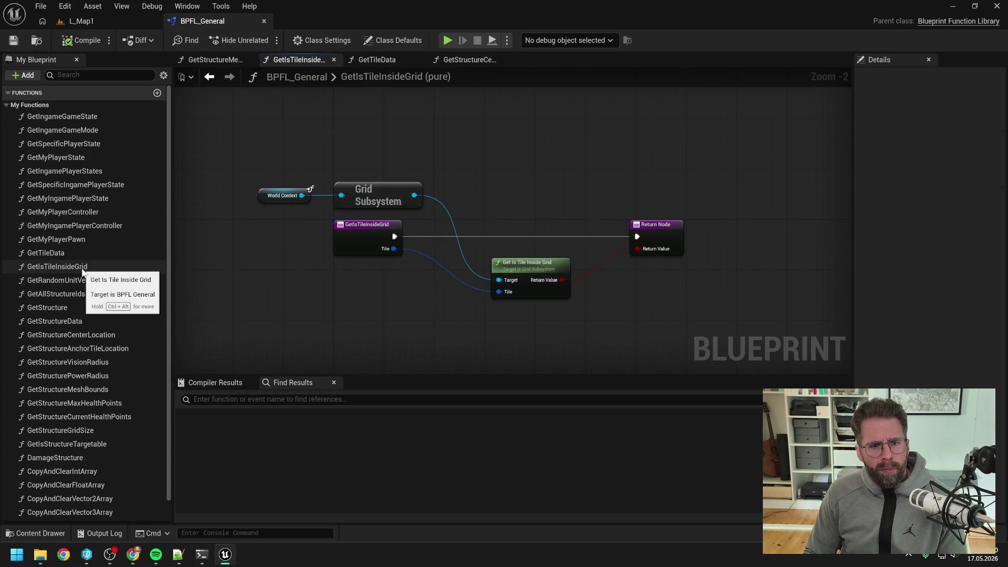
{"action": "left_click", "coordinate": [81, 268]}
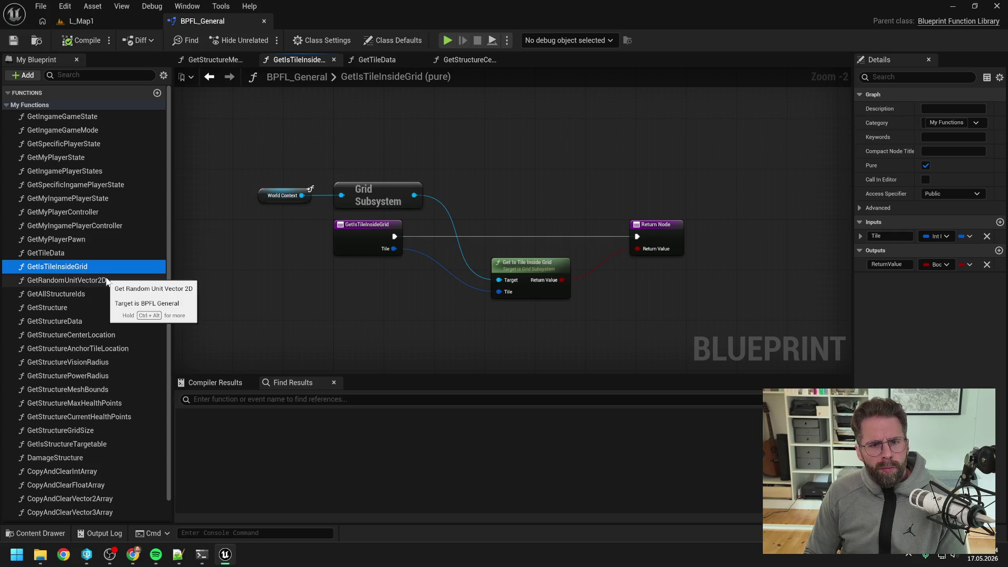
{"action": "double_click", "coordinate": [57, 253]}
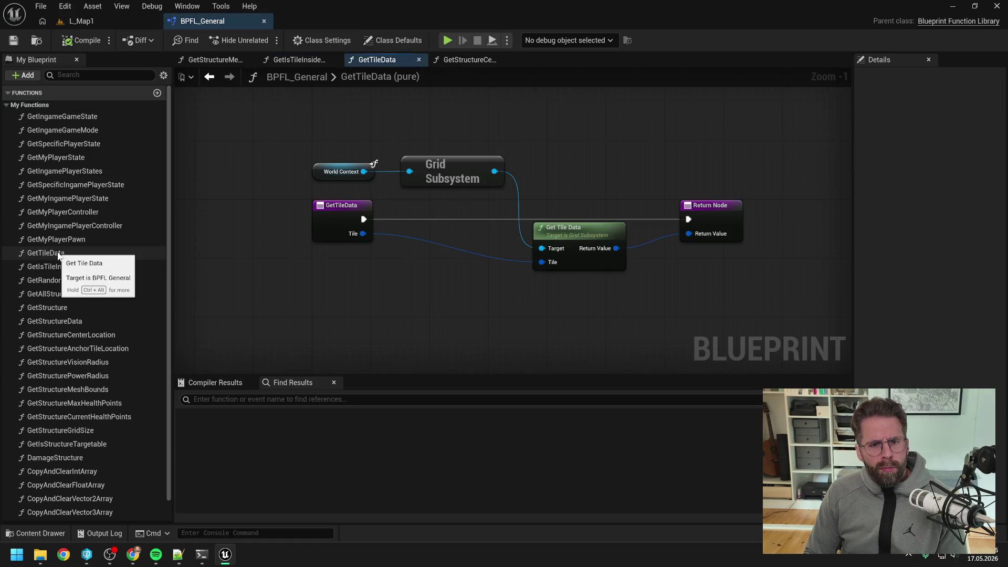
{"action": "left_click", "coordinate": [86, 265]}
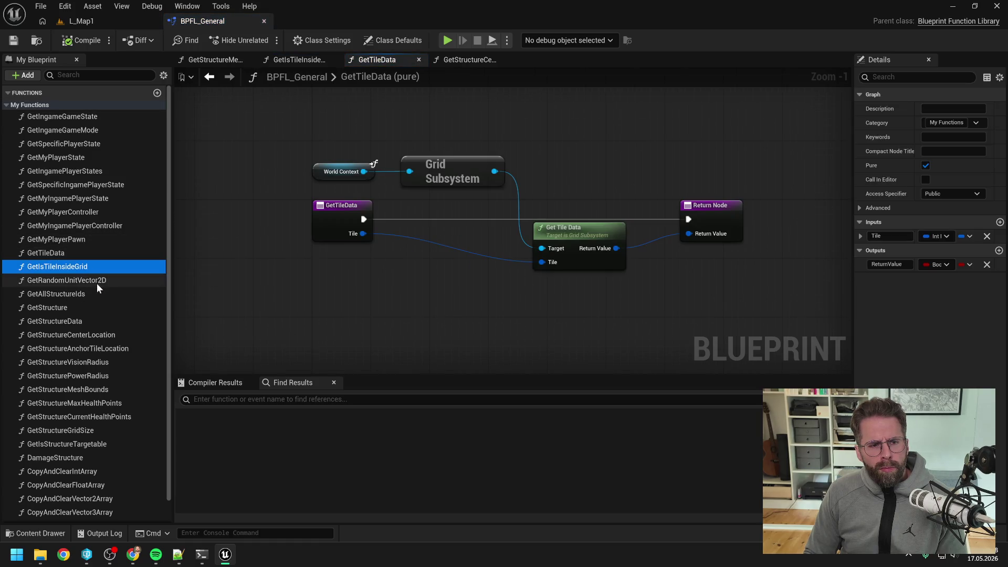
Review the GetAllStructureIds, GetStructure, GetStructureData and GetStructureCenterLocation function graphs
{"action": "left_click", "coordinate": [94, 281]}
{"action": "left_click", "coordinate": [82, 294]}
{"action": "double_click", "coordinate": [83, 294]}
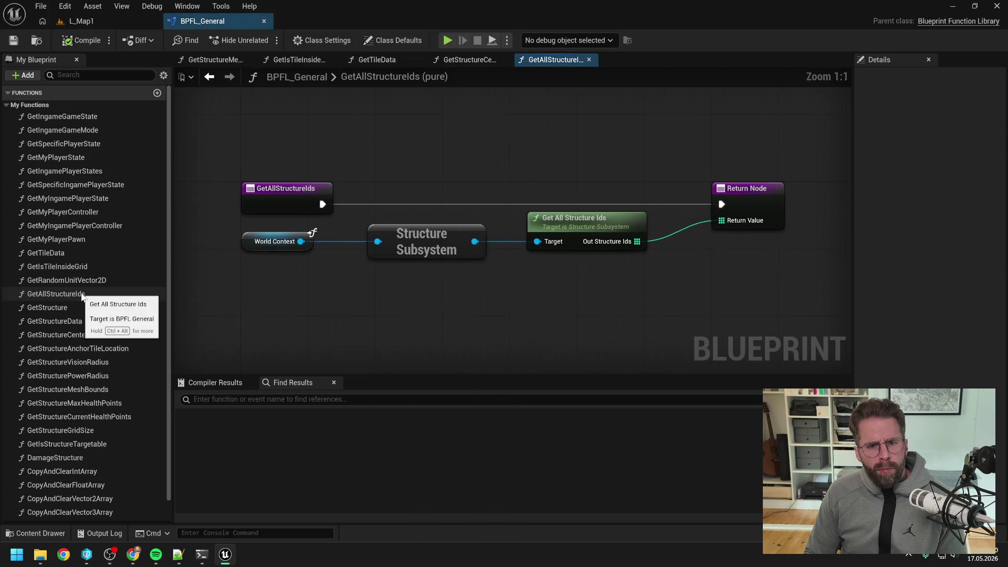
{"action": "double_click", "coordinate": [69, 307]}
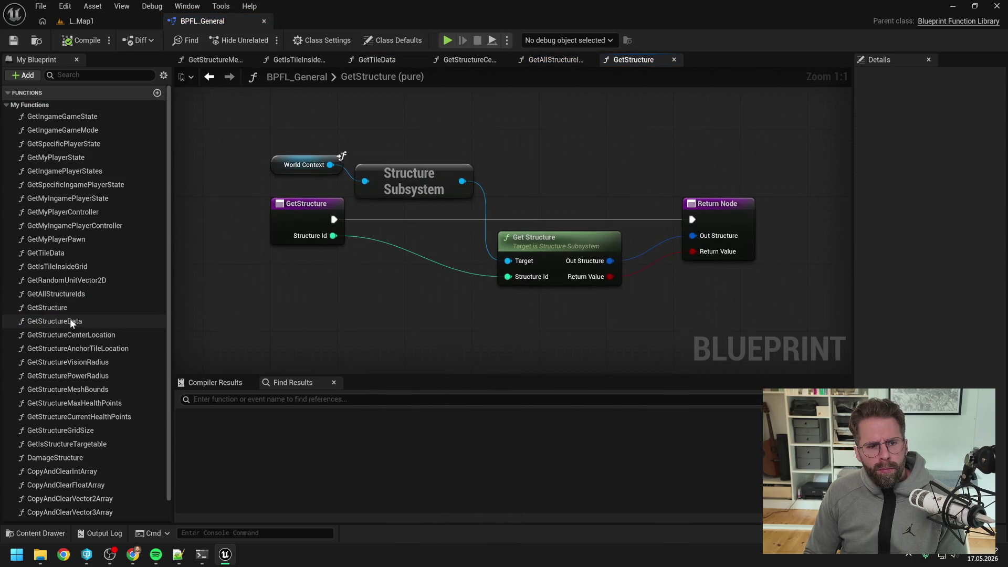
{"action": "double_click", "coordinate": [70, 320]}
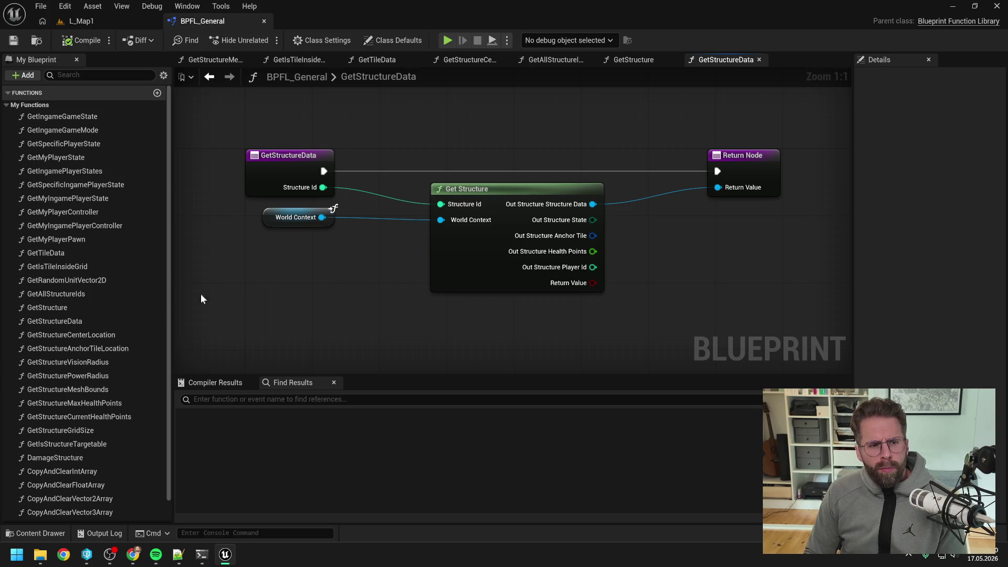
{"action": "left_click", "coordinate": [102, 335]}
{"action": "double_click", "coordinate": [102, 335]}
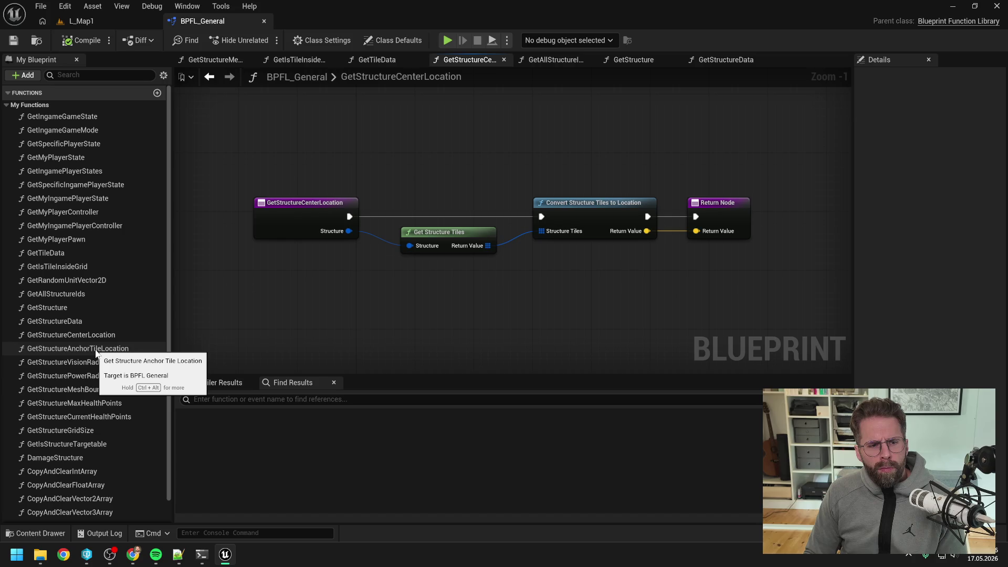
{"action": "scroll", "coordinate": [115, 333], "scroll_direction": "down", "scroll_amount": 2}
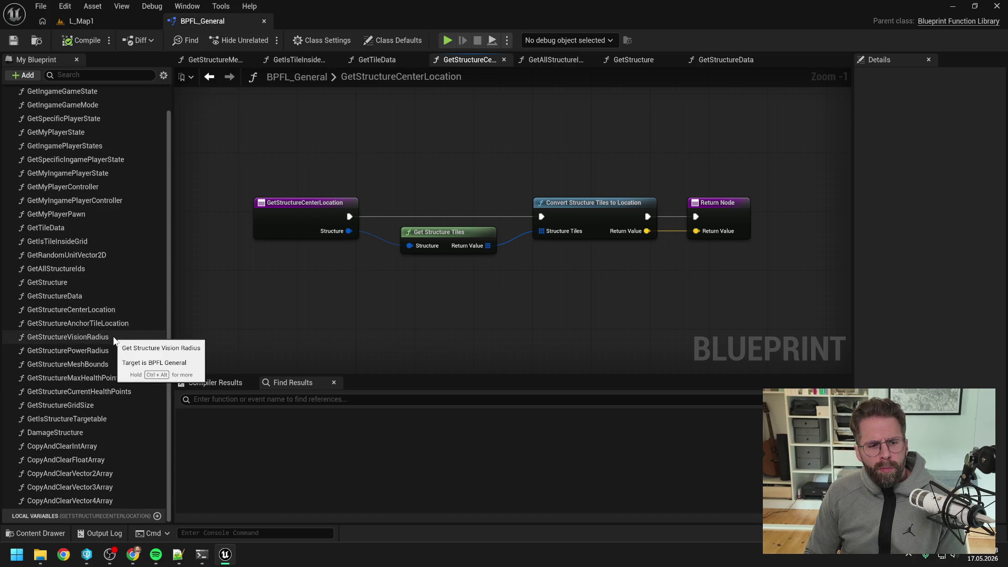
{"action": "scroll", "coordinate": [112, 335], "scroll_direction": "up", "scroll_amount": 2}
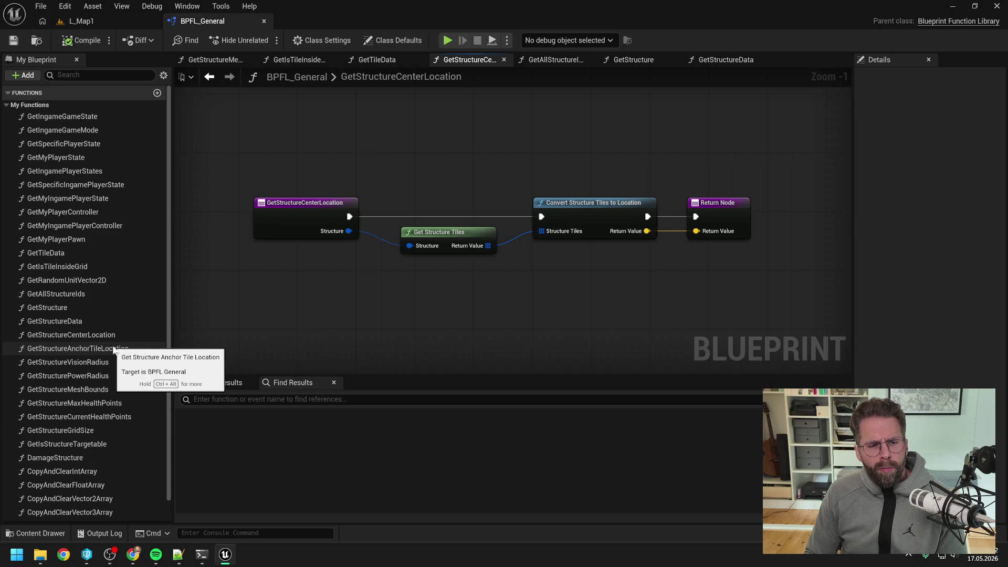
Close all function graph tabs and the BPFL_General blueprint editor
{"action": "right_click", "coordinate": [458, 59]}
{"action": "left_click", "coordinate": [490, 125]}
{"action": "left_click", "coordinate": [249, 60]}
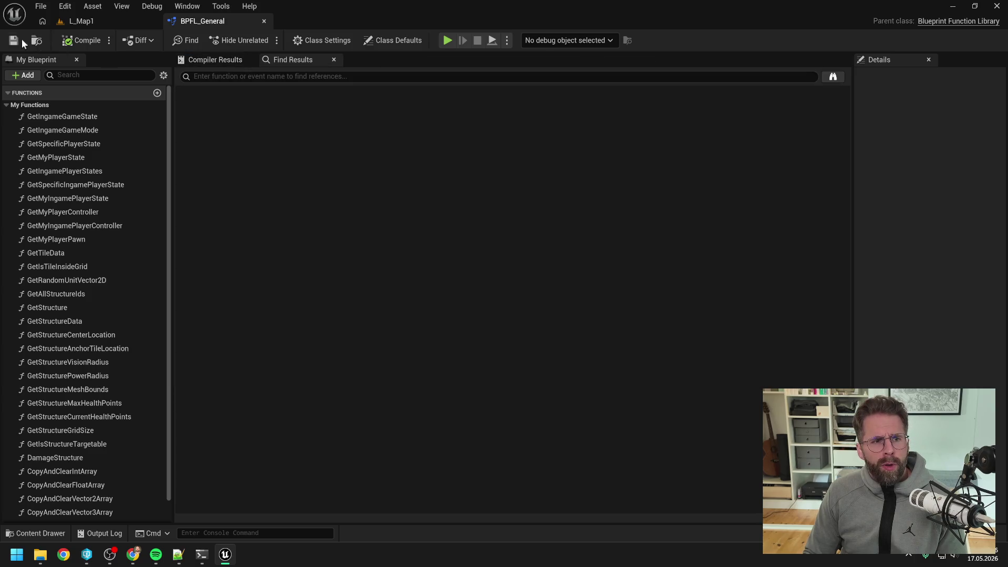
{"action": "left_click", "coordinate": [264, 21]}
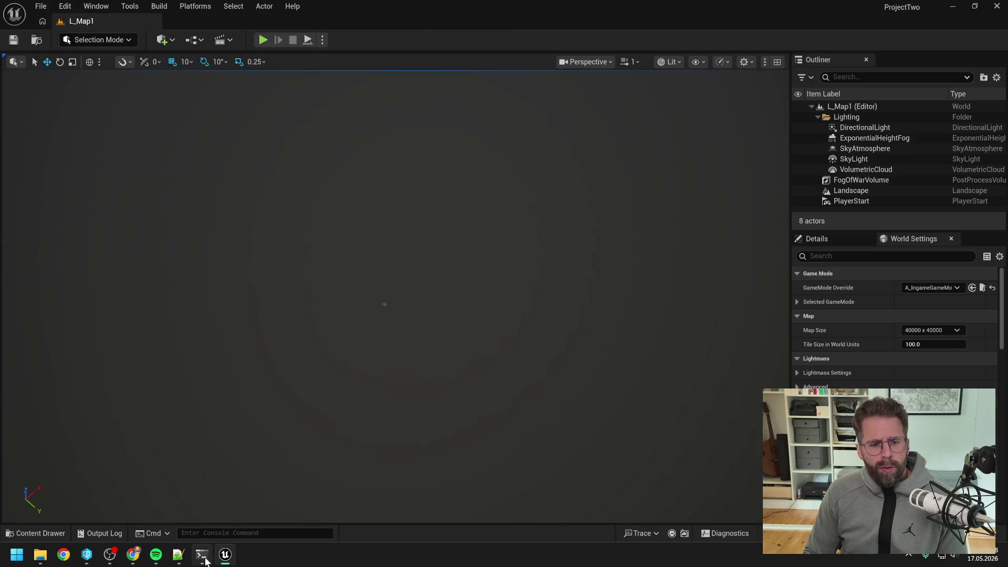
Send 'ok alles umgebaut und getestet -> submit' to the coding assistant in Windows Terminal
{"action": "left_click", "coordinate": [202, 554]}
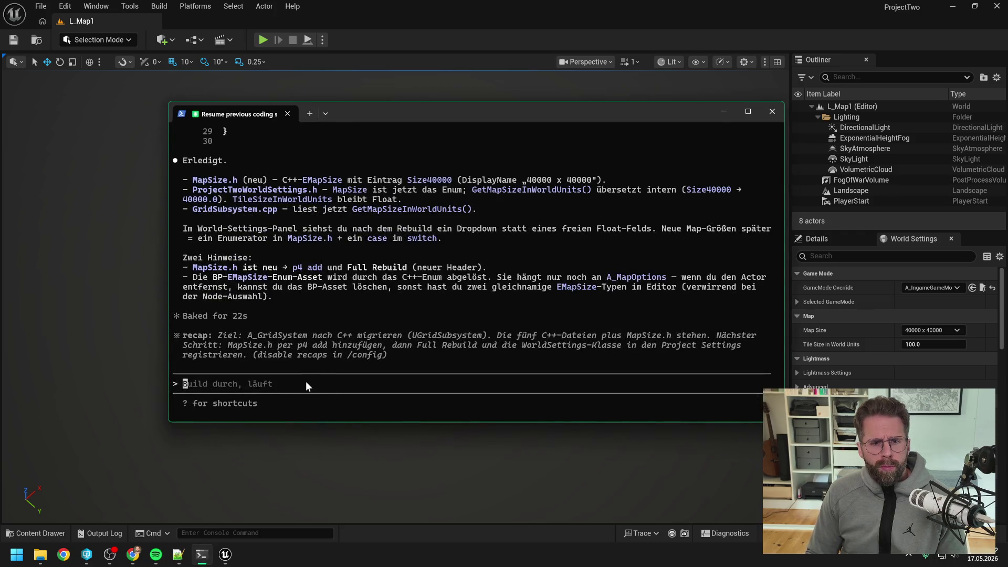
{"action": "type", "text": "ok alles umgebaut und gete"}
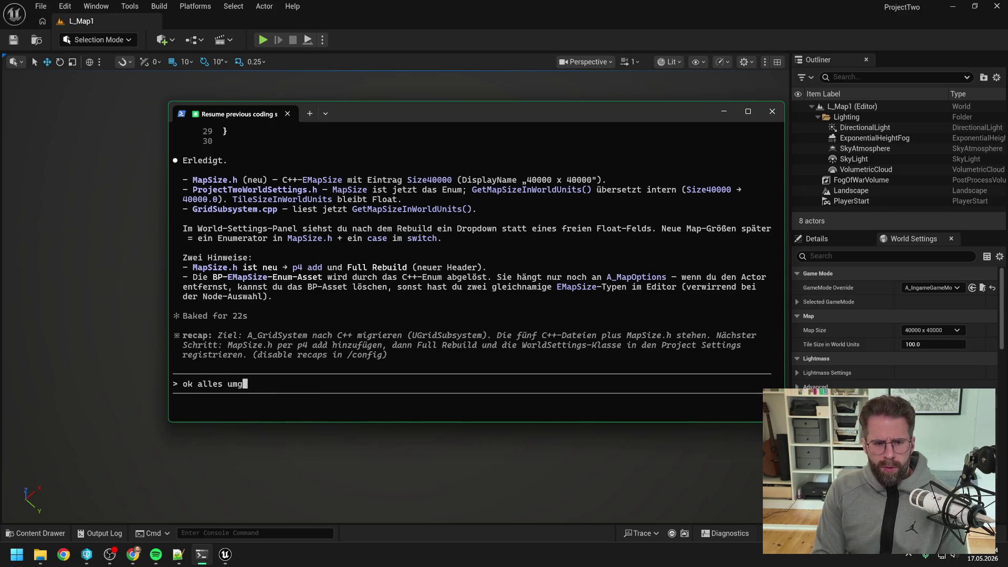
{"action": "type", "text": "stet -"}
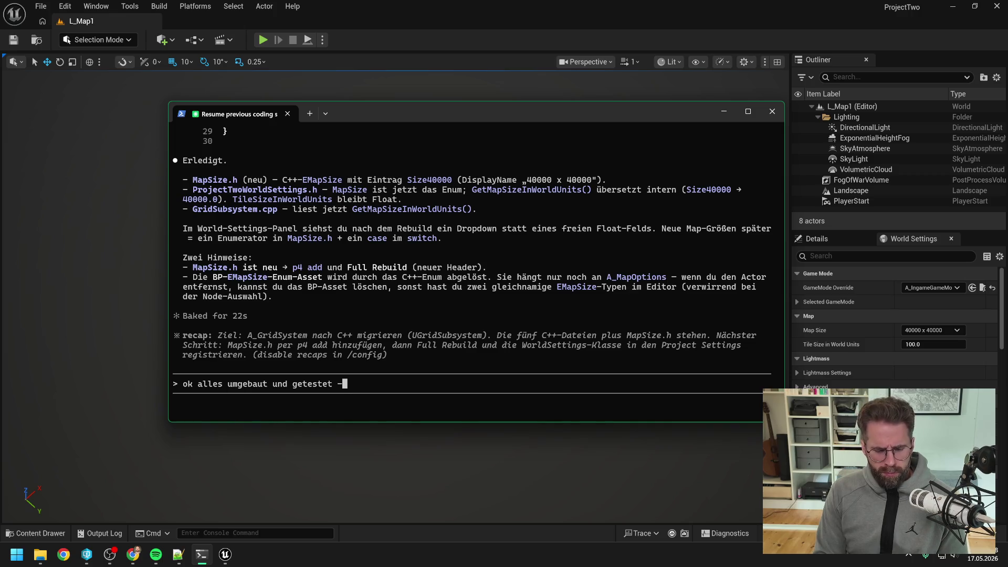
{"action": "type", "text": ">"}
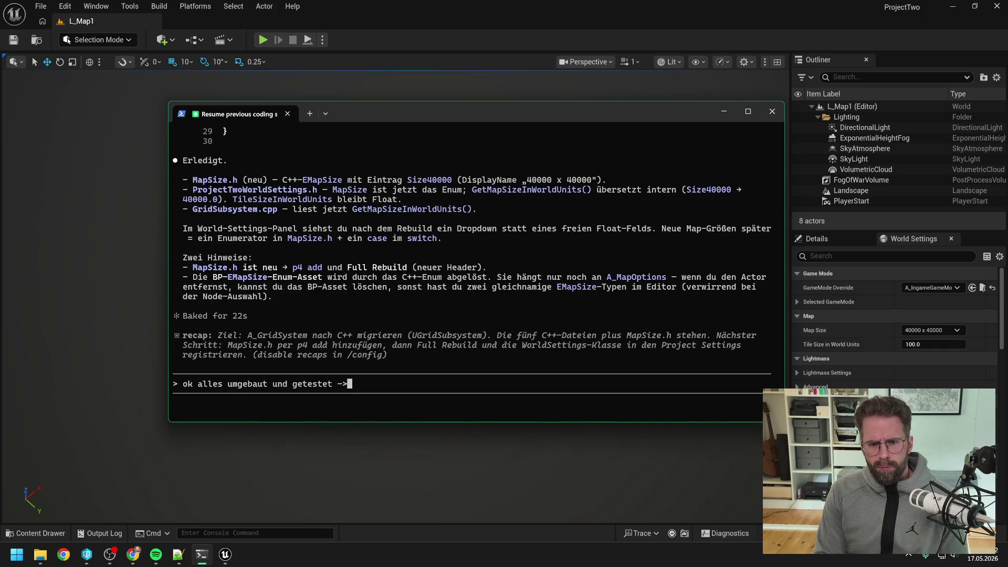
{"action": "type", "text": " submit"}
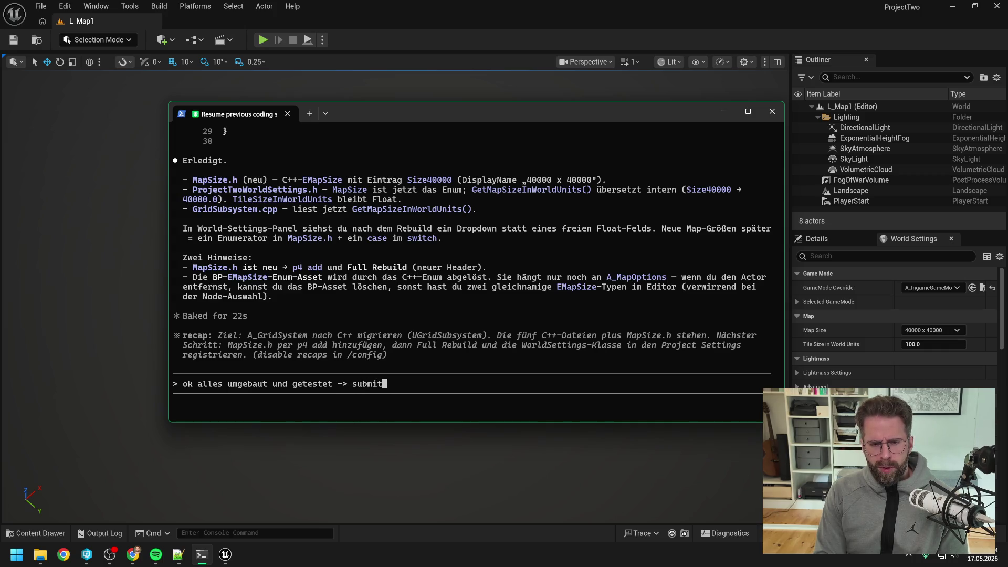
{"action": "key", "text": "Return"}
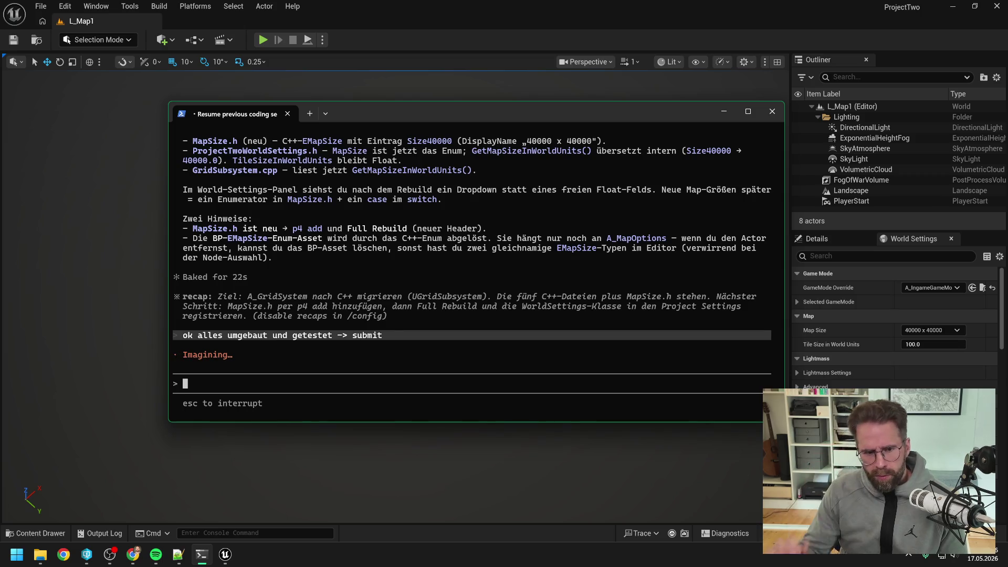
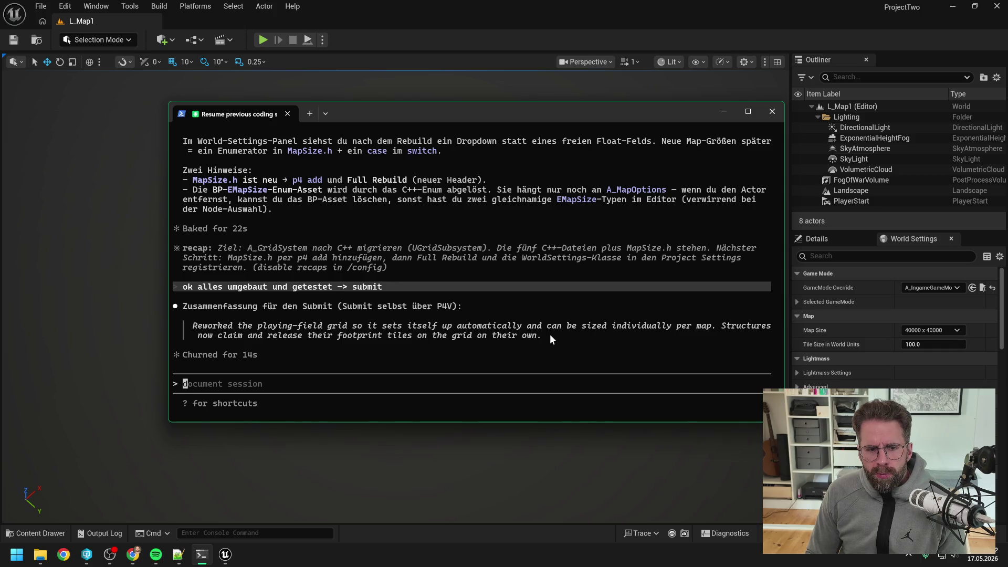
Copy the drafted grid-rework submit summary from Claude Code and switch to Perforce P4V
{"action": "left_click_drag", "start_coordinate": [549, 333], "coordinate": [196, 330]}
{"action": "key", "text": "ctrl+c"}
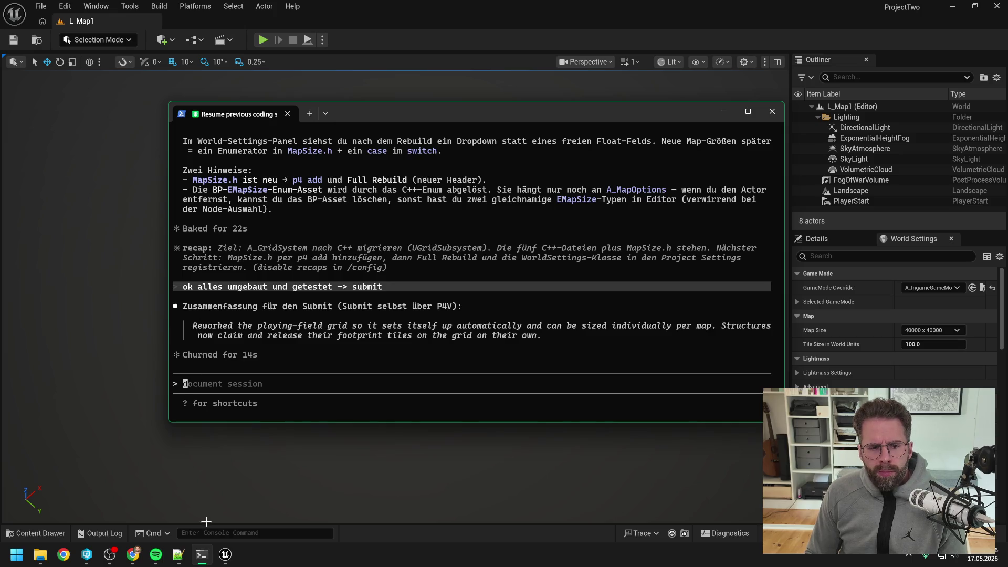
{"action": "left_click", "coordinate": [87, 555]}
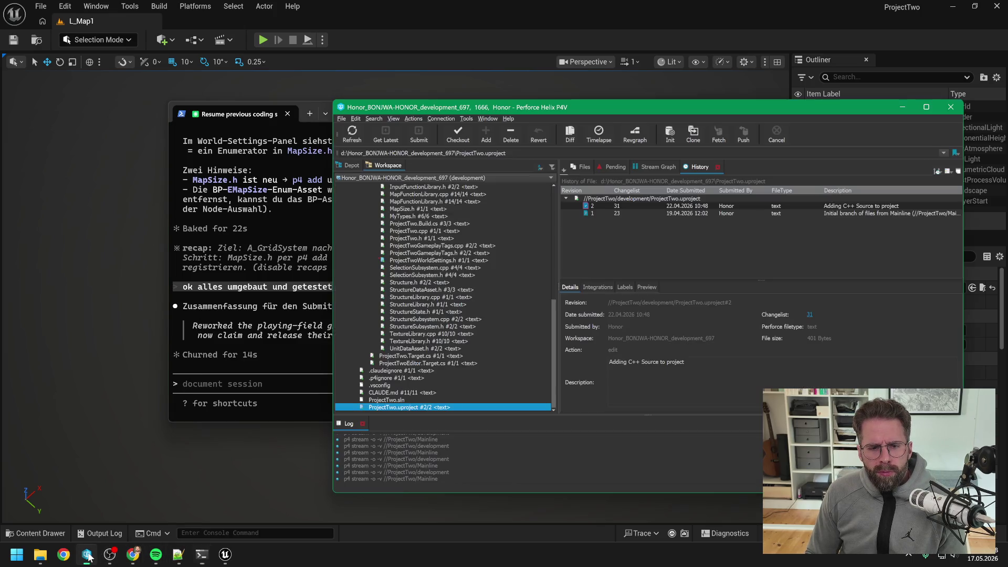
Select the ProjectTwo root in P4V's Depot view
{"action": "scroll", "coordinate": [419, 311], "scroll_direction": "up", "scroll_amount": 10}
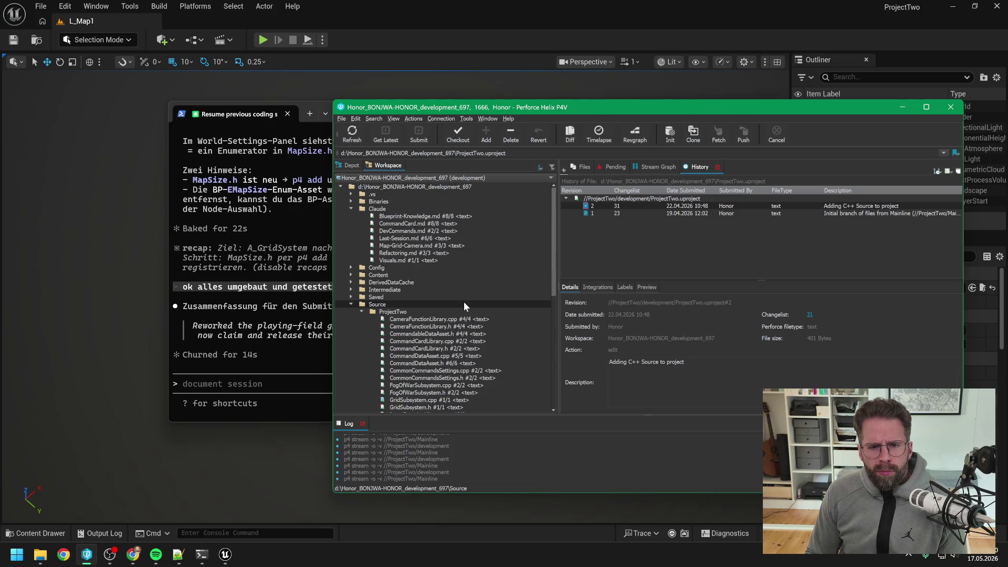
{"action": "left_click", "coordinate": [351, 164]}
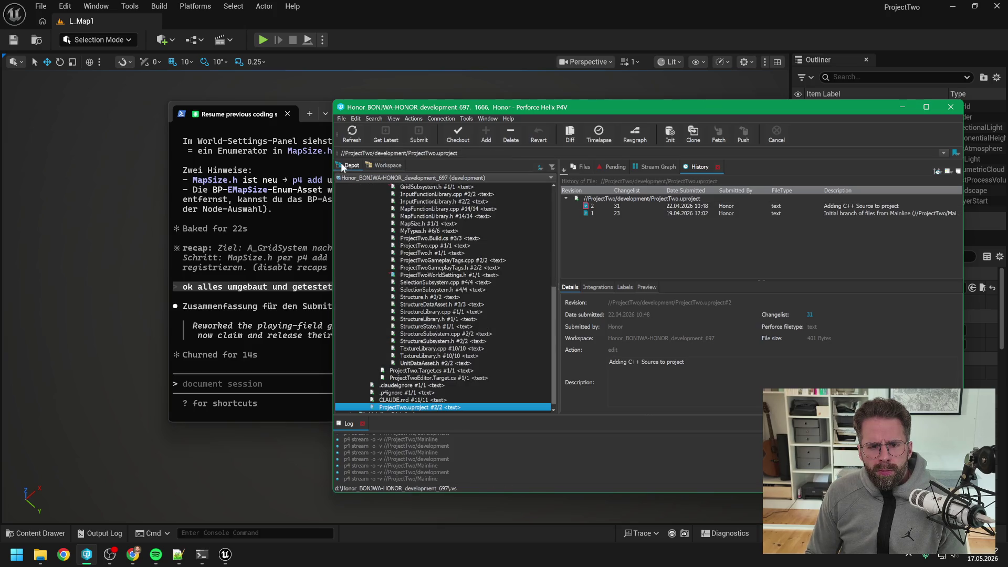
{"action": "scroll", "coordinate": [474, 305], "scroll_direction": "up", "scroll_amount": 8}
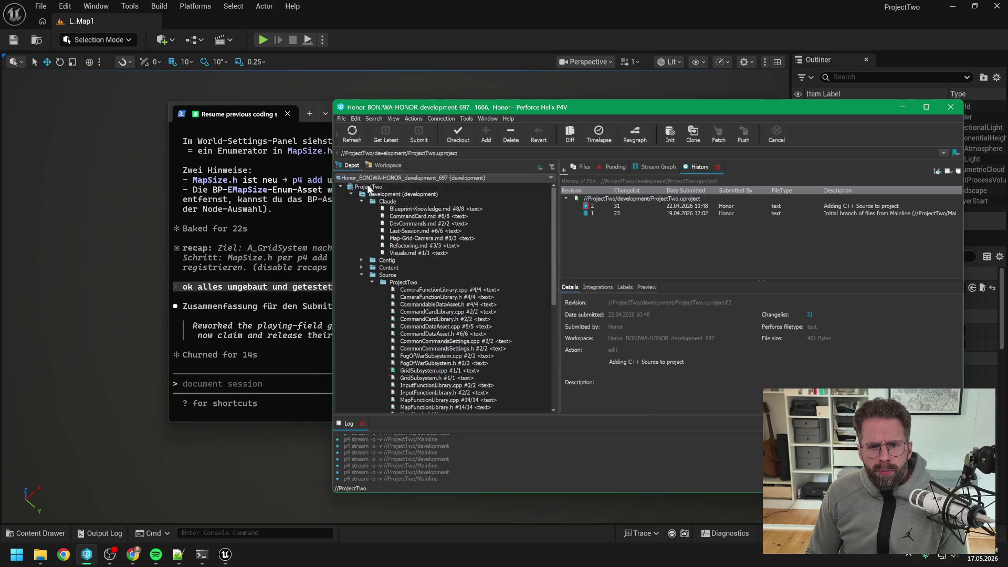
{"action": "left_click", "coordinate": [368, 187]}
Submit the 14 changed files with the pasted grid-rework summary as description, then minimize P4V
{"action": "left_click", "coordinate": [420, 134]}
{"action": "key", "text": "ctrl+v"}
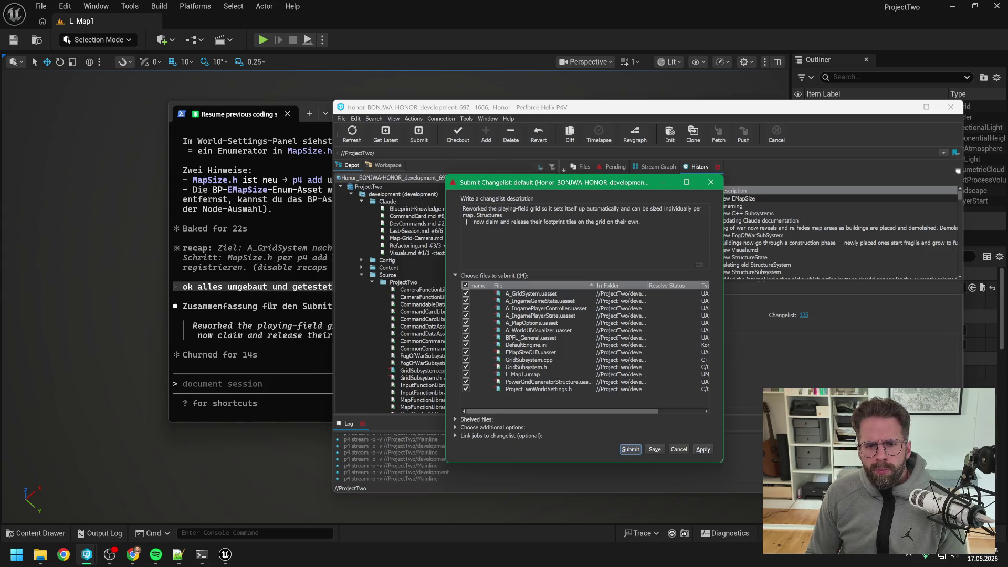
{"action": "key", "text": "BackSpace"}
{"action": "key", "text": "BackSpace"}
{"action": "key", "text": "BackSpace"}
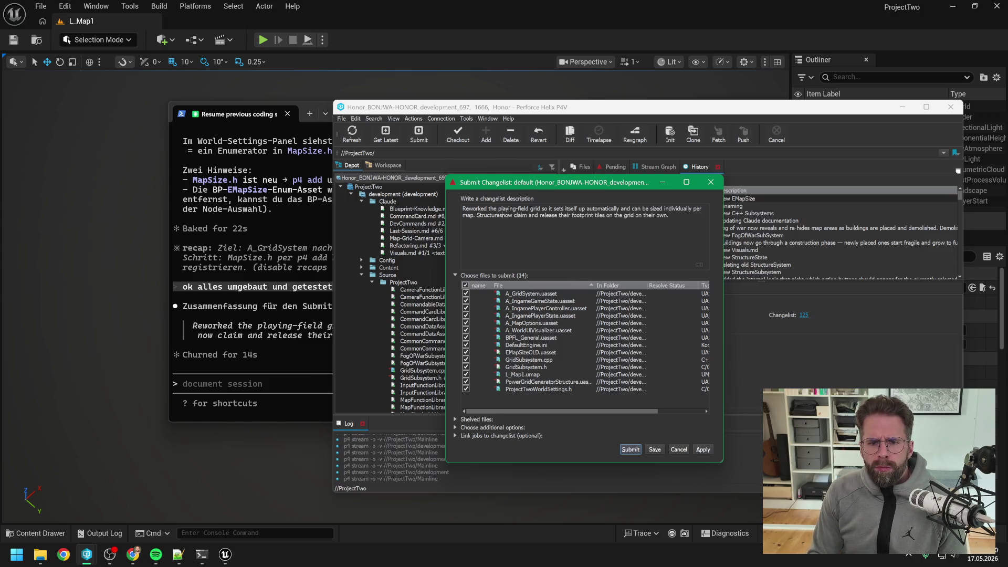
{"action": "left_click", "coordinate": [635, 453]}
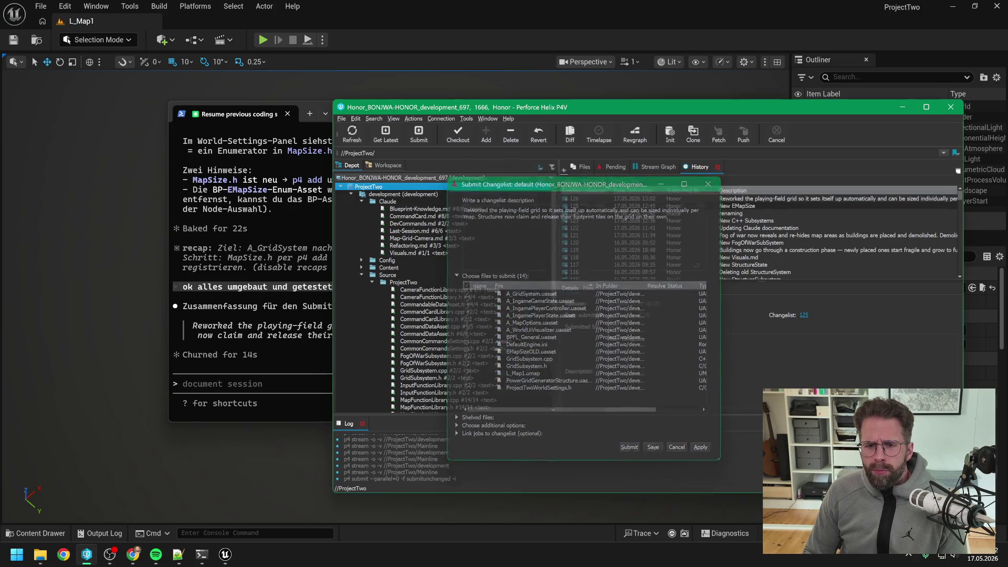
{"action": "left_click", "coordinate": [902, 108]}
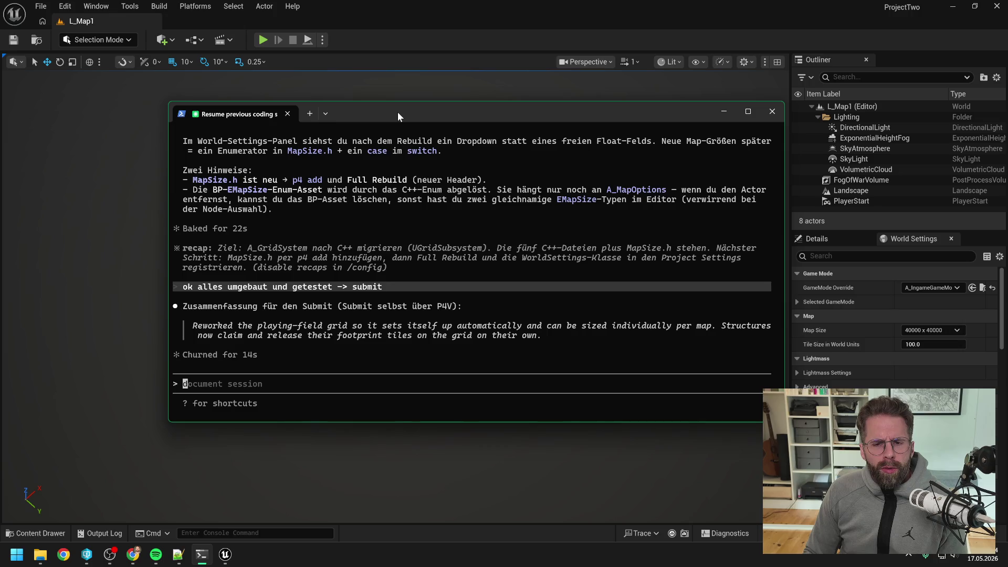
{"action": "key", "text": "alt+Tab"}
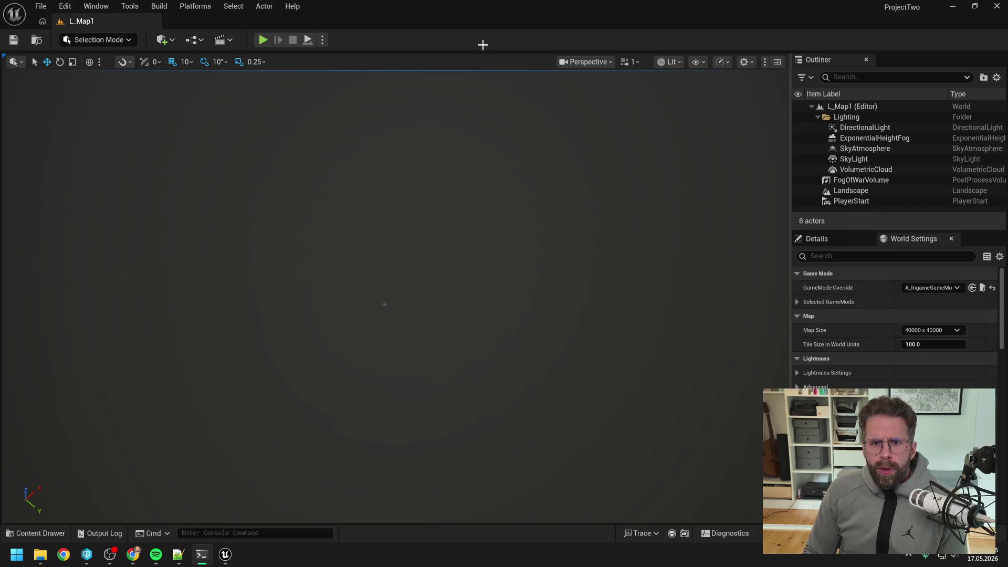
Search the Content Drawer for 'ingame player contr' and open the A_IngamePlayerController Blueprint
{"action": "key", "text": "ctrl+space"}
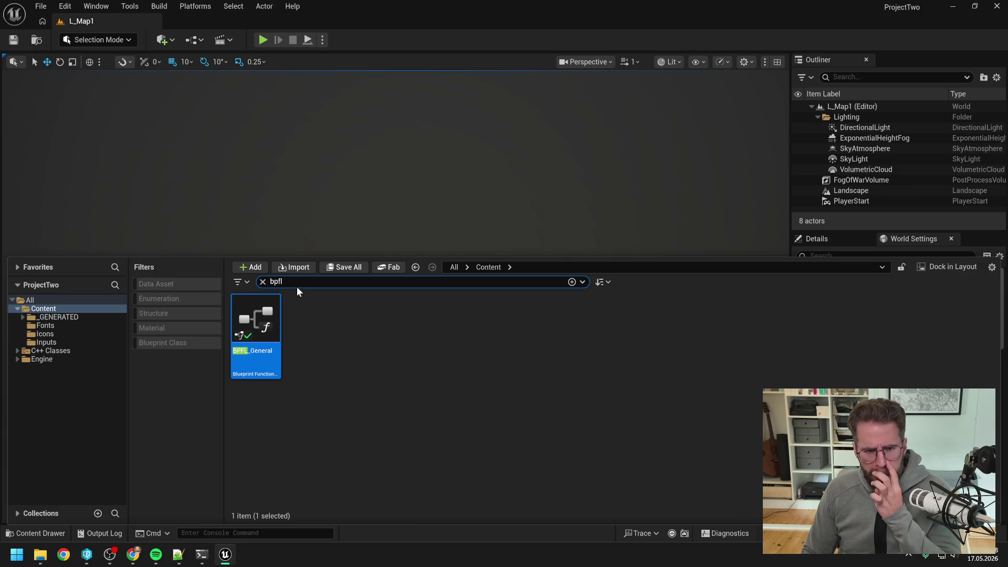
{"action": "key", "text": "ctrl+a"}
{"action": "type", "text": "ingame"}
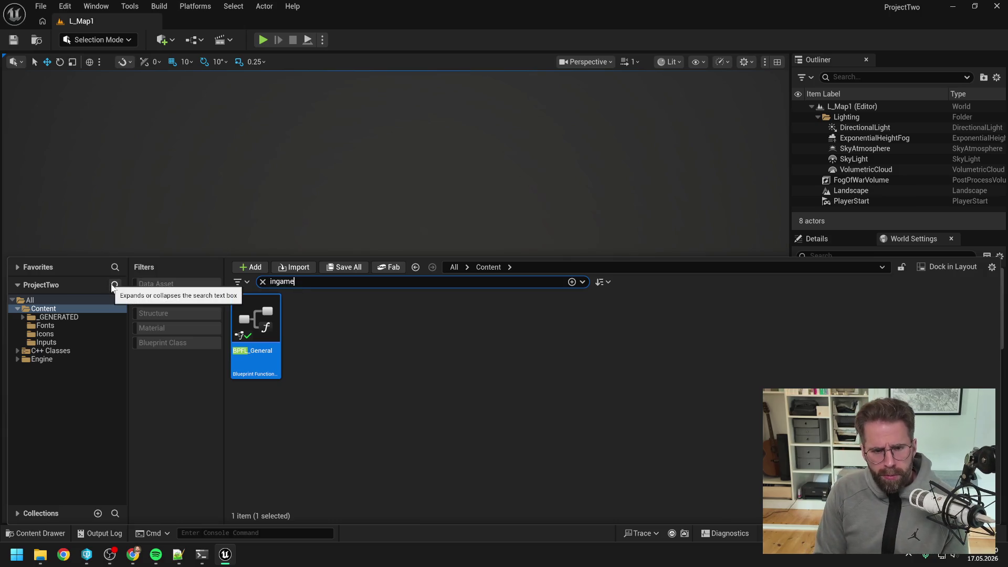
{"action": "type", "text": " player contr"}
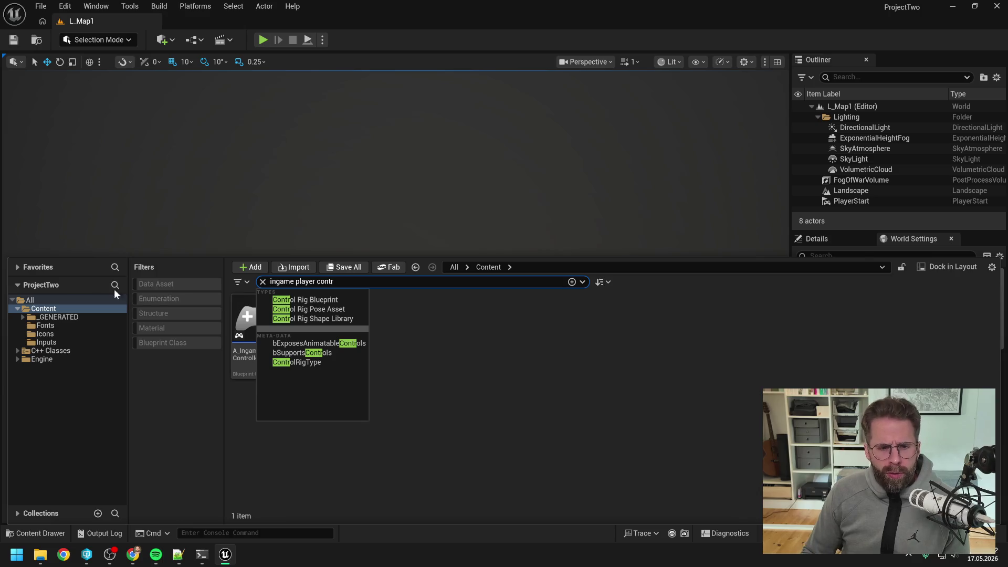
{"action": "double_click", "coordinate": [270, 329]}
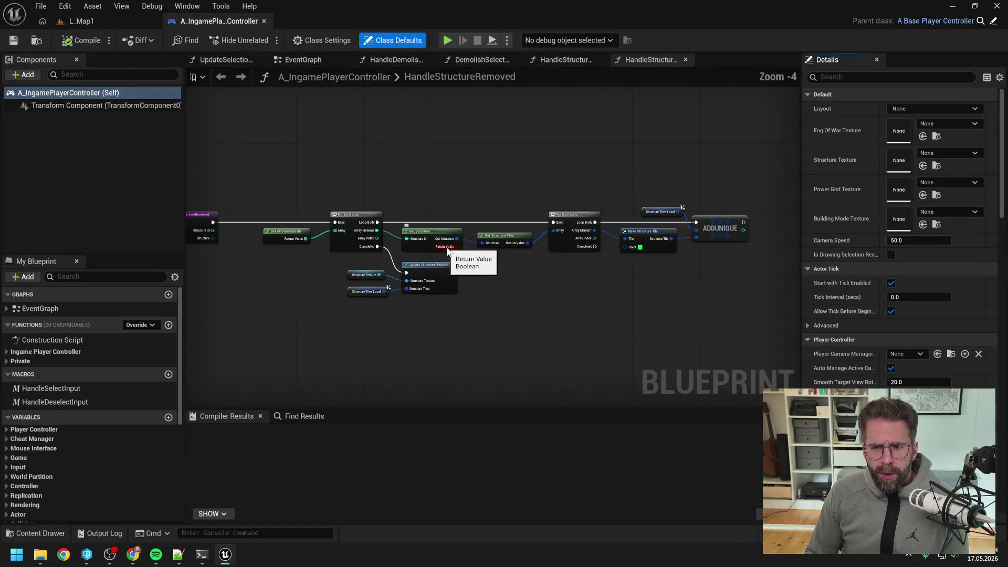
{"action": "mouse_move", "coordinate": [514, 270]}
{"action": "left_mouse_down"}
{"action": "mouse_move", "coordinate": [631, 257]}
{"action": "mouse_move", "coordinate": [557, 265]}
{"action": "left_mouse_up"}
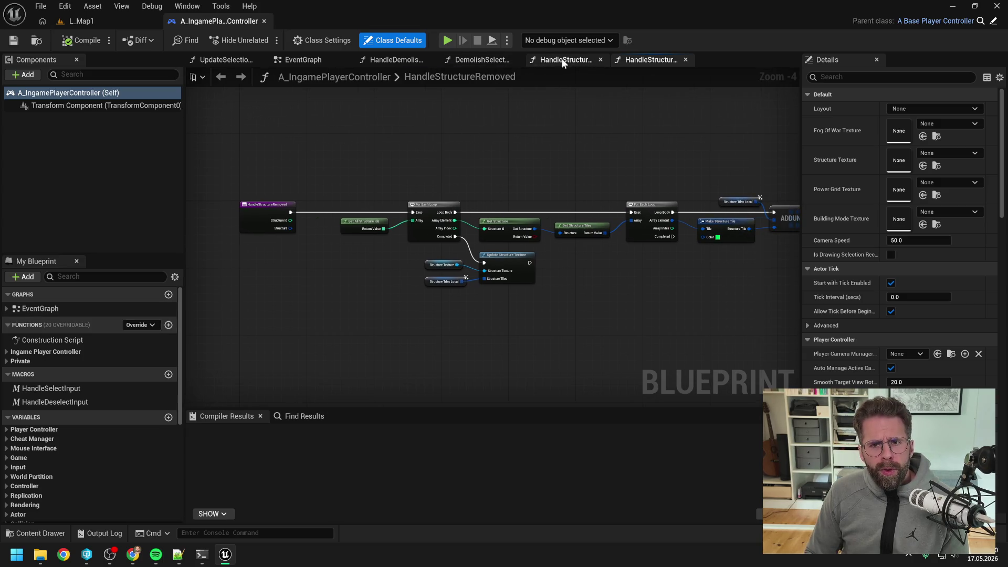
Open the HandleStructureAdded and HandleStructureRemoved function graphs from the Private functions
{"action": "left_click", "coordinate": [7, 363]}
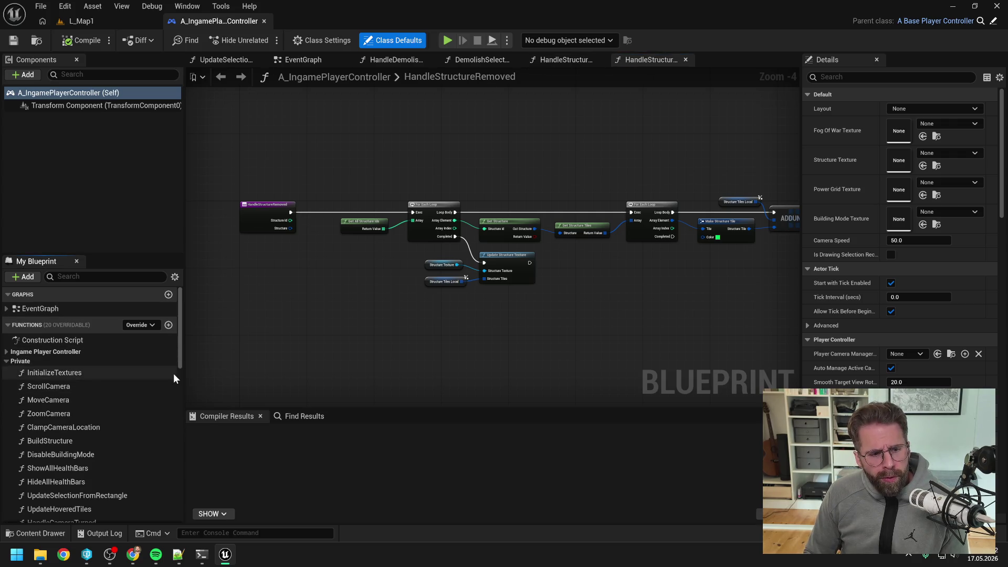
{"action": "scroll", "coordinate": [124, 377], "scroll_direction": "down", "scroll_amount": 5}
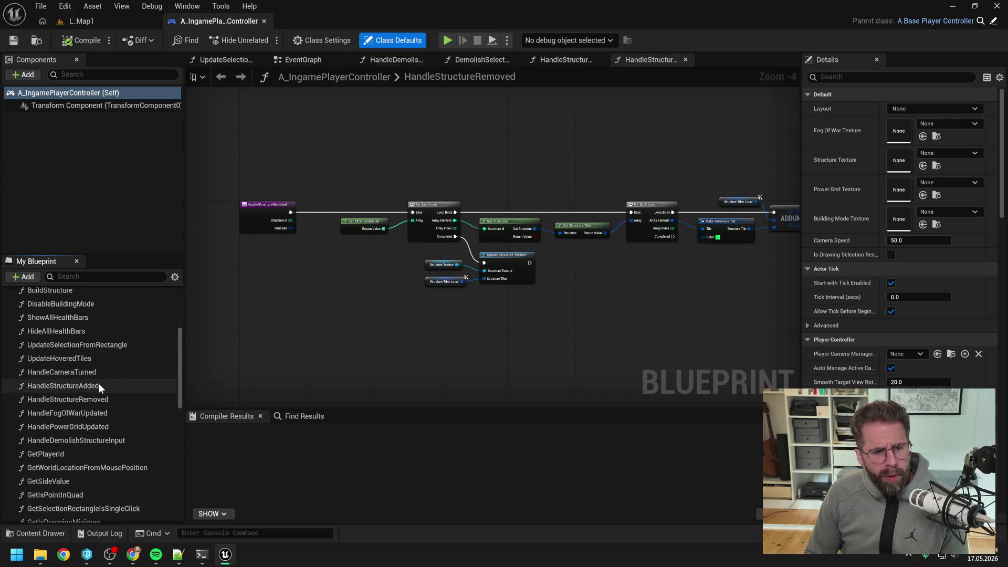
{"action": "double_click", "coordinate": [98, 384]}
{"action": "double_click", "coordinate": [96, 397]}
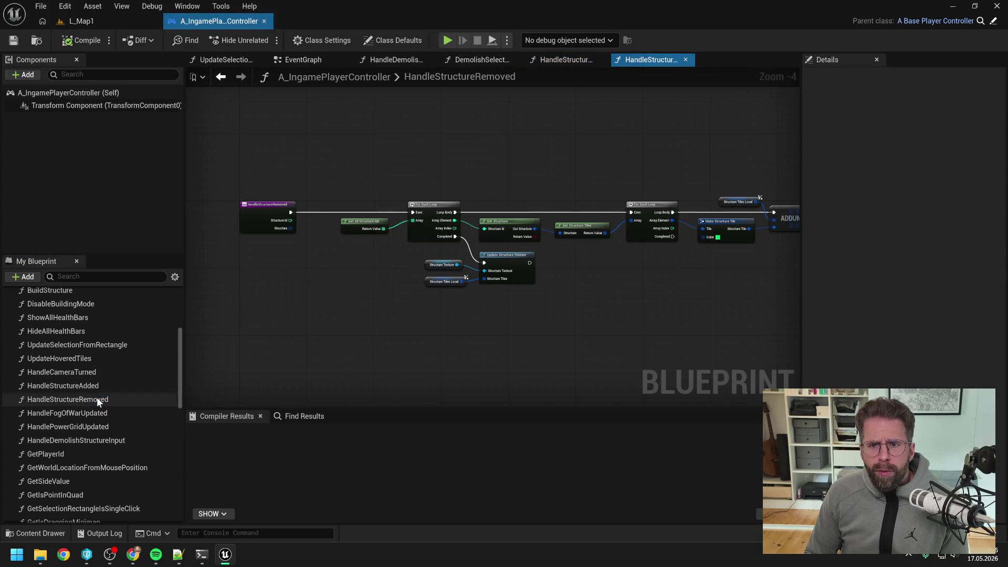
Close the DemolishSelect, HandleDemolish, EventGraph and UpdateSelection graph tabs
{"action": "left_click", "coordinate": [515, 60]}
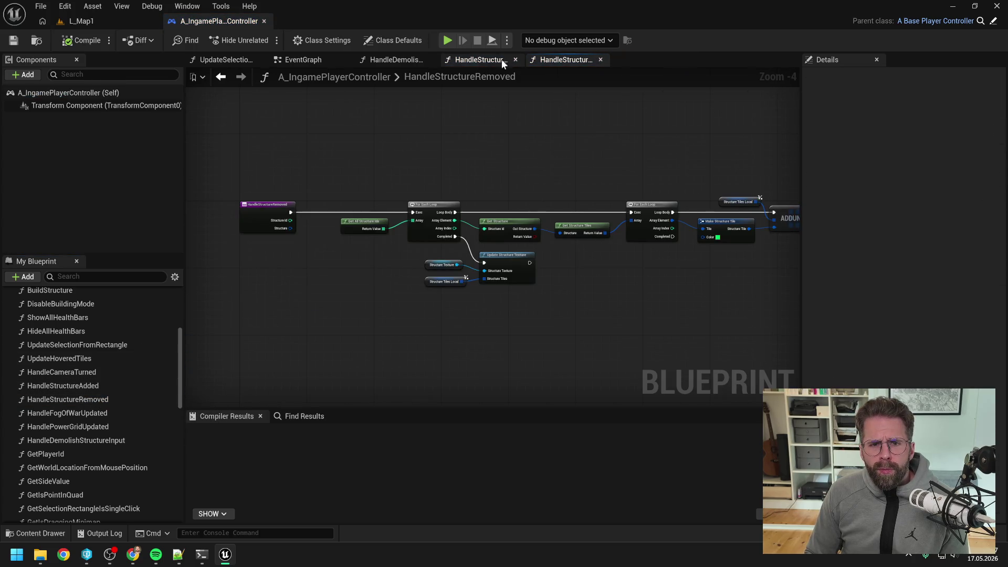
{"action": "left_click", "coordinate": [431, 60]}
{"action": "left_click", "coordinate": [345, 59]}
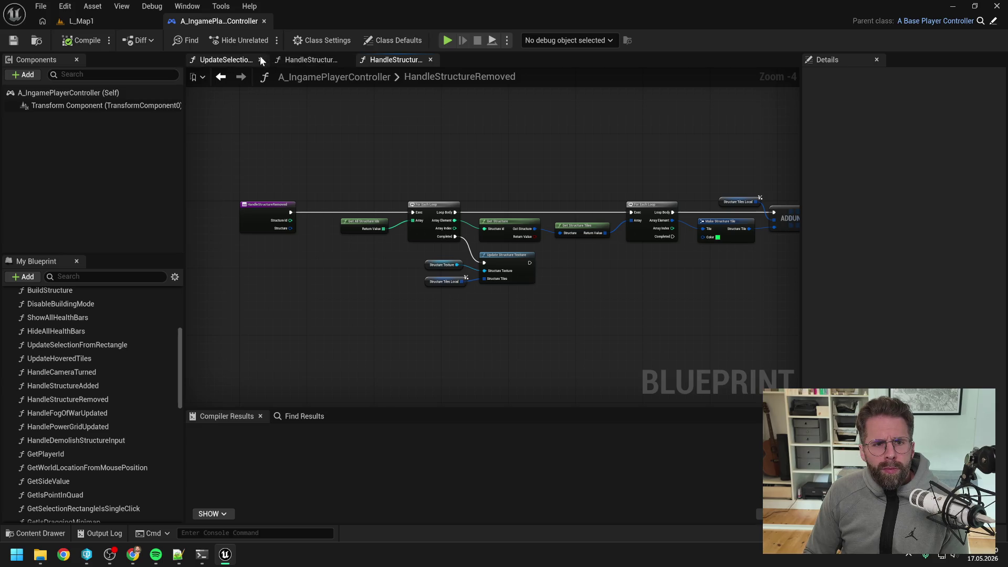
{"action": "left_click", "coordinate": [259, 58]}
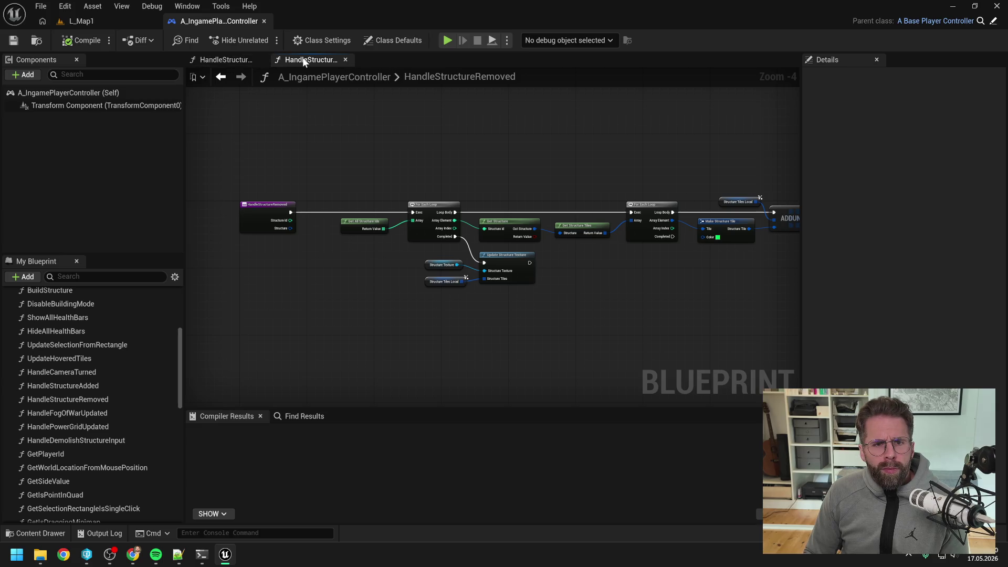
Inspect the HandleStructureAdded node chain, then return to the HandleStructureRemoved graph
{"action": "left_click", "coordinate": [247, 60]}
{"action": "scroll", "coordinate": [402, 162], "scroll_direction": "down", "scroll_amount": 2}
{"action": "scroll", "coordinate": [446, 155], "scroll_direction": "up", "scroll_amount": 1}
{"action": "scroll", "coordinate": [446, 155], "scroll_direction": "down", "scroll_amount": 1}
{"action": "left_click_drag", "start_coordinate": [446, 155], "coordinate": [505, 146]}
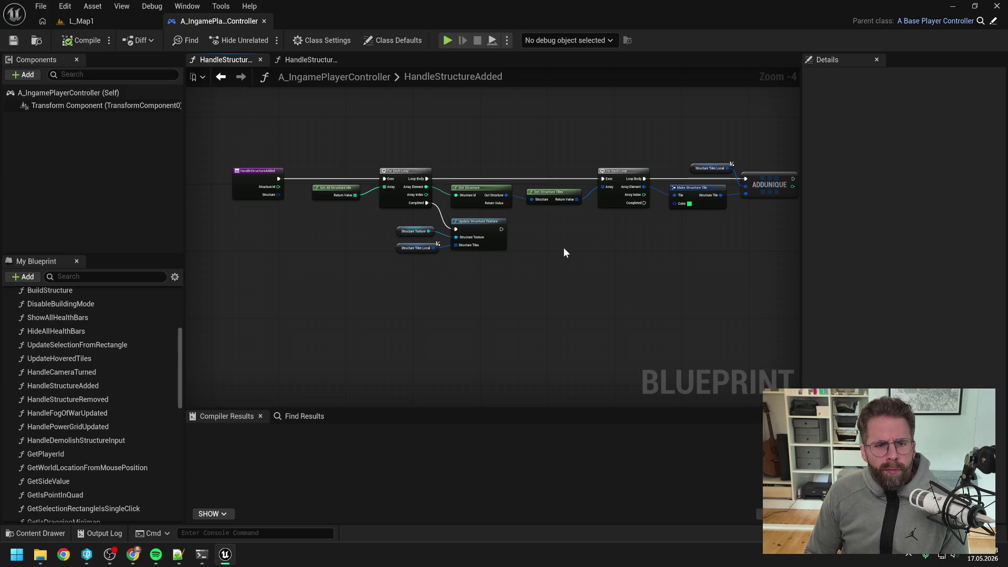
{"action": "left_click_drag", "start_coordinate": [564, 253], "coordinate": [552, 251]}
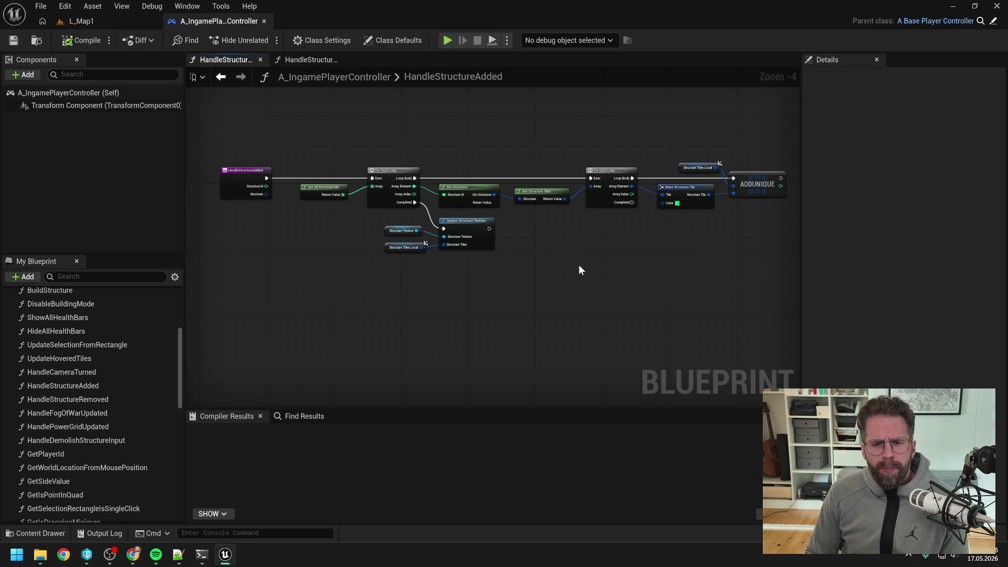
{"action": "right_click", "coordinate": [578, 265]}
{"action": "type", "text": "get stru"}
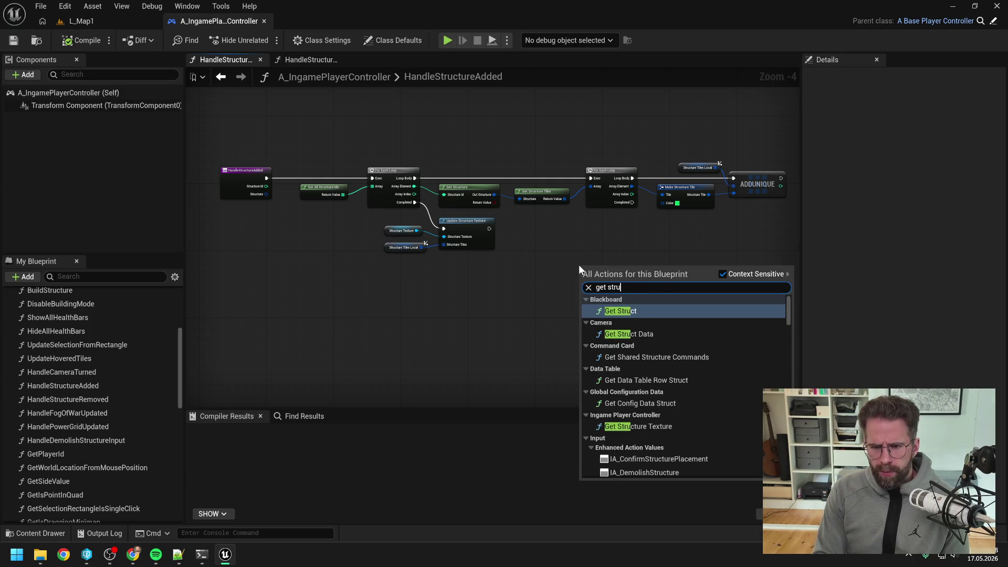
{"action": "type", "text": "cture tex"}
{"action": "left_click", "coordinate": [562, 232]}
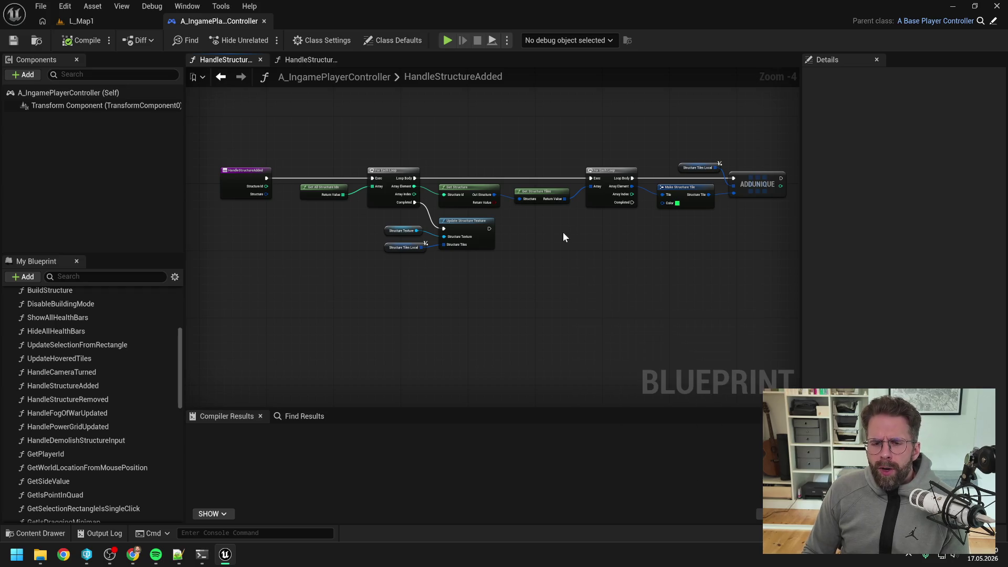
{"action": "left_click", "coordinate": [335, 60]}
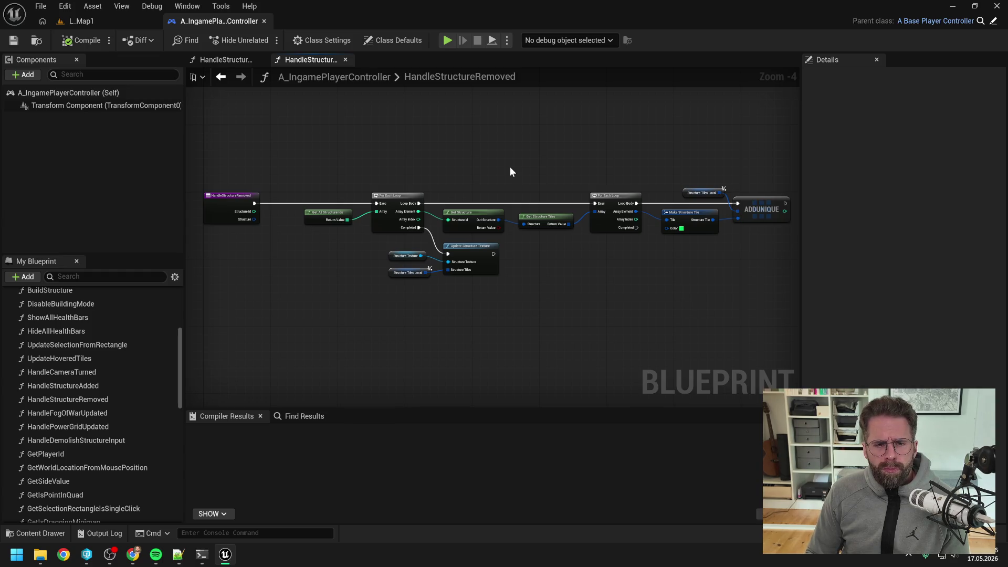
{"action": "key", "text": "ctrl+space"}
Search the Content Drawer for 'ingame player state' and open the A_IngamePlayerState Blueprint
{"action": "left_click", "coordinate": [337, 319]}
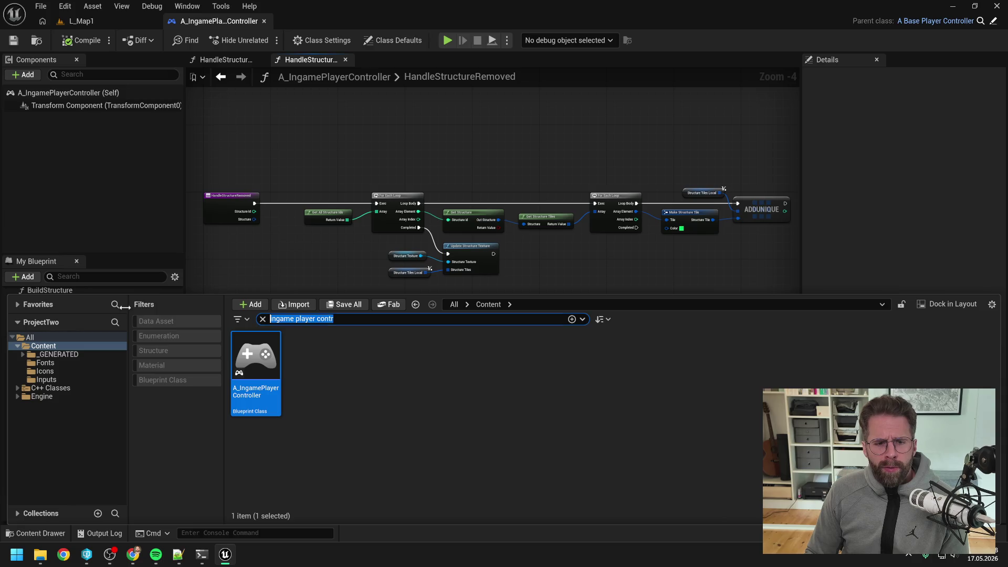
{"action": "type", "text": "ingame playe"}
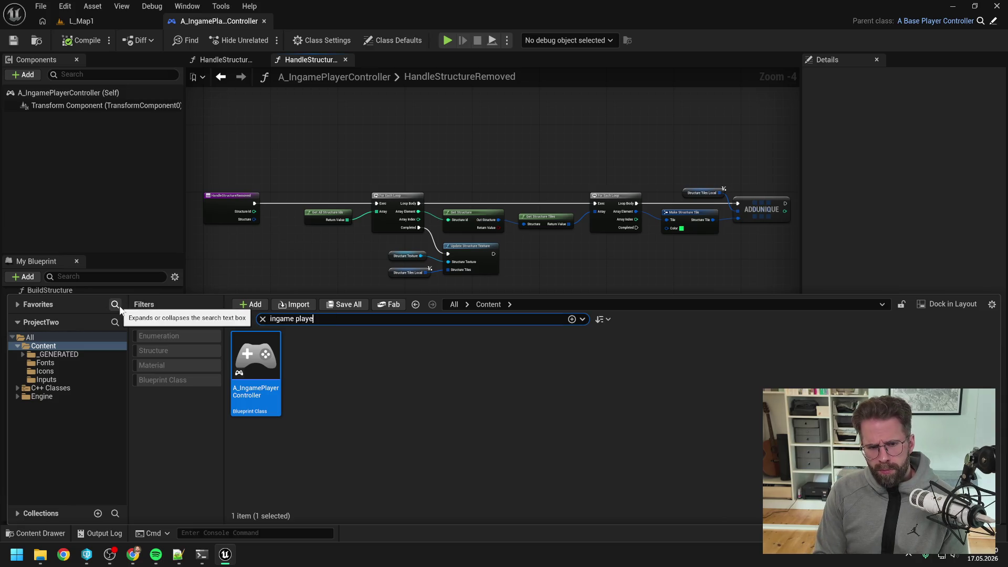
{"action": "type", "text": "r contr"}
{"action": "left_click", "coordinate": [451, 366]}
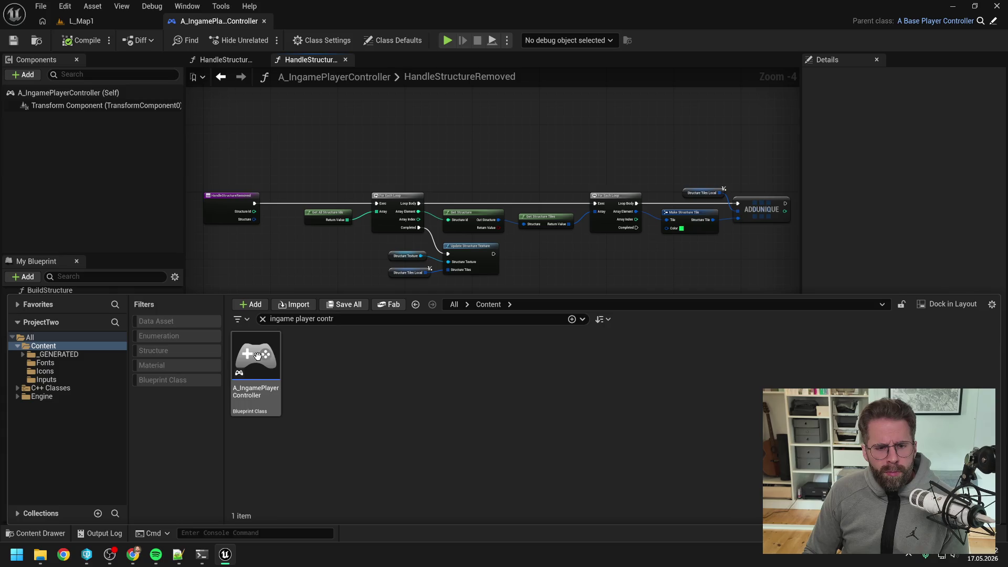
{"action": "left_click", "coordinate": [257, 356]}
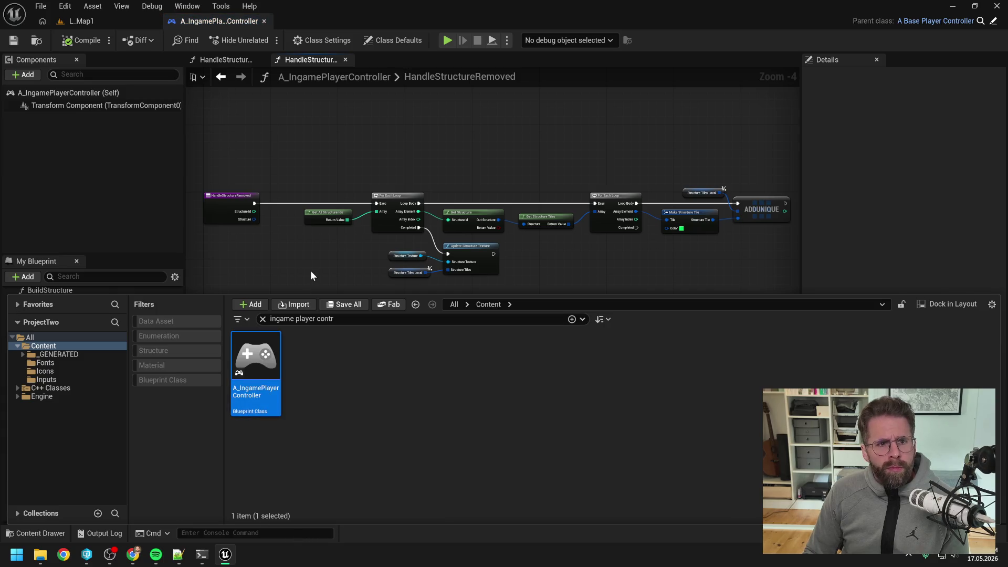
{"action": "double_click", "coordinate": [325, 319]}
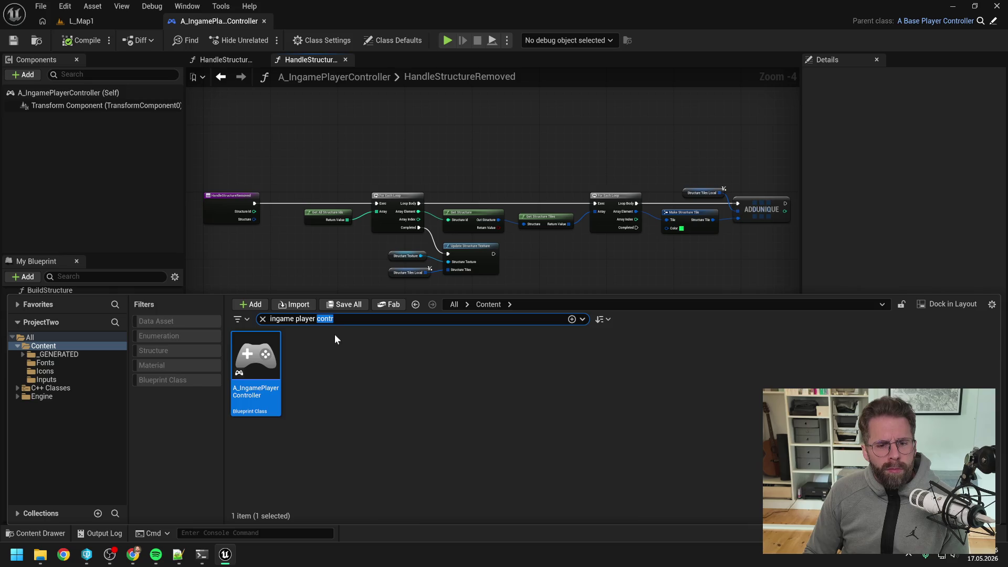
{"action": "type", "text": "state"}
{"action": "left_click", "coordinate": [257, 364]}
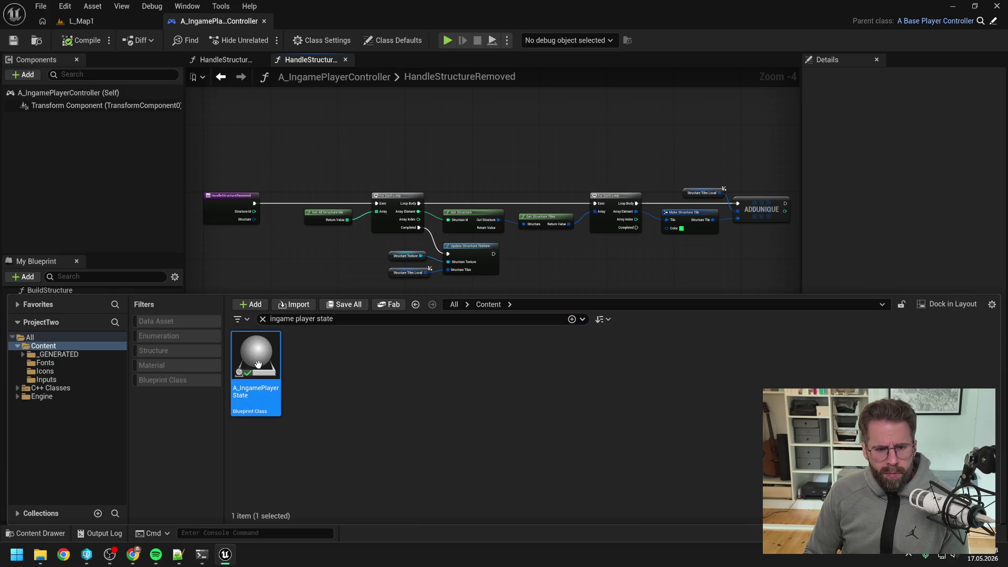
{"action": "double_click", "coordinate": [258, 364]}
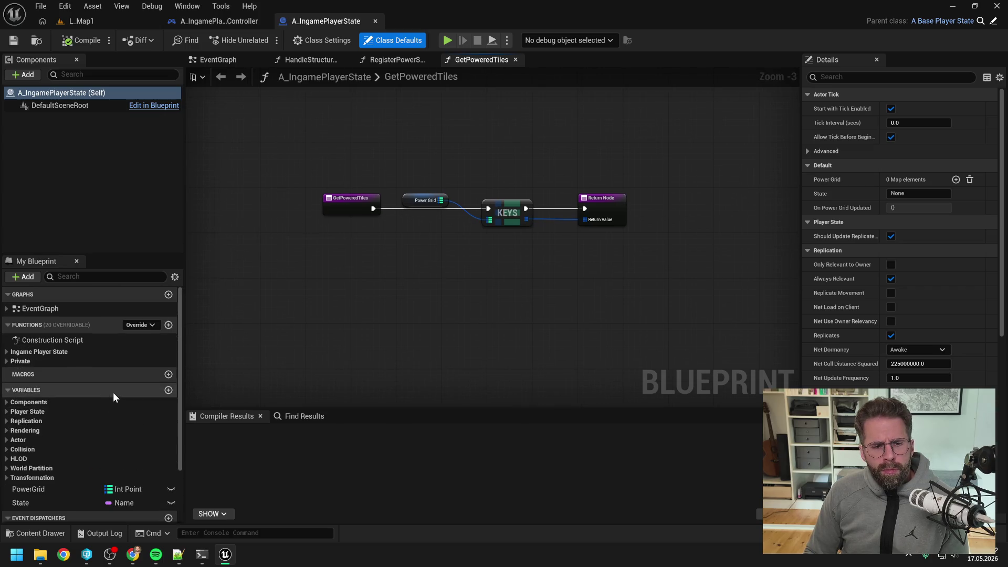
Open the RegisterPowerStructure function graph and view its whole node chain
{"action": "left_click", "coordinate": [7, 361]}
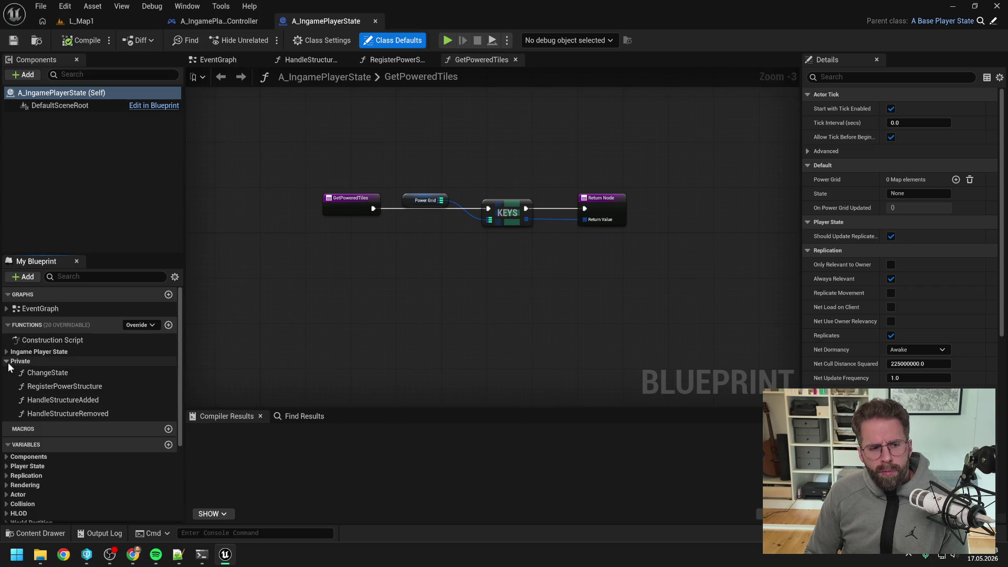
{"action": "double_click", "coordinate": [84, 386]}
{"action": "left_click_drag", "start_coordinate": [340, 322], "coordinate": [586, 306]}
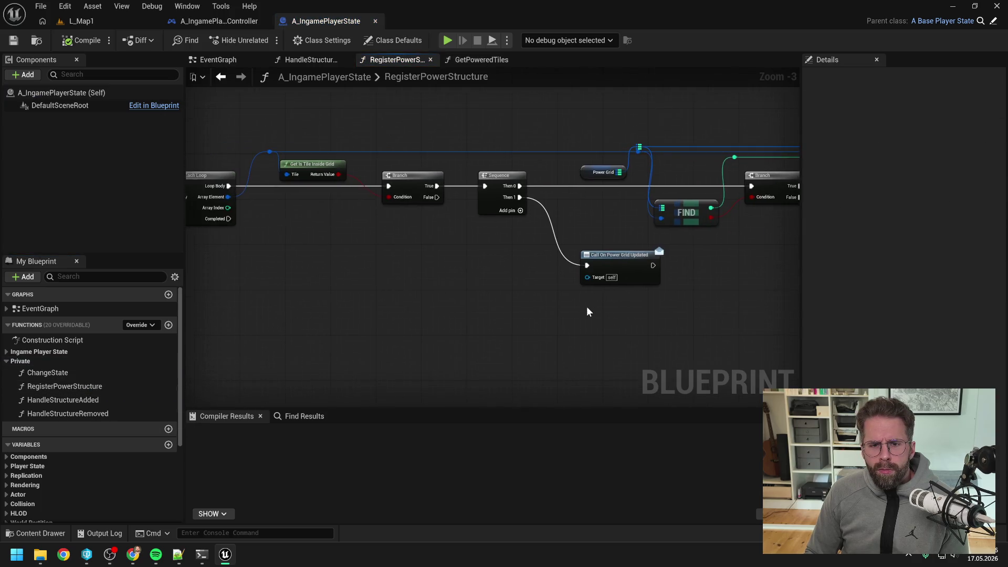
{"action": "scroll", "coordinate": [471, 295], "scroll_direction": "down", "scroll_amount": 2}
{"action": "left_click_drag", "start_coordinate": [470, 295], "coordinate": [628, 275]}
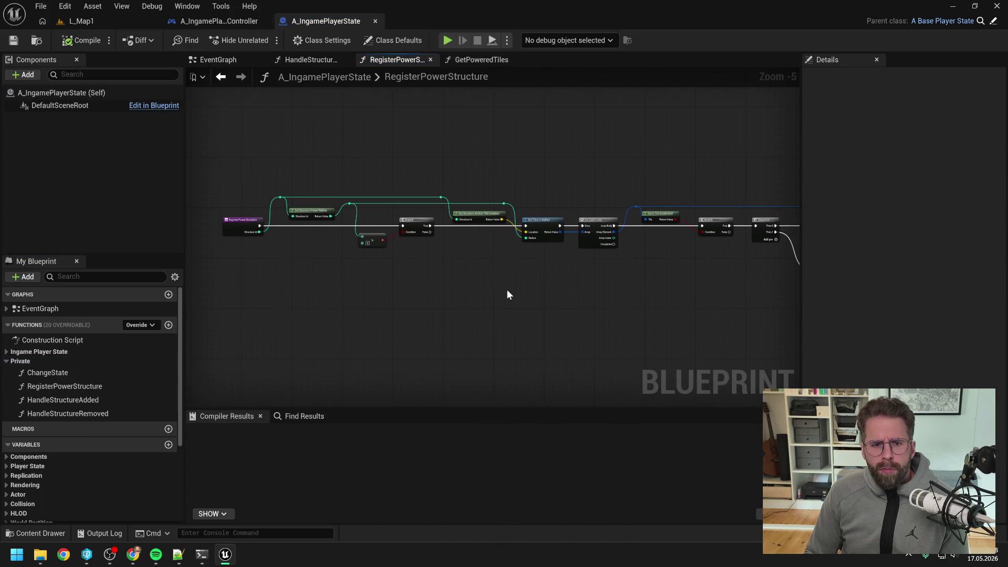
{"action": "scroll", "coordinate": [455, 282], "scroll_direction": "up", "scroll_amount": 1}
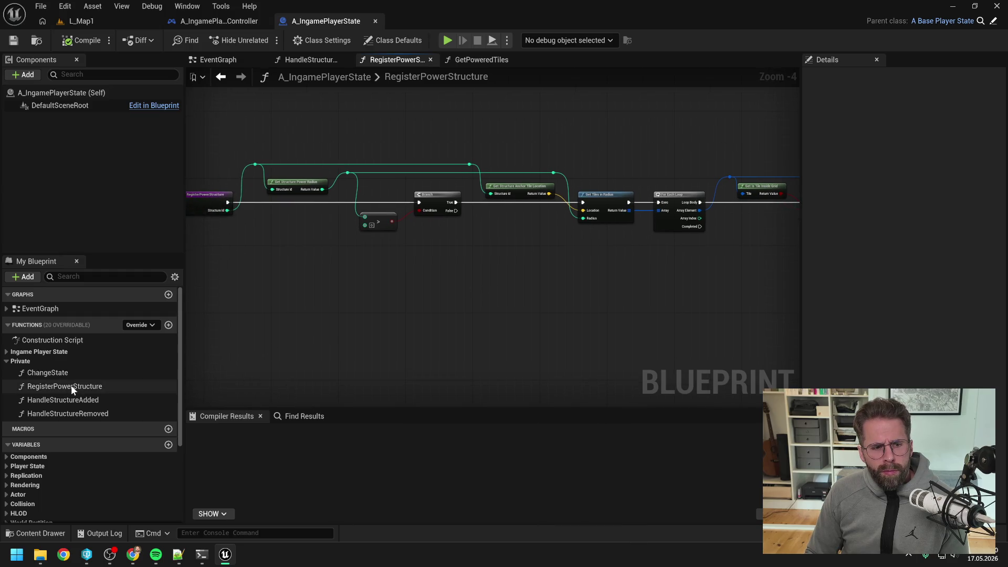
Open HandleMainHallCollapsing and find all references to it
{"action": "left_click", "coordinate": [16, 352]}
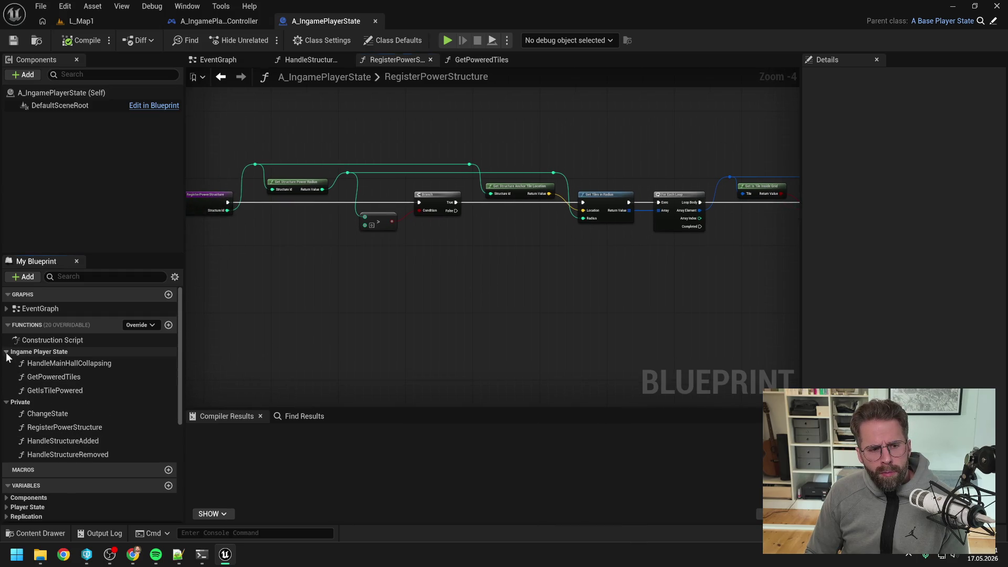
{"action": "double_click", "coordinate": [89, 366]}
{"action": "right_click", "coordinate": [90, 367]}
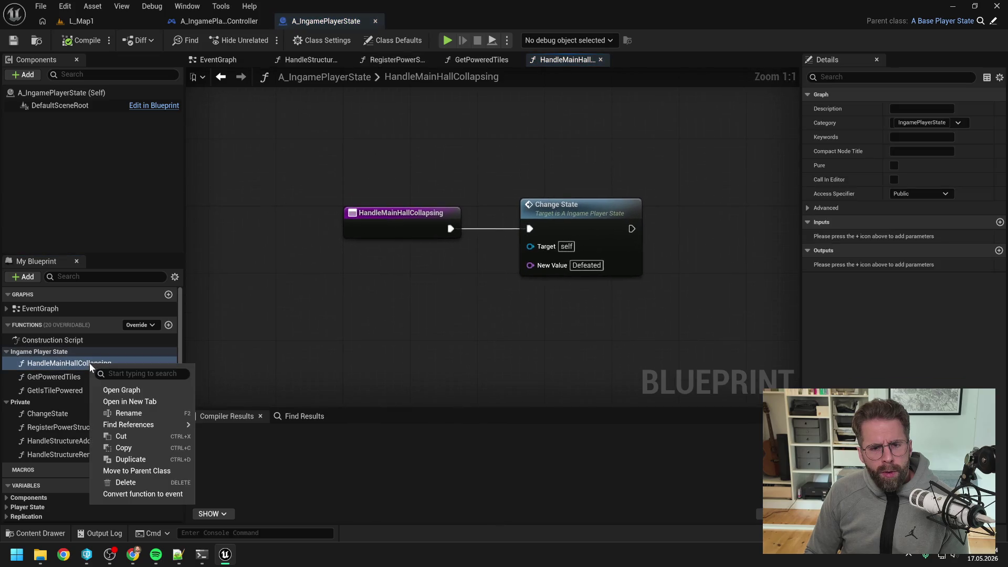
{"action": "mouse_move", "coordinate": [132, 420]}
{"action": "left_click", "coordinate": [236, 430]}
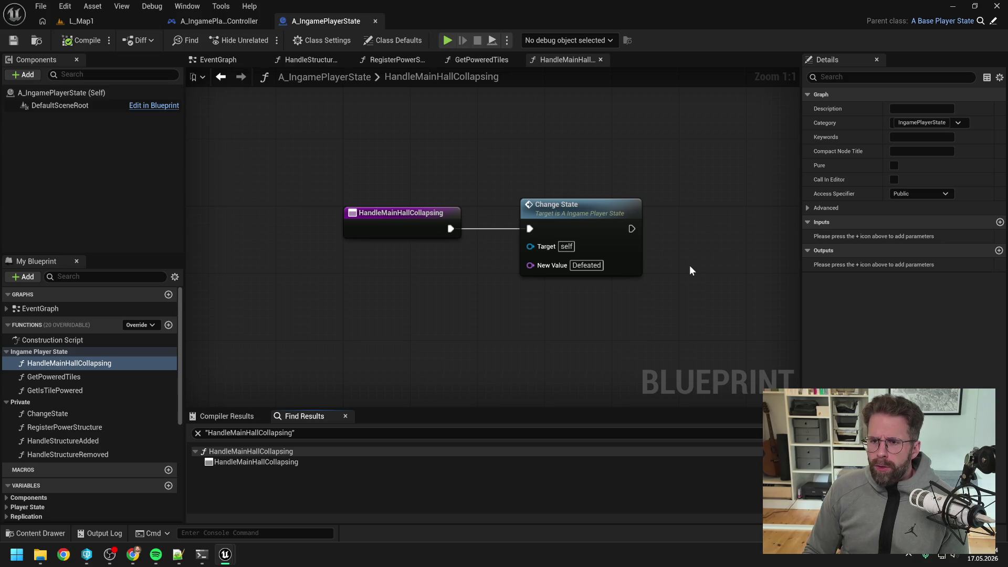
{"action": "left_click_drag", "start_coordinate": [688, 266], "coordinate": [672, 263]}
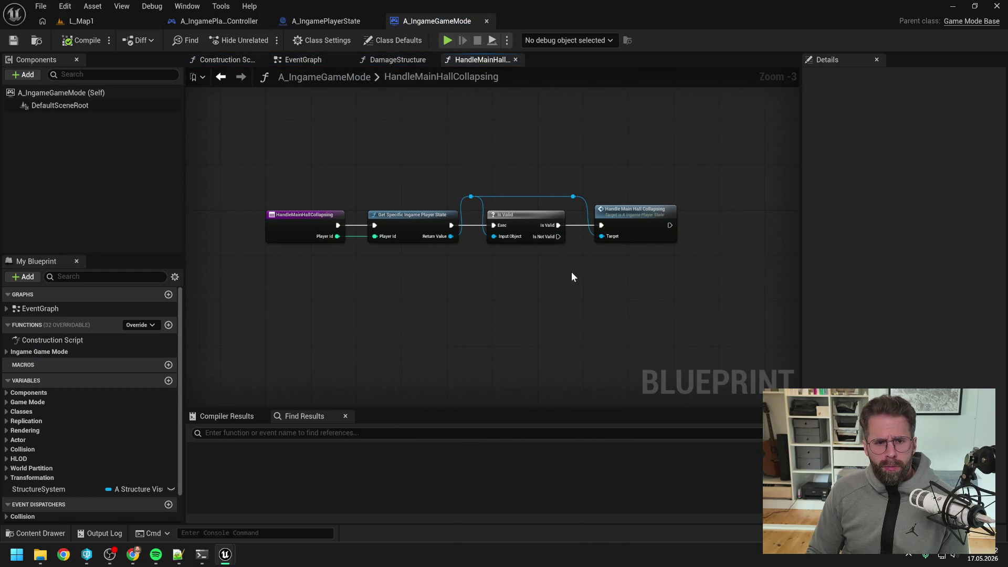
Inspect the game mode's HandleMainHallCollapsing entry node and expand the Ingame Game Mode functions list
{"action": "right_click", "coordinate": [307, 225]}
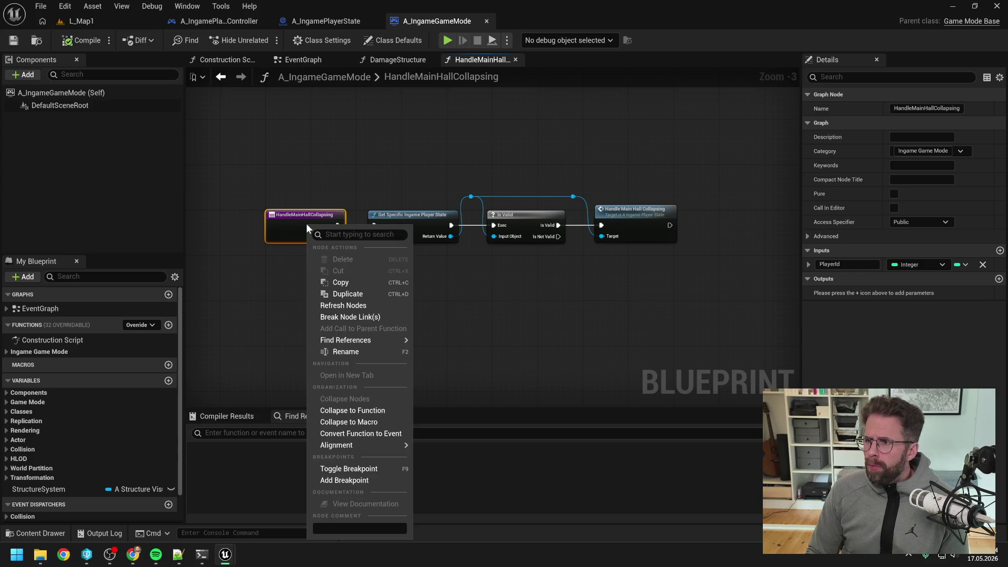
{"action": "left_click", "coordinate": [394, 176]}
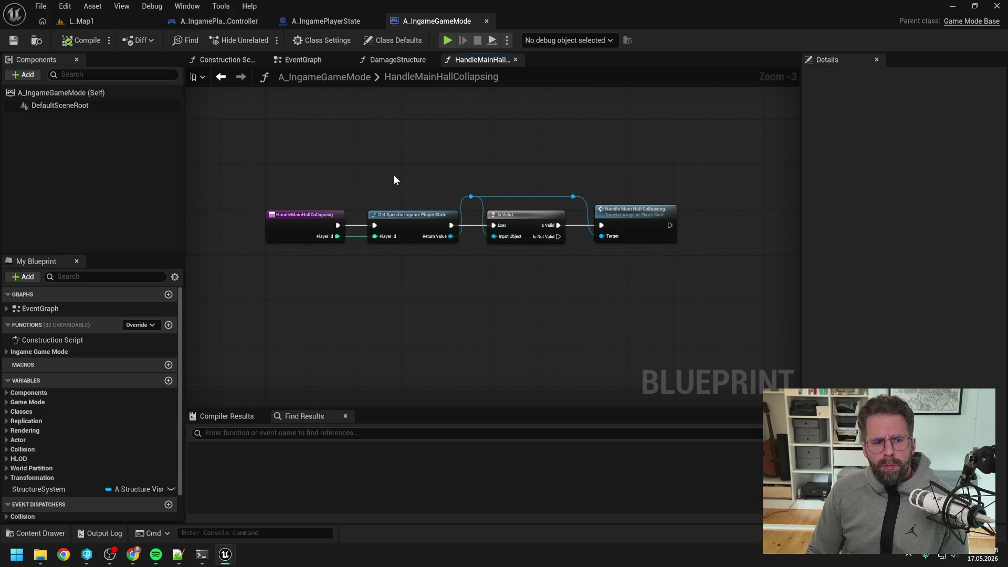
{"action": "left_click", "coordinate": [21, 352]}
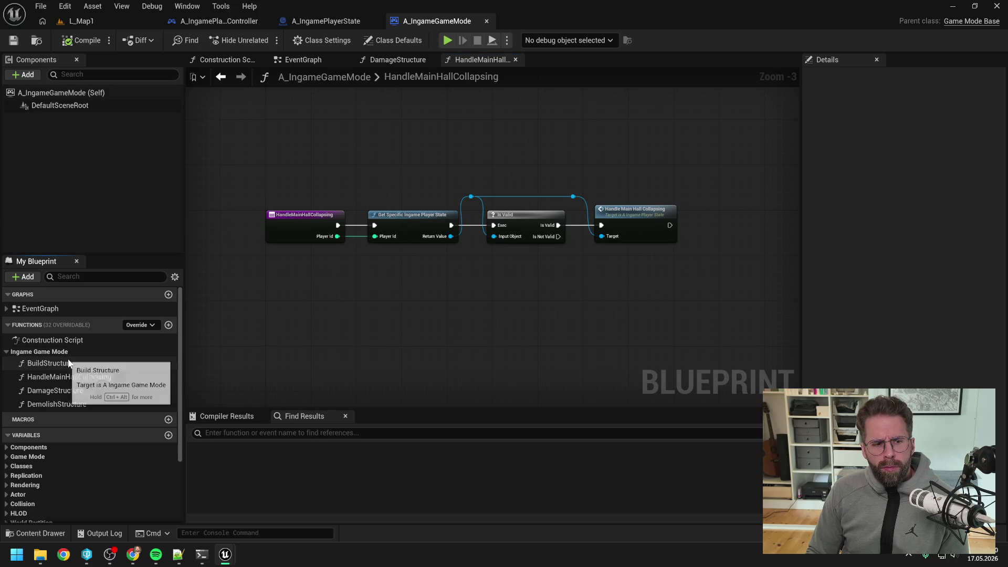
Drop a HandleMainHallCollapsing call into the DamageStructure graph, then delete that call node
{"action": "double_click", "coordinate": [98, 389]}
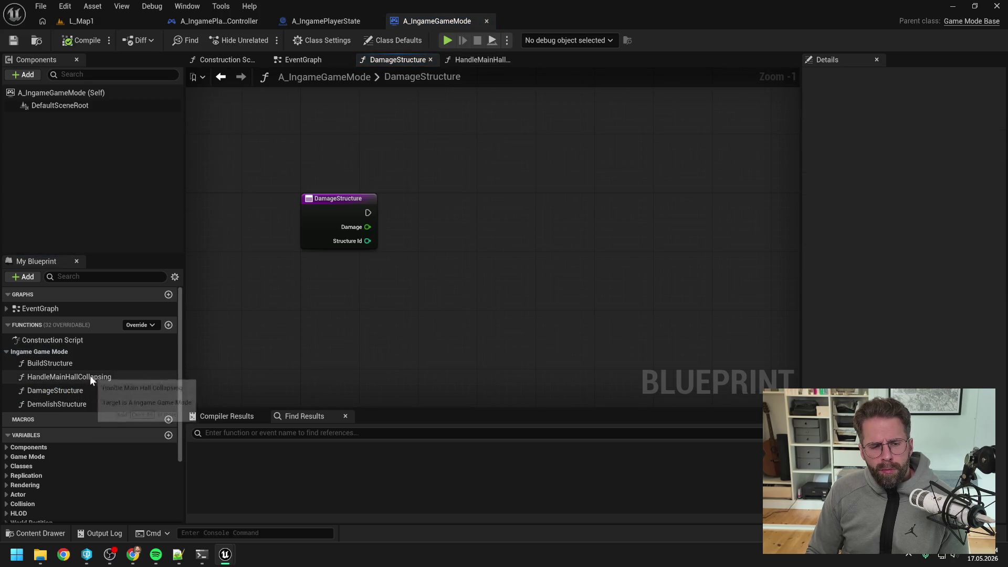
{"action": "left_click", "coordinate": [90, 377]}
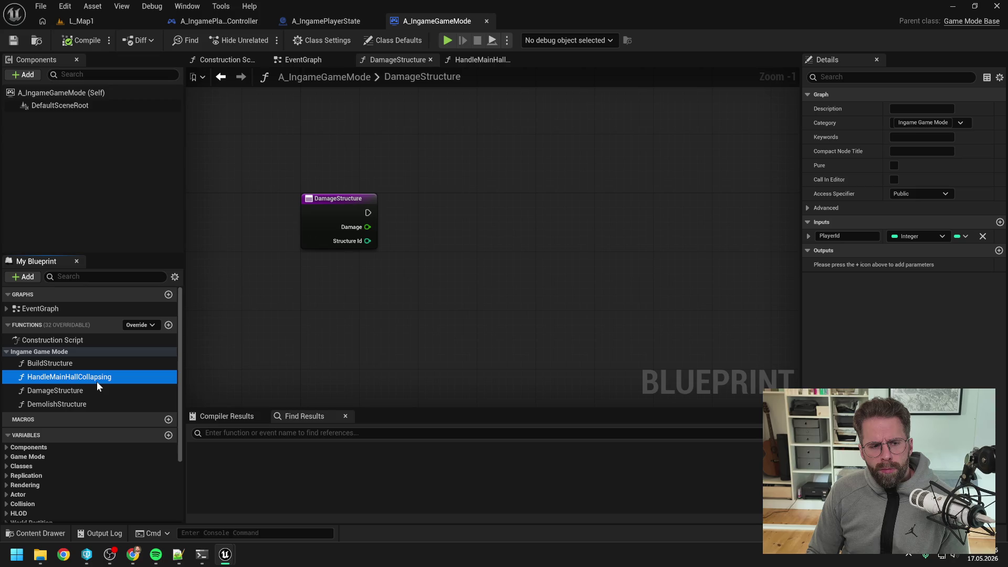
{"action": "left_click_drag", "start_coordinate": [97, 381], "coordinate": [485, 189]}
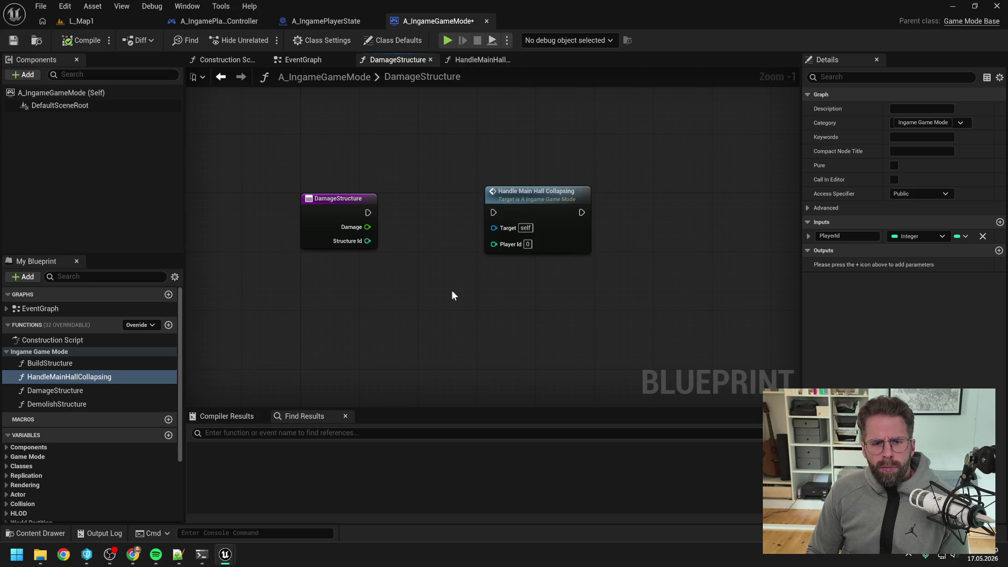
{"action": "scroll", "coordinate": [452, 295], "scroll_direction": "down", "scroll_amount": 1}
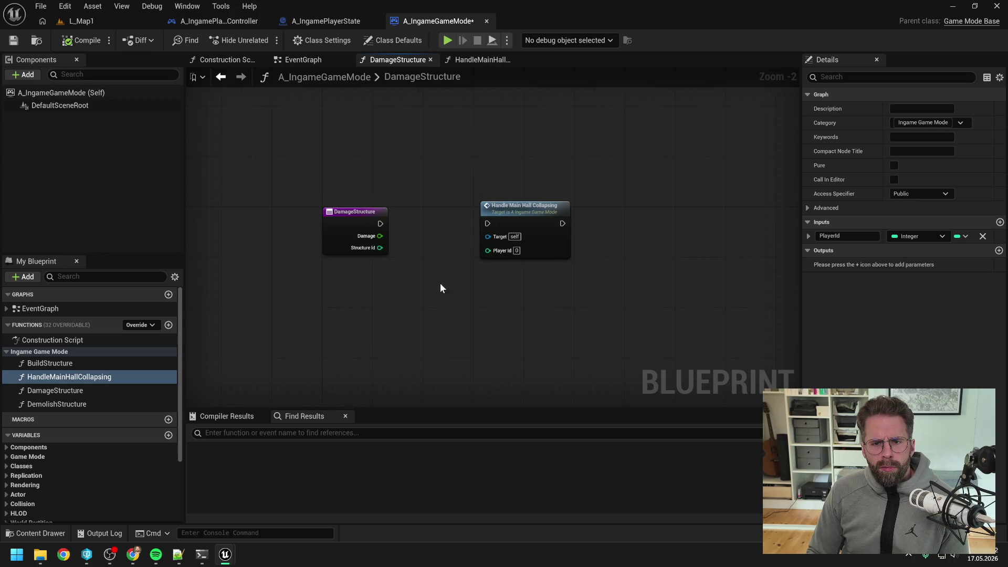
{"action": "left_click_drag", "start_coordinate": [450, 169], "coordinate": [604, 295]}
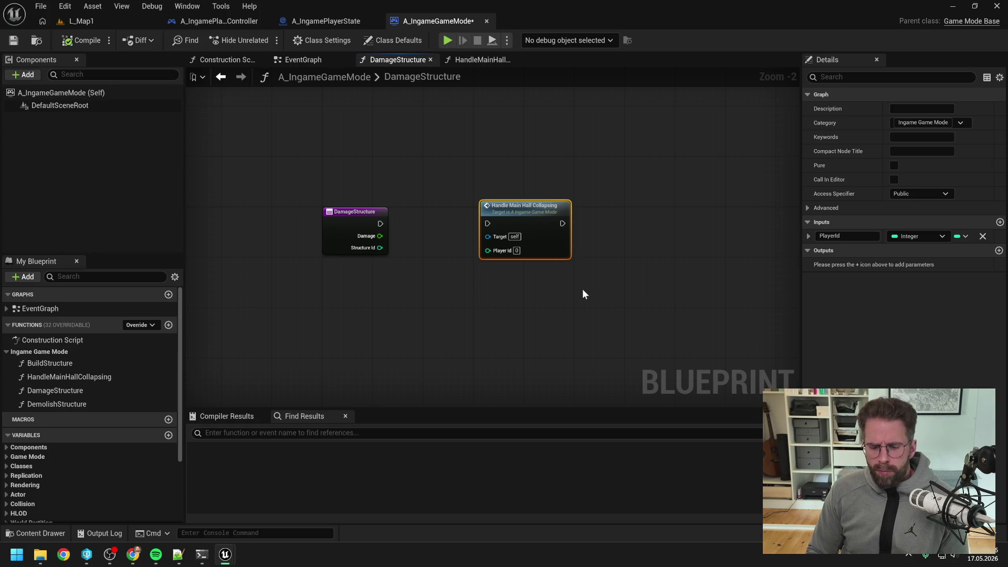
{"action": "key", "text": "Delete"}
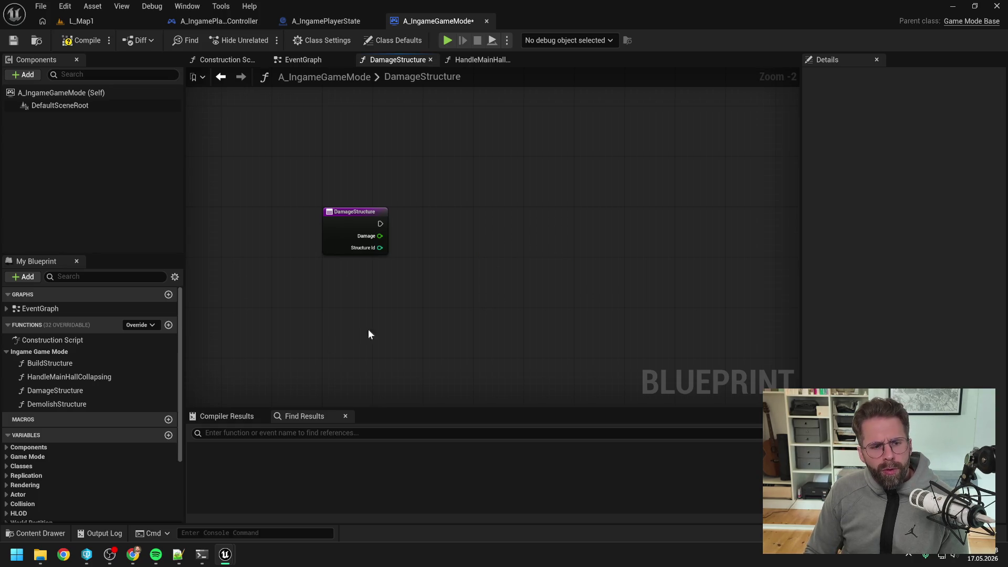
Delete the HandleMainHallCollapsing function from A_IngameGameMode and compile the Blueprint
{"action": "double_click", "coordinate": [96, 376]}
{"action": "left_click", "coordinate": [93, 377]}
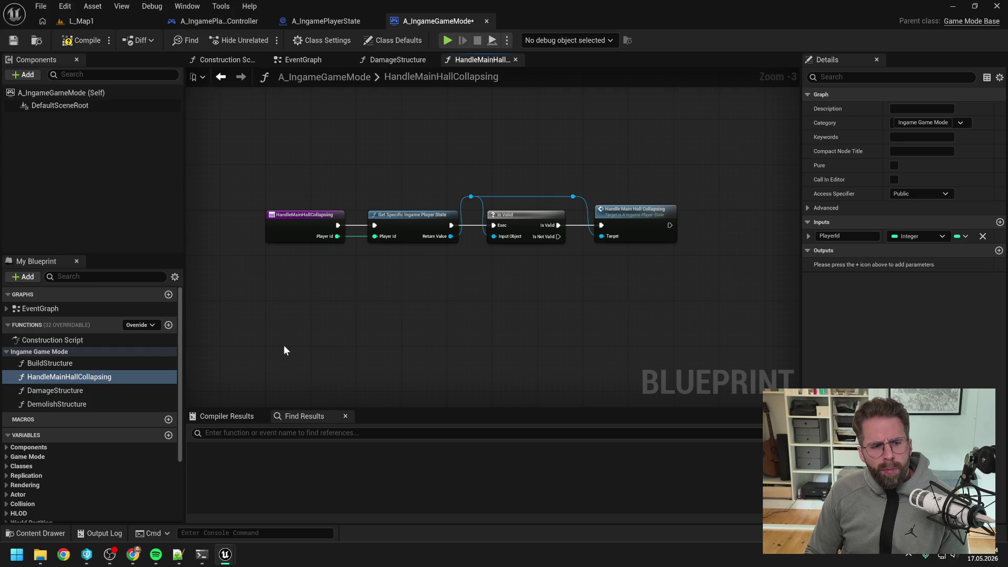
{"action": "left_click", "coordinate": [75, 363]}
{"action": "left_click", "coordinate": [99, 376]}
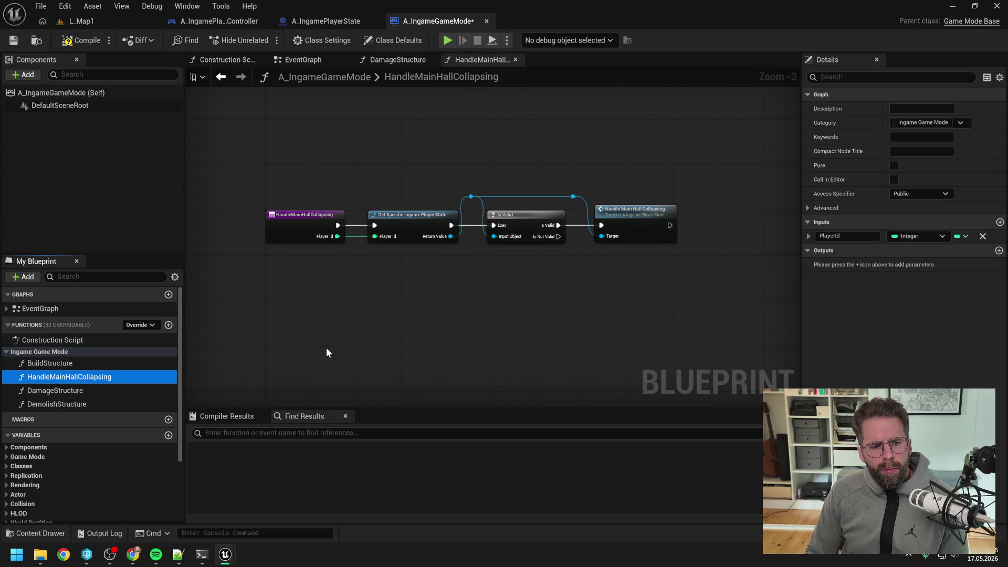
{"action": "double_click", "coordinate": [87, 391]}
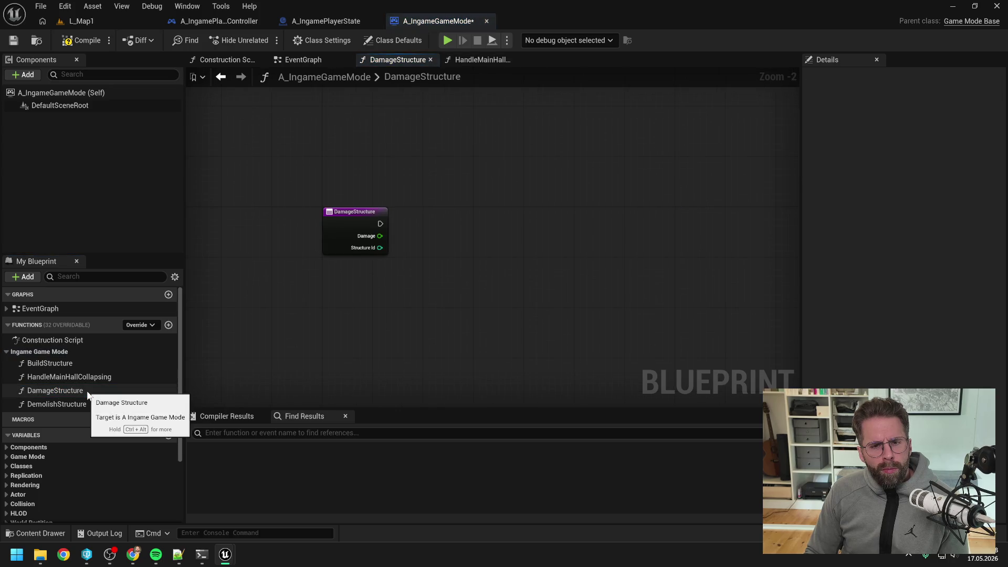
{"action": "left_click", "coordinate": [88, 377]}
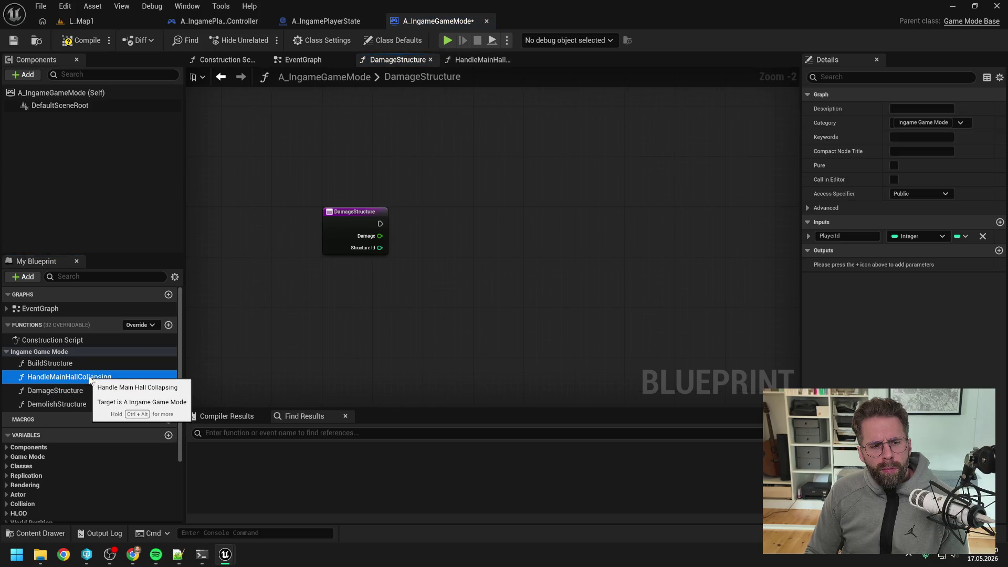
{"action": "left_click", "coordinate": [82, 366]}
{"action": "left_click", "coordinate": [105, 377]}
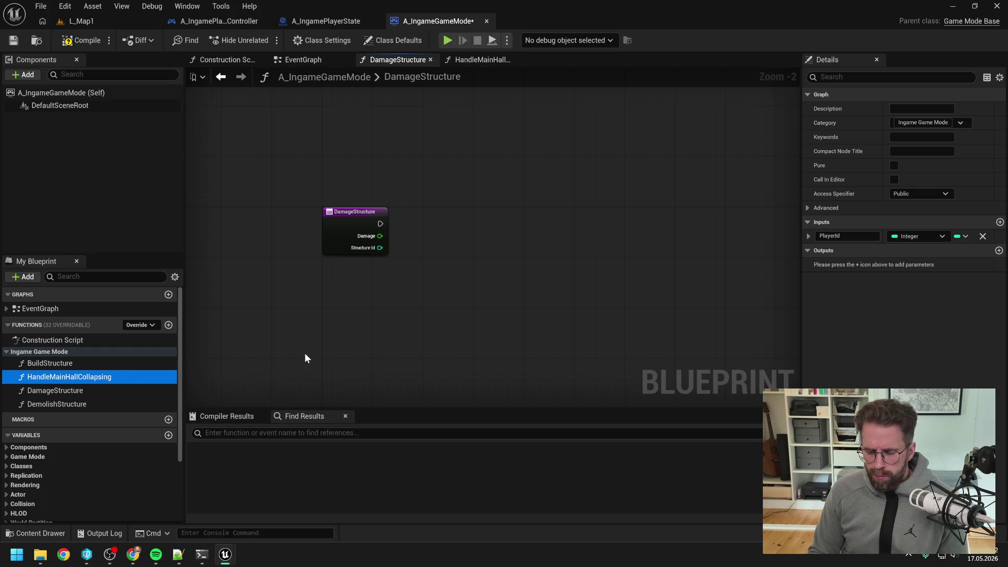
{"action": "key", "text": "Delete"}
{"action": "left_click", "coordinate": [105, 41]}
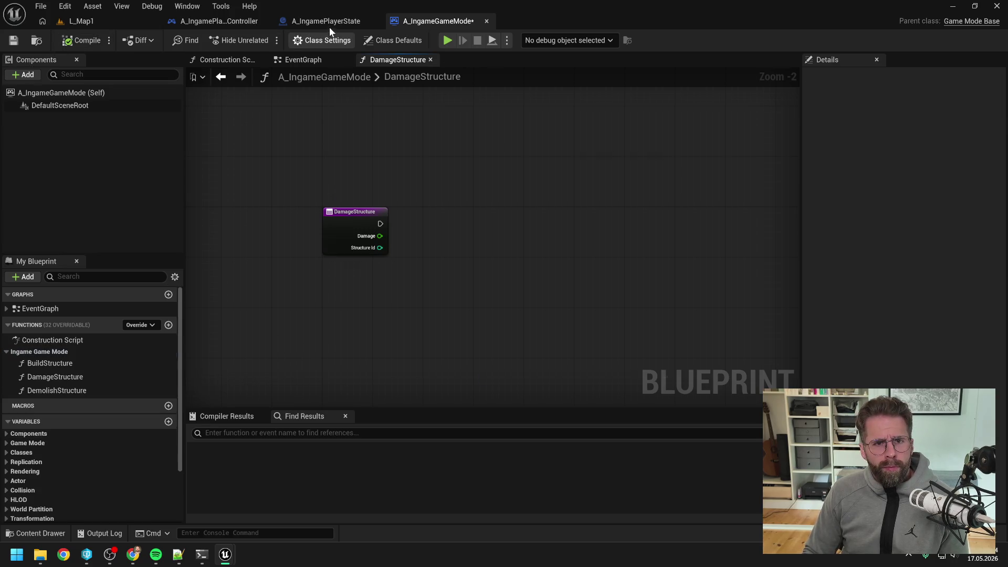
Check out and save A_IngameGameMode, then open A_IngamePlayerState's GetPoweredTiles function graph
{"action": "left_click", "coordinate": [507, 390]}
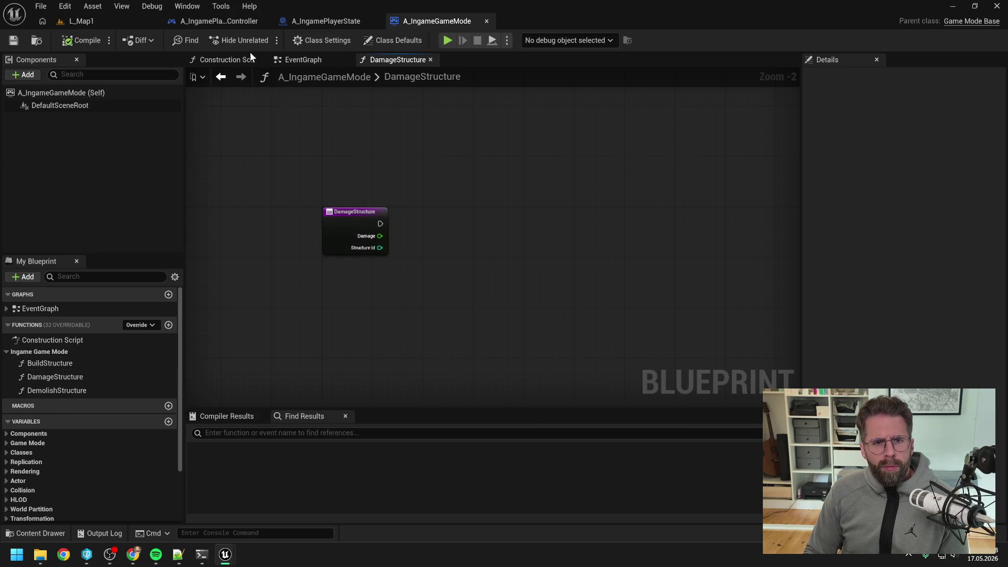
{"action": "left_click", "coordinate": [304, 21]}
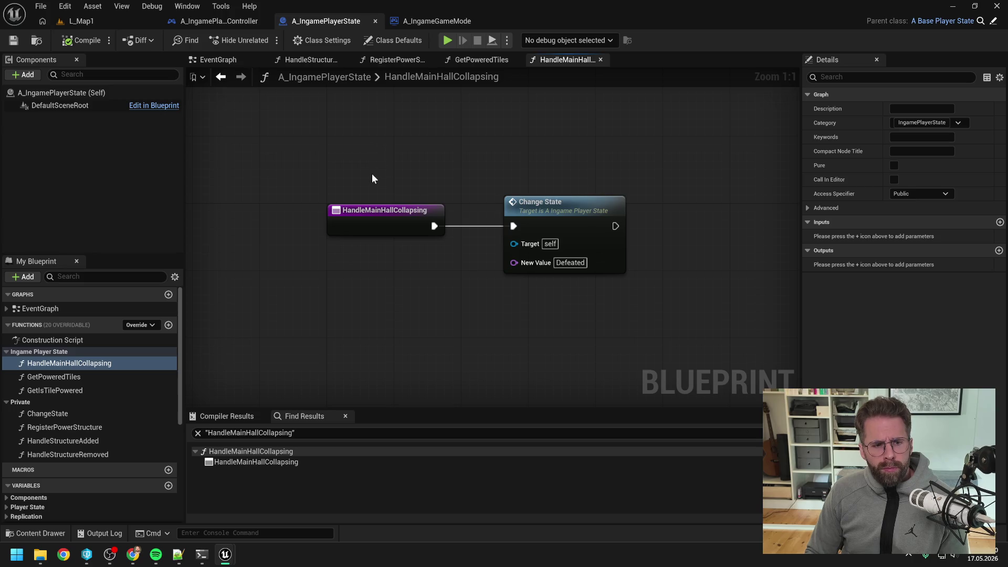
{"action": "double_click", "coordinate": [73, 377]}
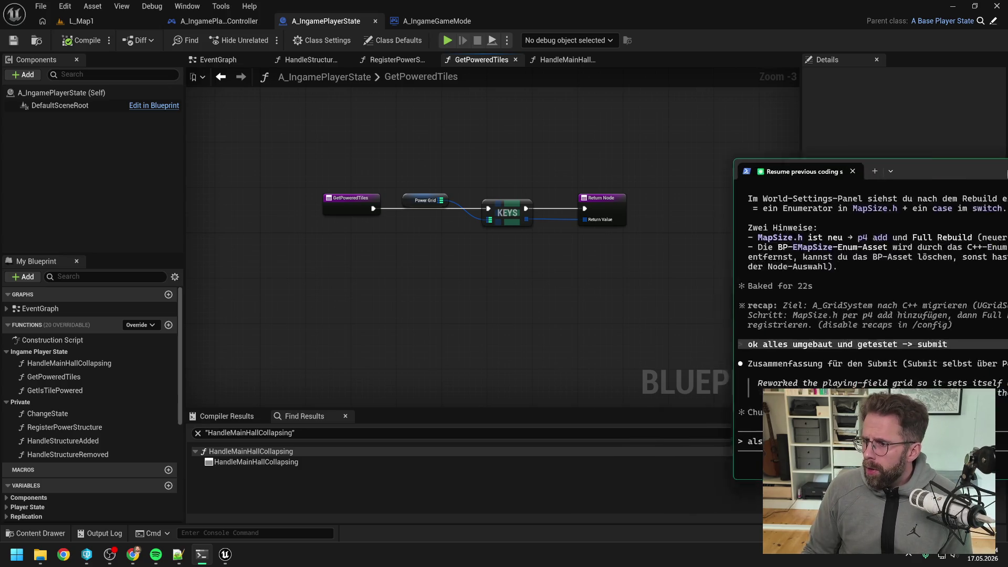
Begin the Claude Code prompt with 'PowerGridSubsystem anlegen' and a short clarifying remark
{"action": "left_click_drag", "start_coordinate": [1007, 170], "coordinate": [629, 170]}
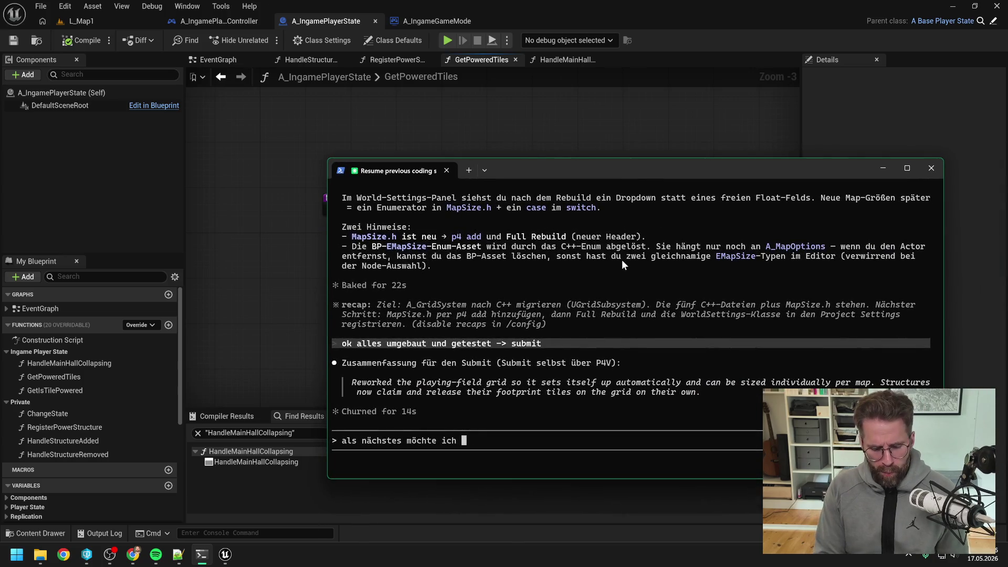
{"action": "type", "text": "das Sub"}
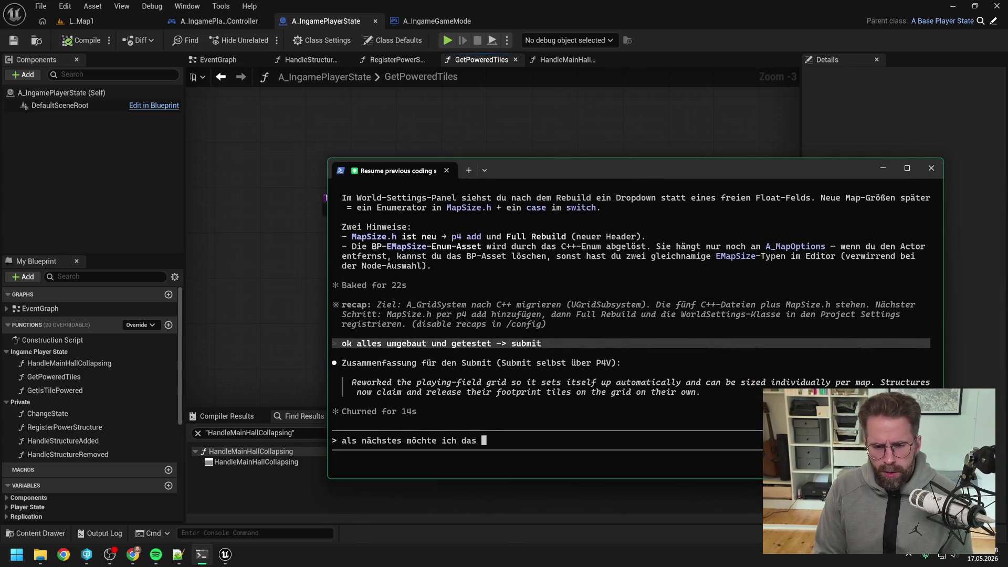
{"action": "key", "text": "BackSpace"}
{"action": "key", "text": "BackSpace"}
{"action": "key", "text": "BackSpace"}
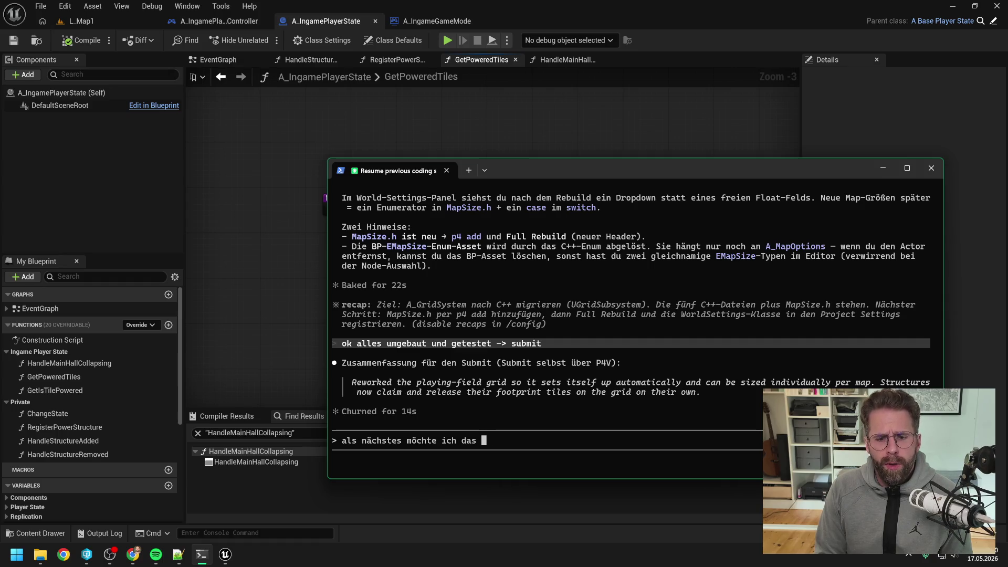
{"action": "type", "text": "PowerGr"}
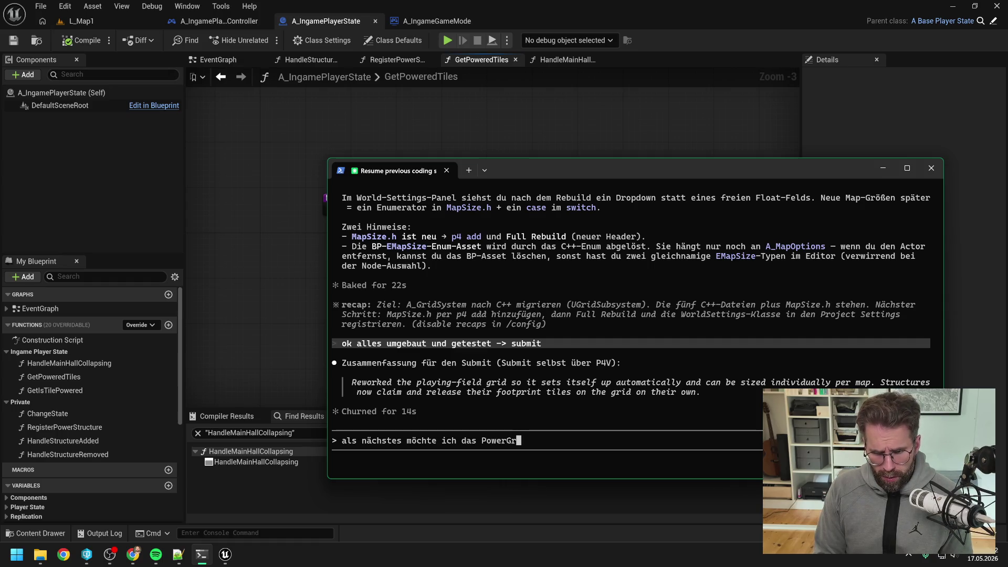
{"action": "type", "text": "idSubsyst"}
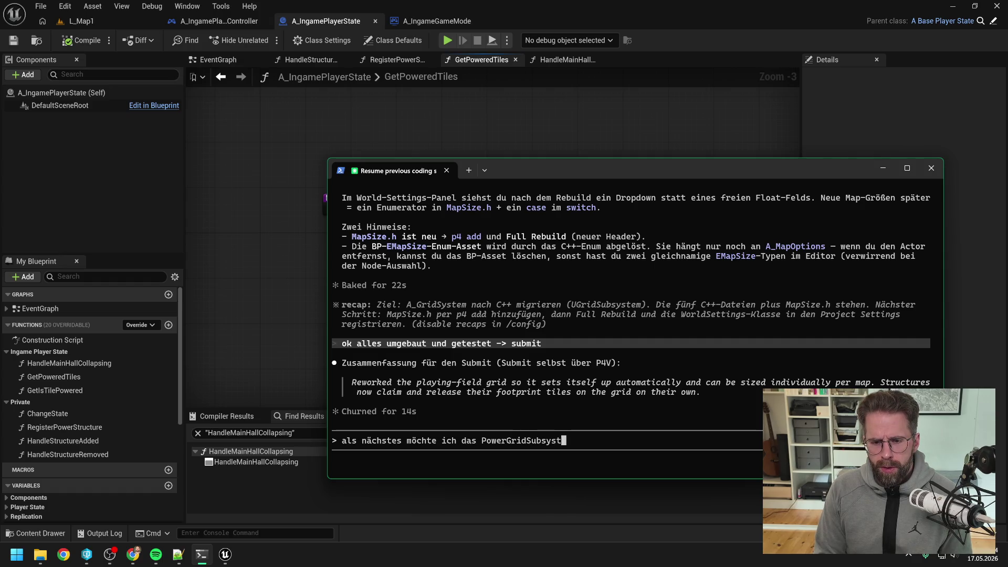
{"action": "type", "text": "em anlegen. "}
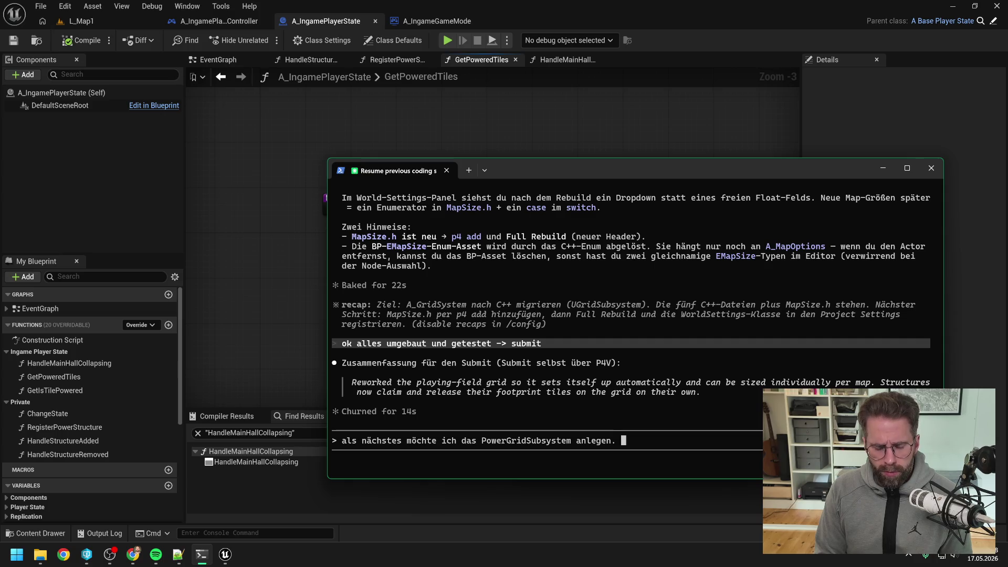
{"action": "type", "text": "D"}
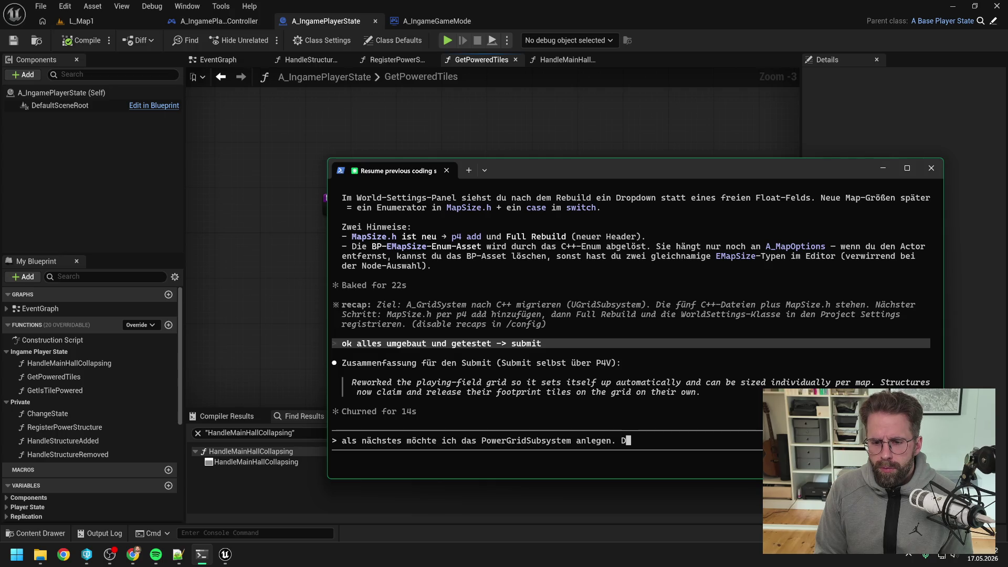
{"action": "key", "text": "BackSpace"}
{"action": "type", "text": "Jeder"}
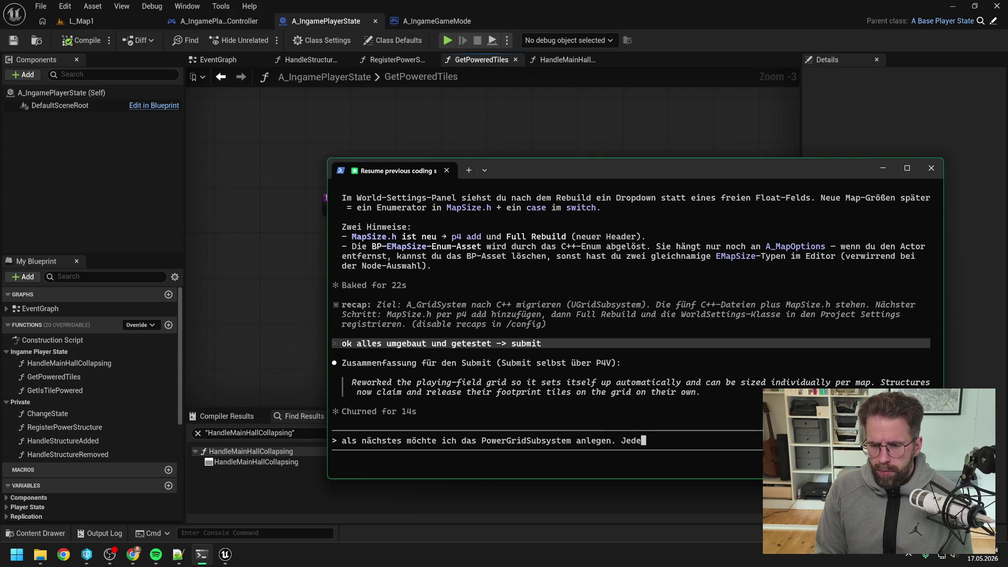
{"action": "key", "text": "BackSpace"}
{"action": "key", "text": "BackSpace"}
{"action": "key", "text": "BackSpace"}
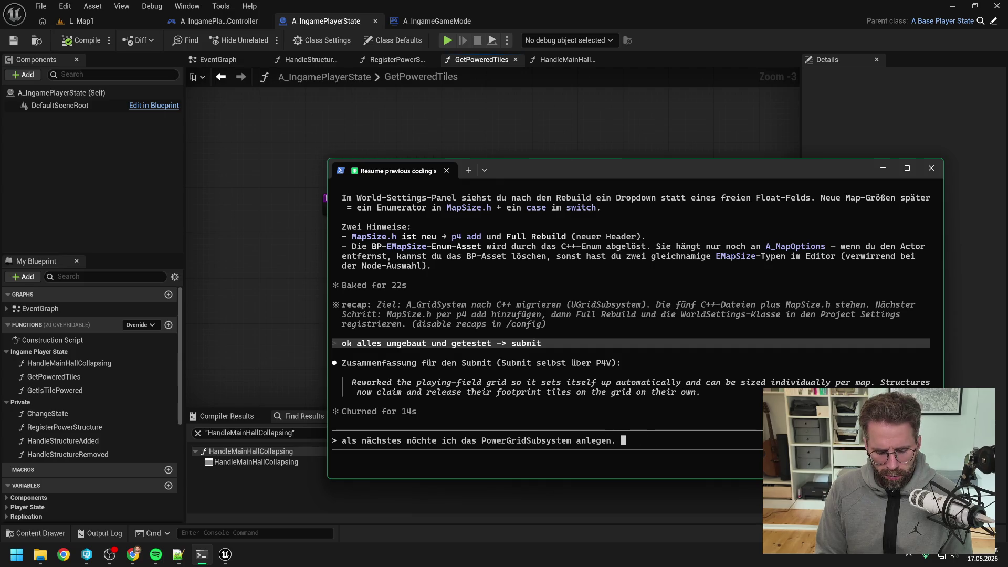
{"action": "type", "text": "J"}
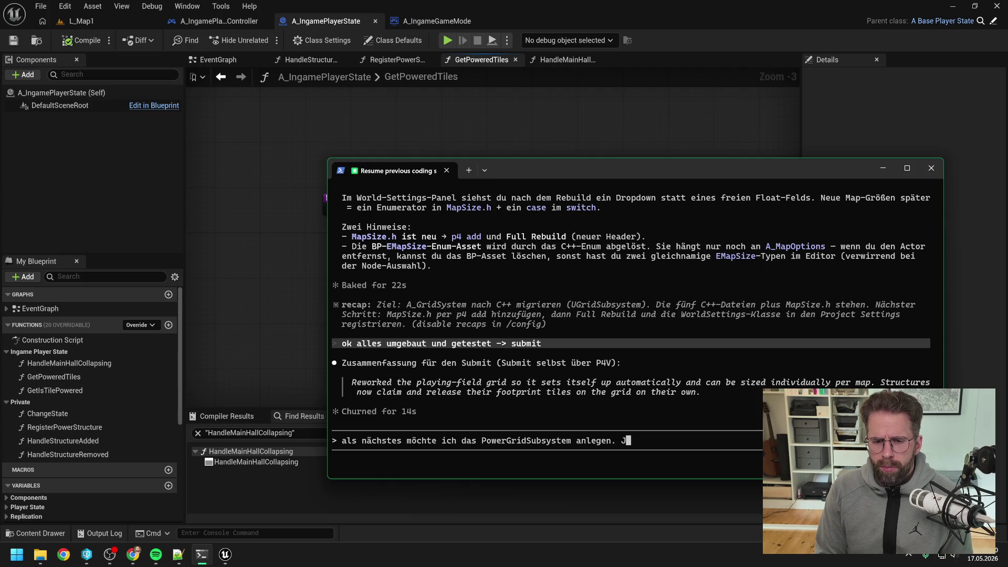
{"action": "type", "text": "eder Sp"}
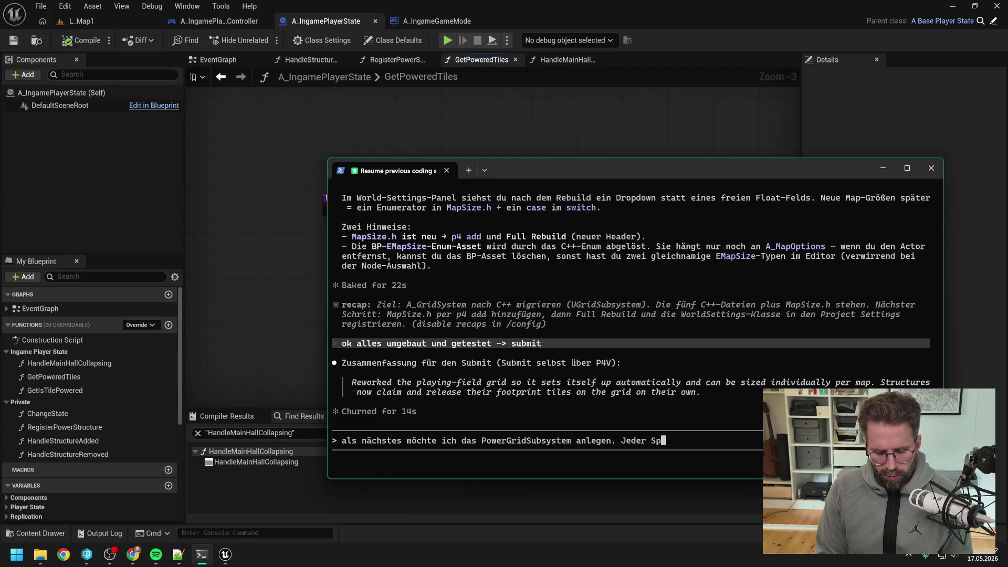
{"action": "type", "text": "ieler hält"}
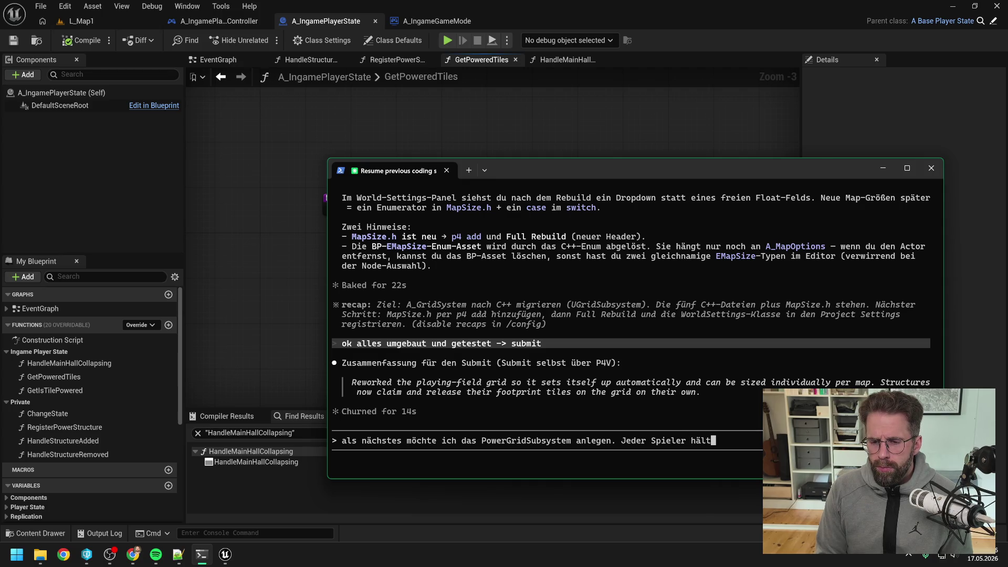
{"action": "key", "text": "BackSpace"}
{"action": "key", "text": "BackSpace"}
{"action": "key", "text": "BackSpace"}
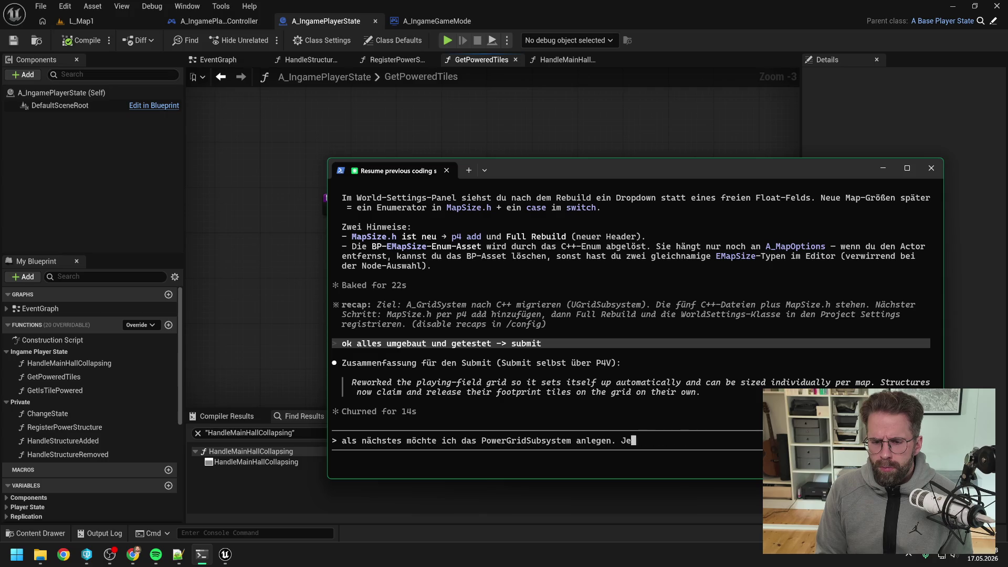
{"action": "type", "text": "J"}
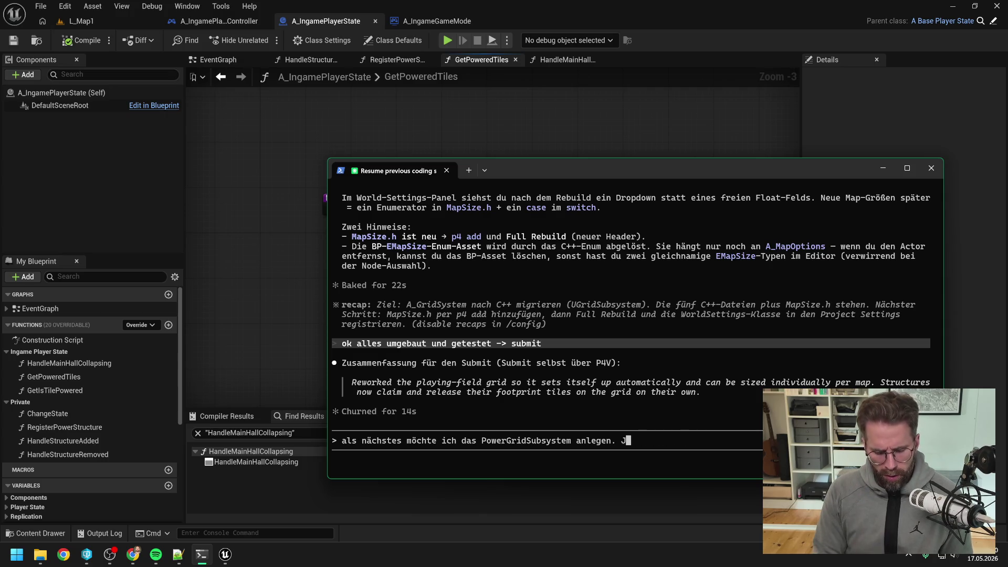
{"action": "type", "text": "eder Spieler häl"}
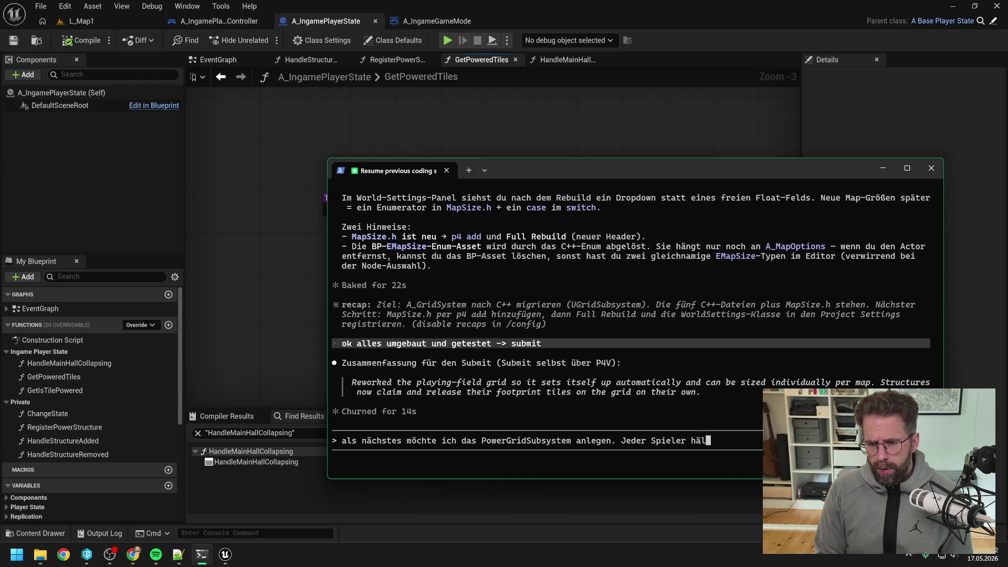
{"action": "type", "text": "t sein eigen "}
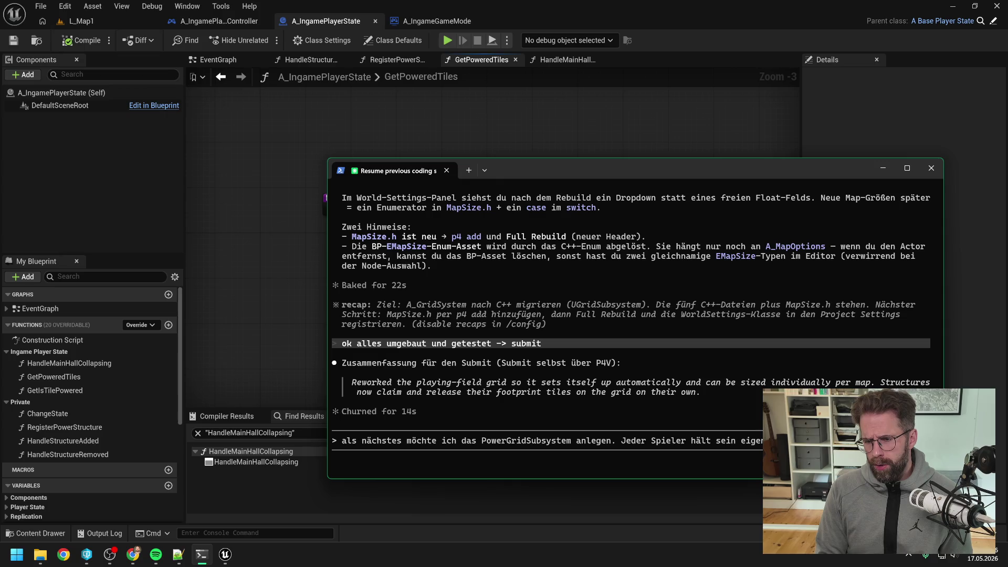
{"action": "type", "text": "nicht so wichtig, i"}
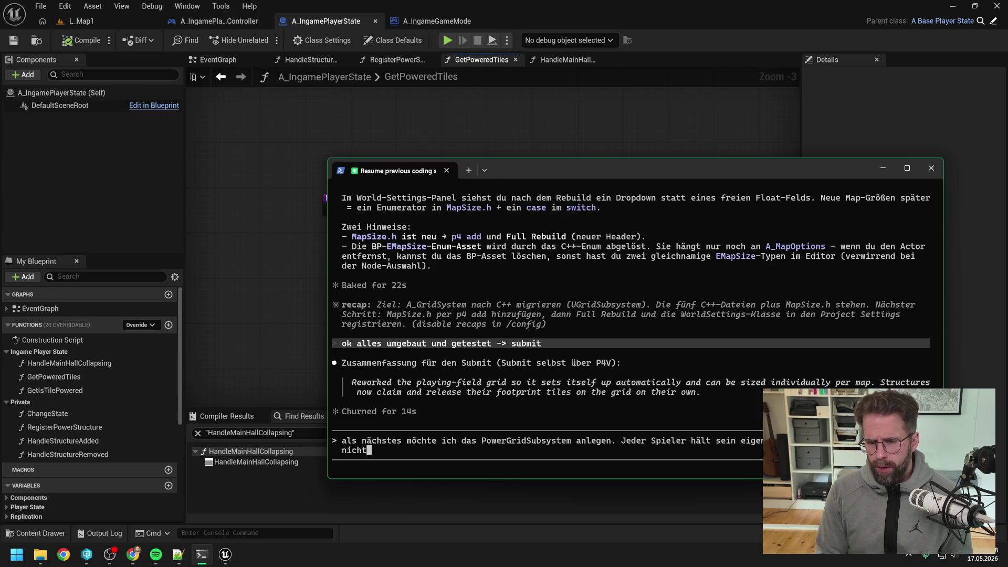
{"action": "key", "text": "BackSpace"}
{"action": "type", "text": "mei"}
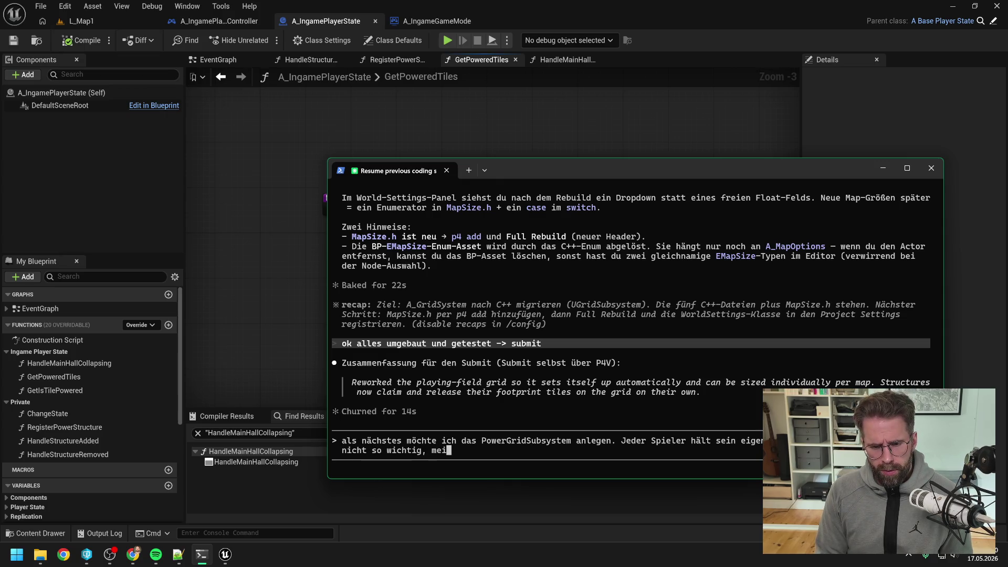
{"action": "type", "text": "ntest du richtig?"}
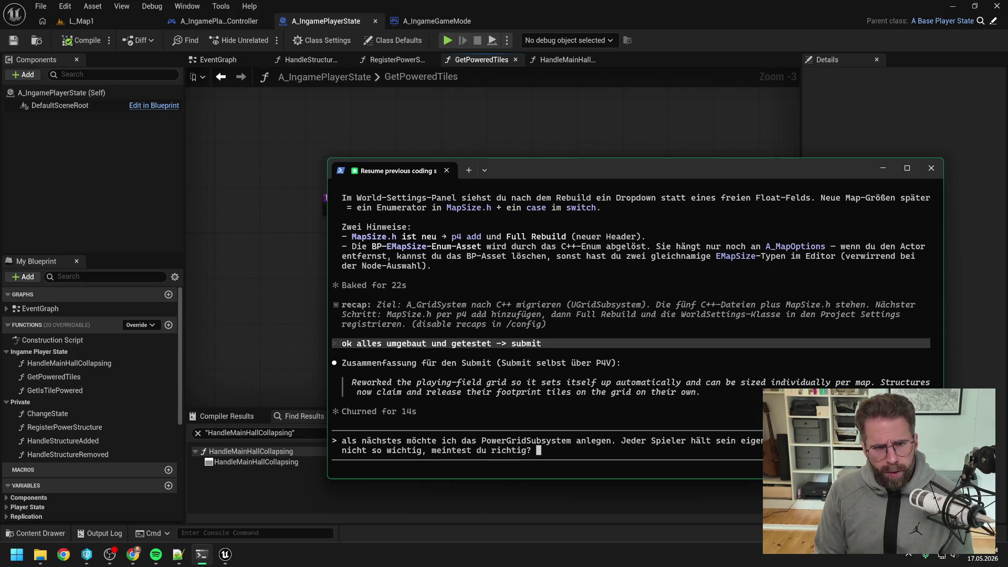
Add 'Aktuell lebt das PowerGrid als IntPointToInteger einfach als Map in IngamePlayerState.' to the prompt
{"action": "mouse_move", "coordinate": [526, 175]}
{"action": "left_mouse_down"}
{"action": "mouse_move", "coordinate": [575, 156]}
{"action": "mouse_move", "coordinate": [786, 146]}
{"action": "mouse_move", "coordinate": [798, 133]}
{"action": "left_mouse_up"}
{"action": "scroll", "coordinate": [122, 288], "scroll_direction": "down", "scroll_amount": 5}
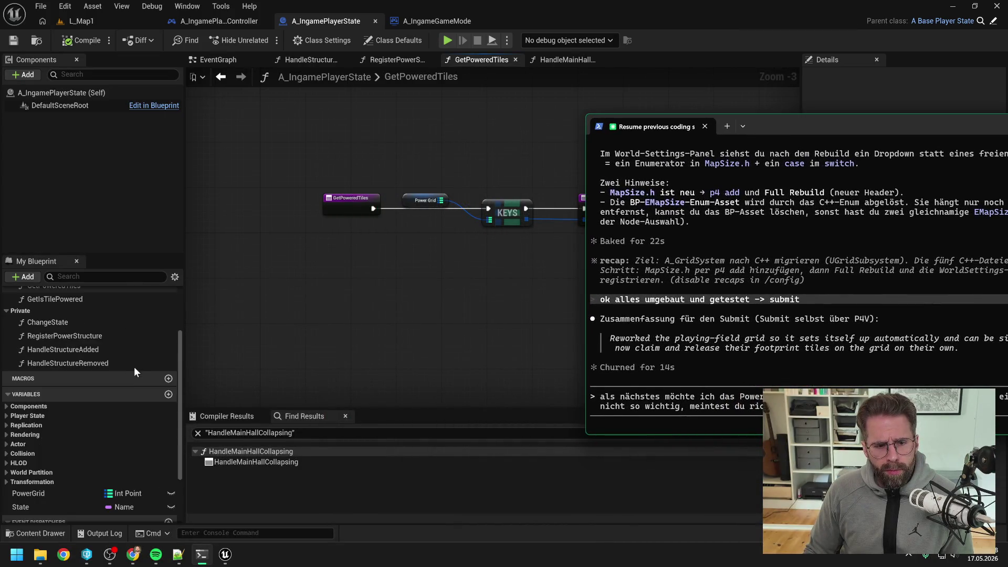
{"action": "left_click_drag", "start_coordinate": [772, 135], "coordinate": [620, 108]}
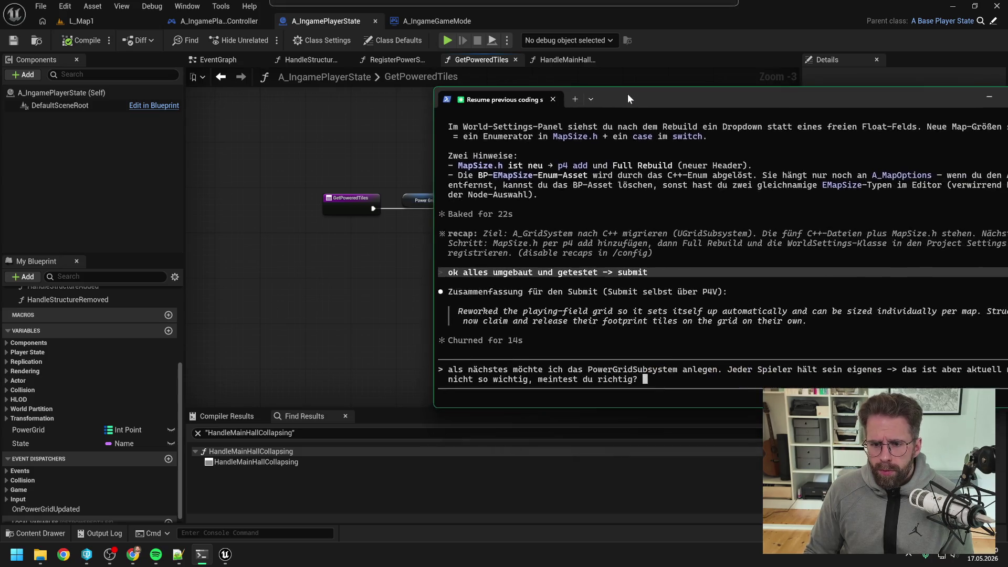
{"action": "type", "text": "A"}
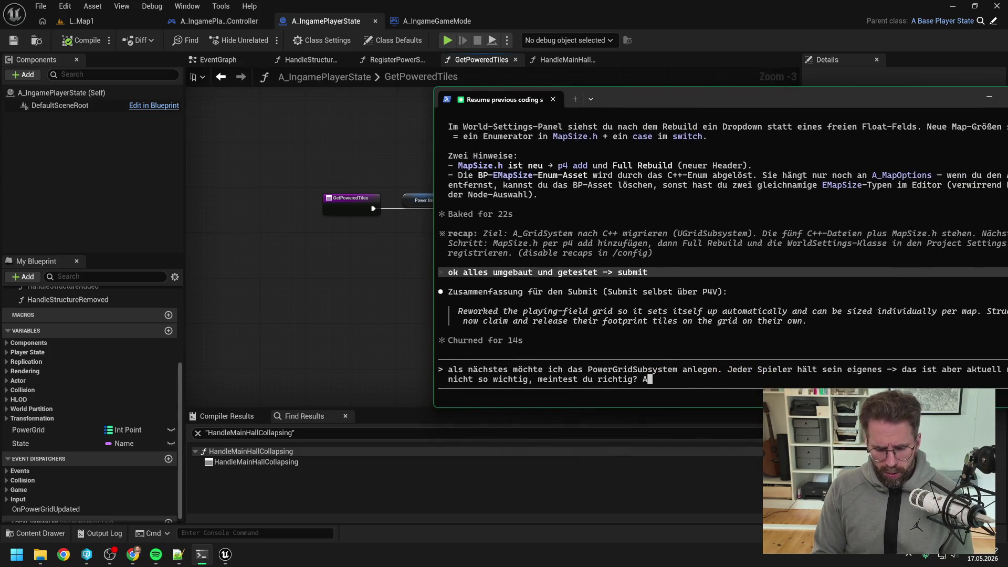
{"action": "type", "text": "ktuell lebt das "}
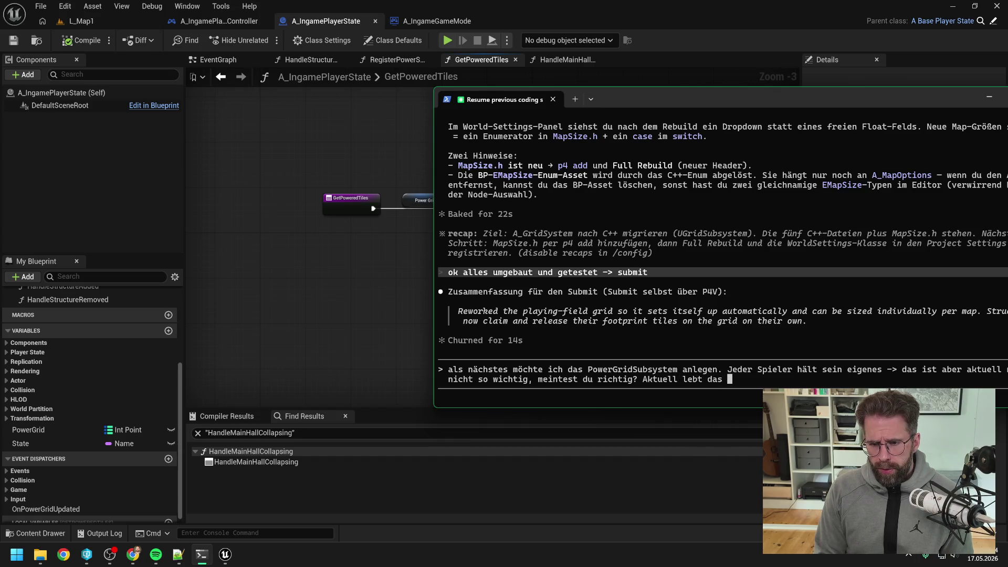
{"action": "type", "text": "PowerGrid als "}
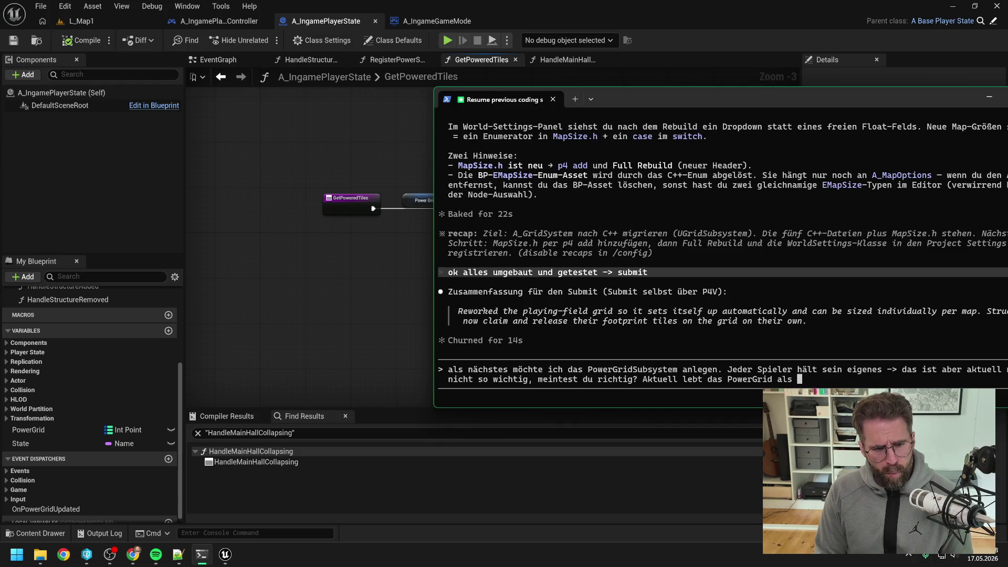
{"action": "type", "text": "T"}
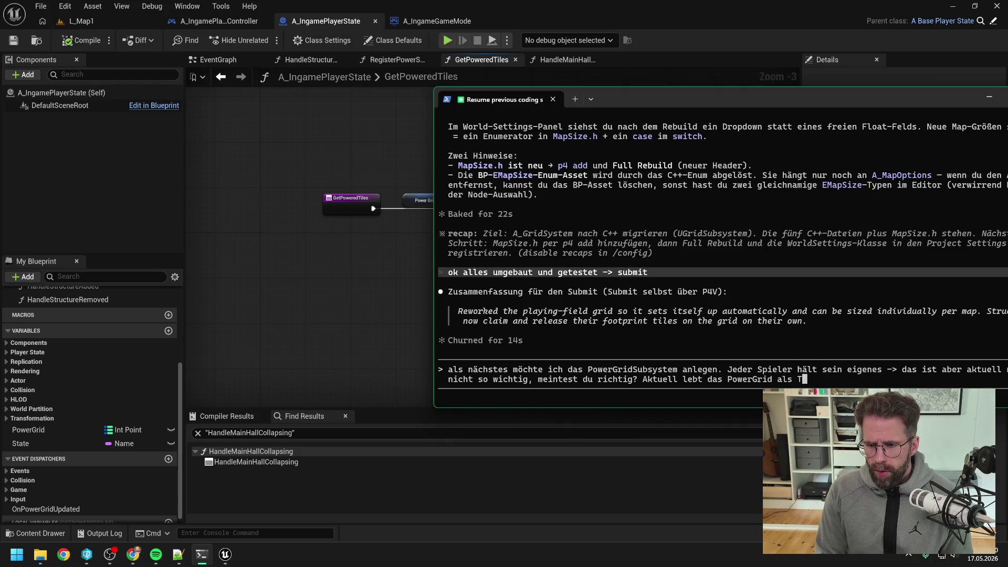
{"action": "key", "text": "BackSpace"}
{"action": "type", "text": "IntPoint"}
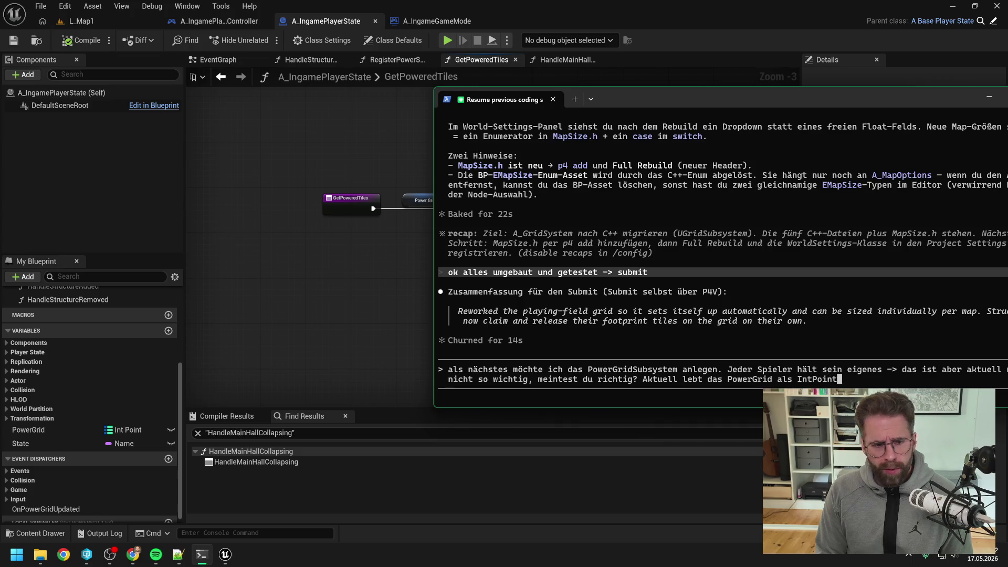
{"action": "type", "text": "To"}
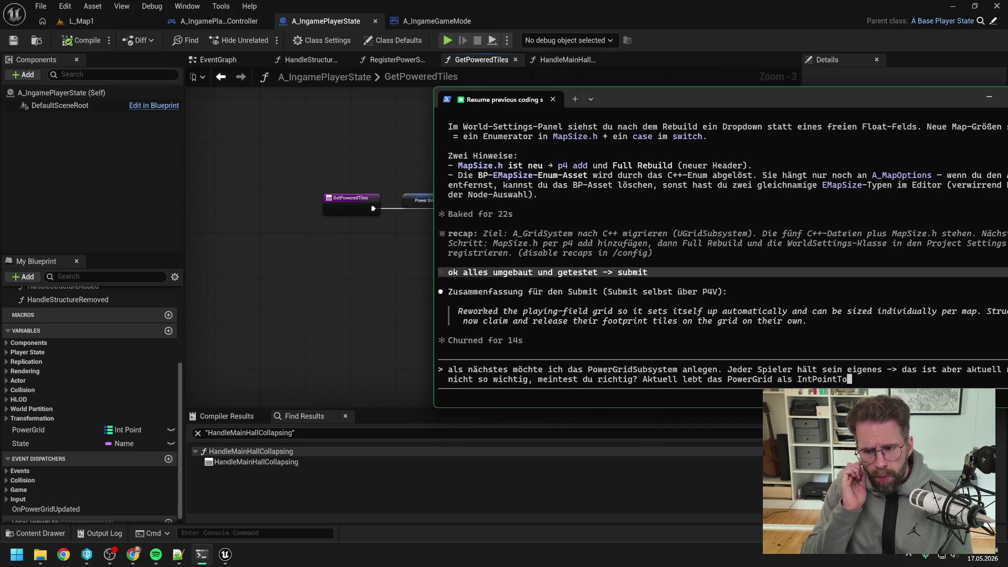
{"action": "type", "text": "Inte"}
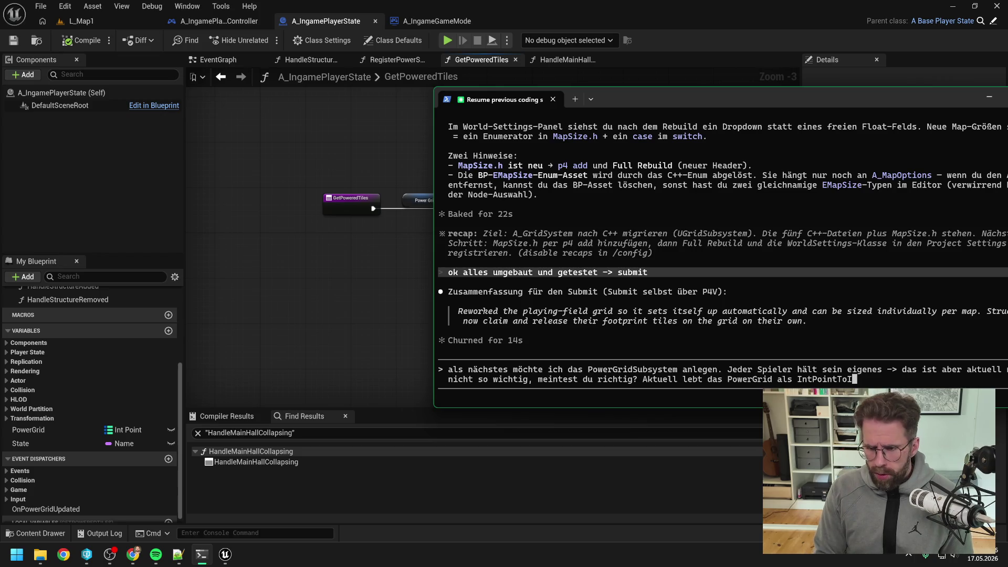
{"action": "type", "text": "ger einfach"}
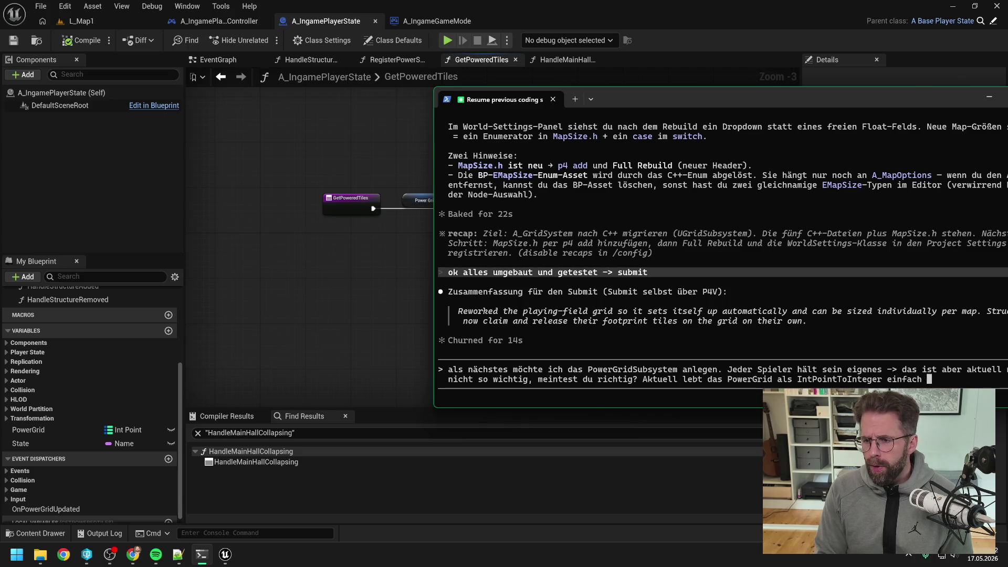
{"action": "type", "text": " als Map in Ingam"}
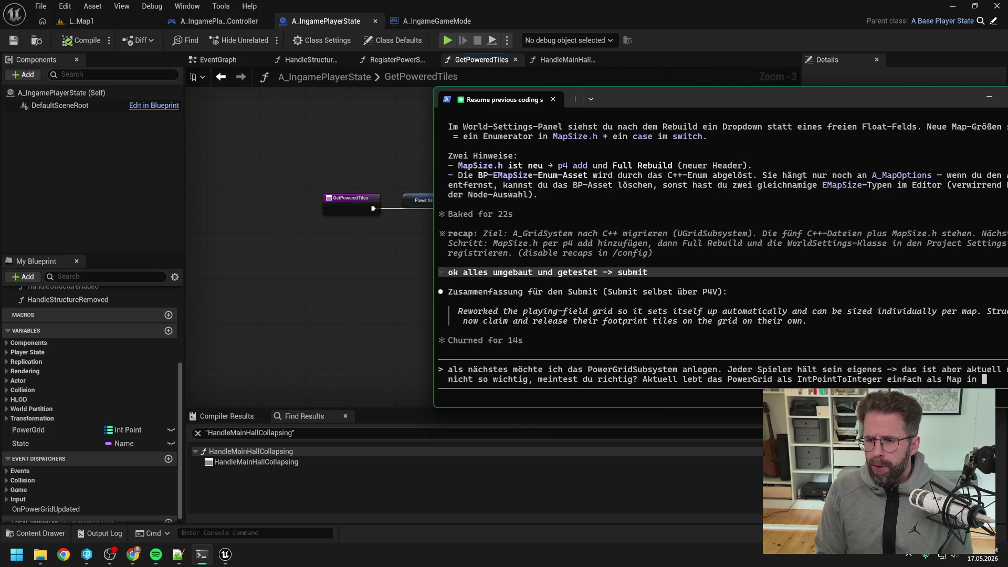
{"action": "type", "text": "ePlaye"}
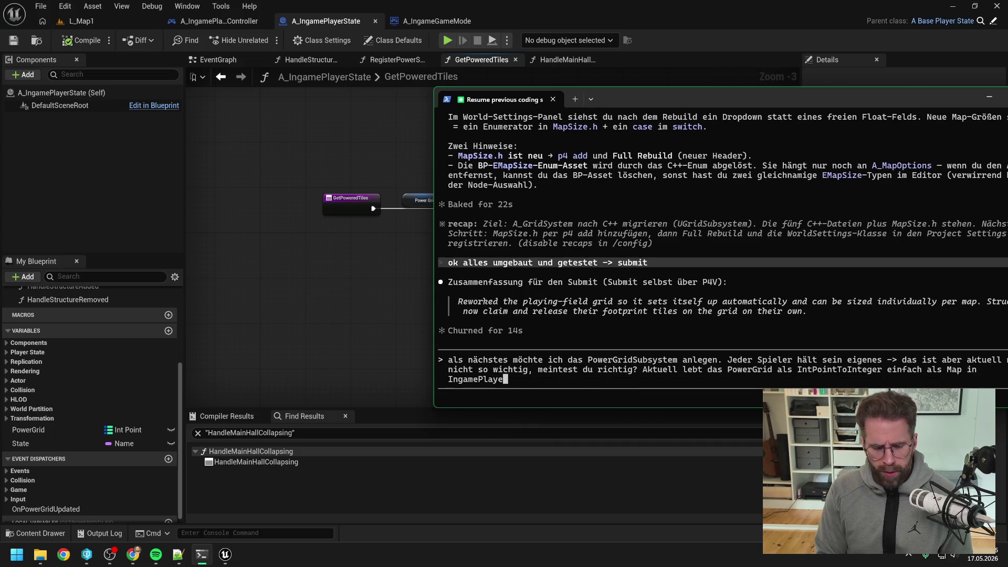
{"action": "type", "text": "rState."}
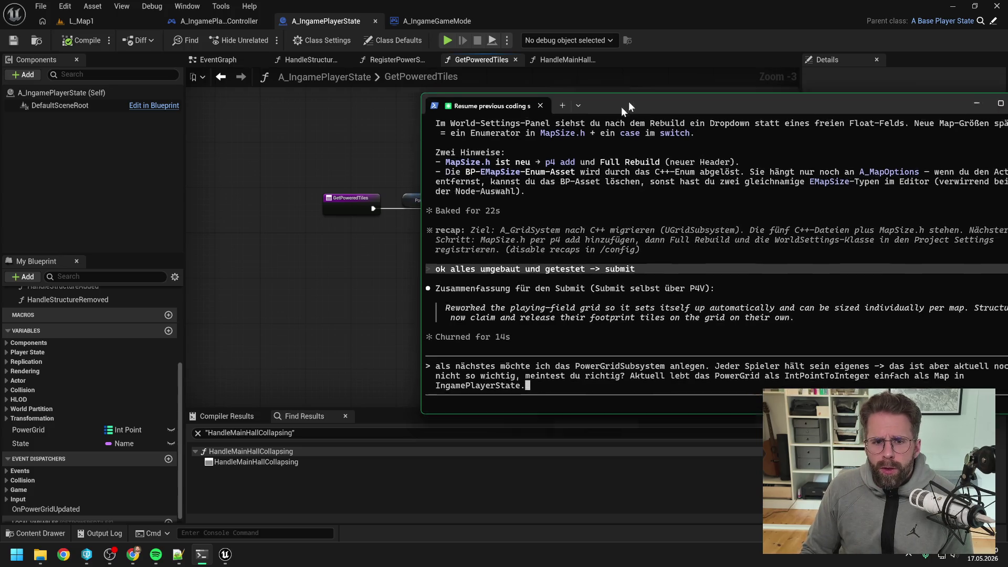
Explain that GetPoweredTiles returns the map keys and request the texture exposed as a getter
{"action": "mouse_move", "coordinate": [628, 102]}
{"action": "left_mouse_down"}
{"action": "mouse_move", "coordinate": [495, 235]}
{"action": "mouse_move", "coordinate": [496, 251]}
{"action": "mouse_move", "coordinate": [471, 187]}
{"action": "left_mouse_up"}
{"action": "type", "text": "W"}
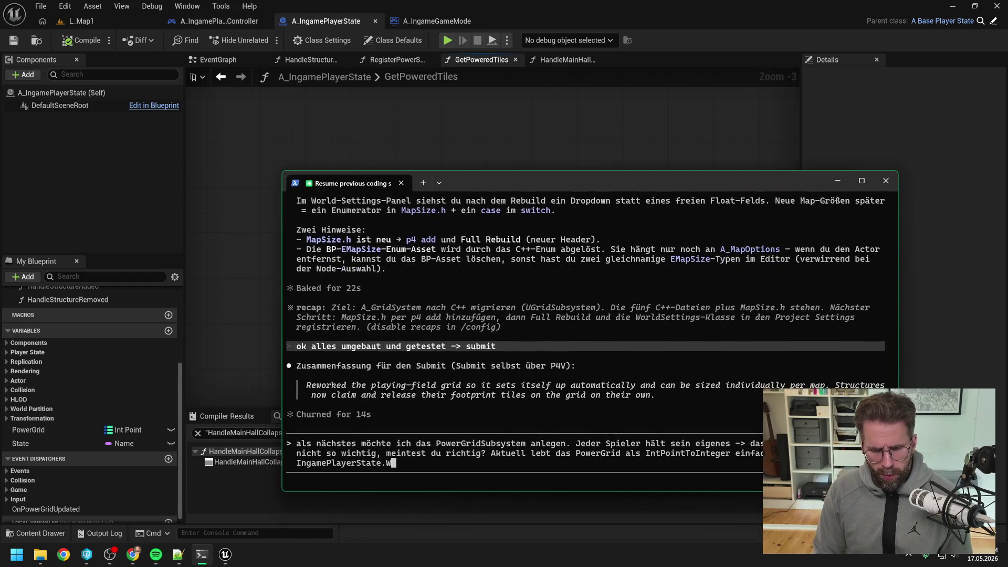
{"action": "key", "text": "BackSpace"}
{"action": "type", "text": "Wir haben "}
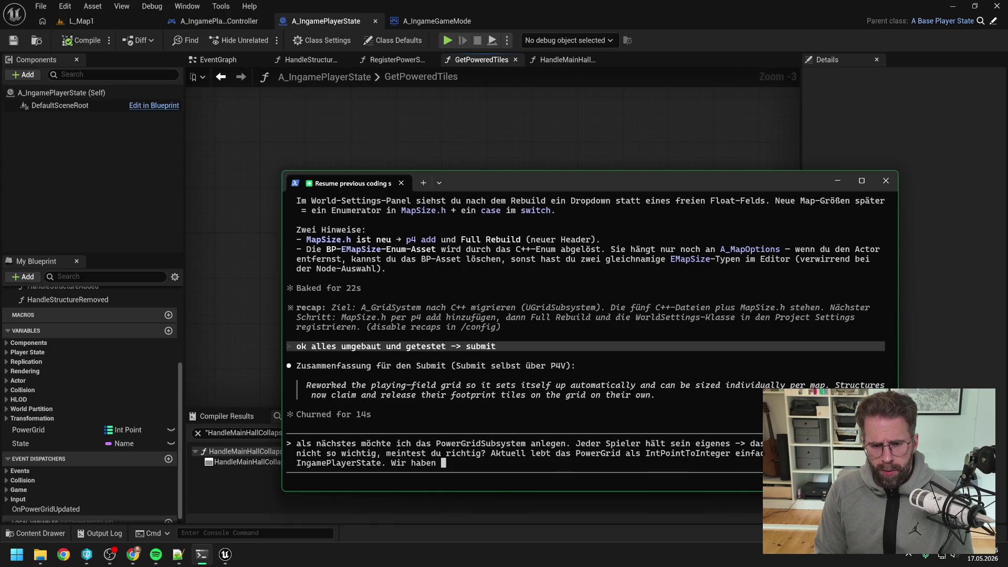
{"action": "type", "text": "einmal "}
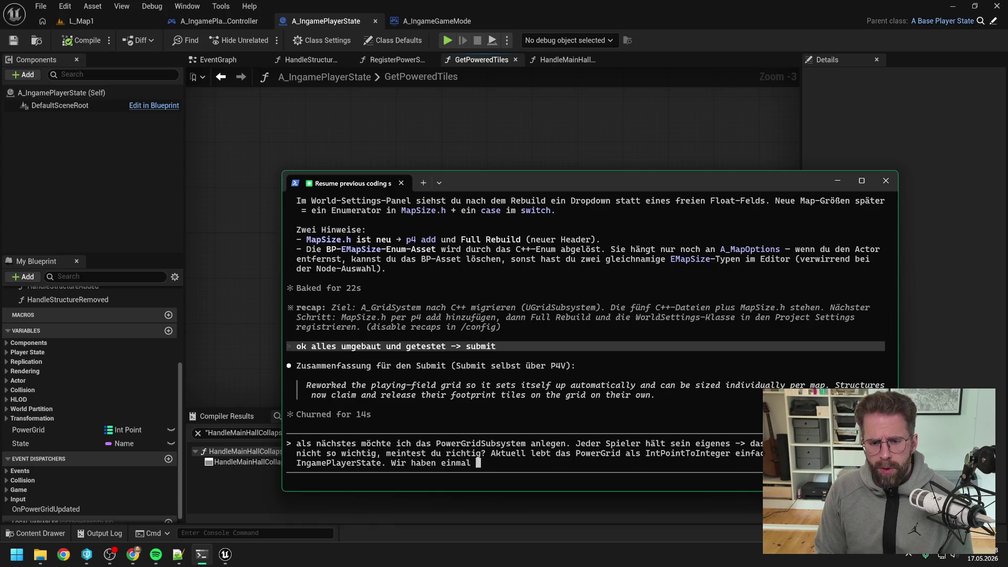
{"action": "type", "text": "GetPower"}
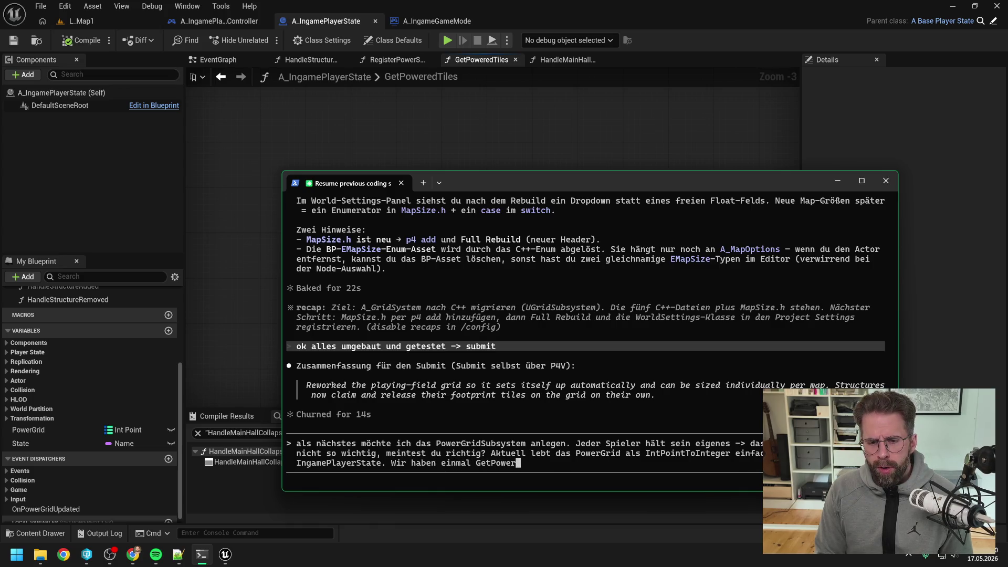
{"action": "type", "text": "edTiles"}
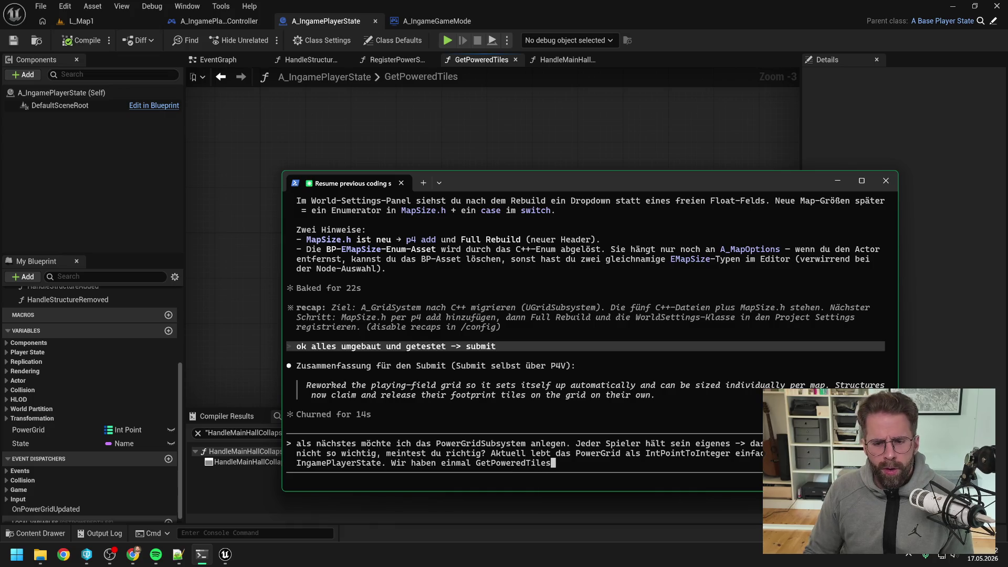
{"action": "mouse_move", "coordinate": [511, 182]}
{"action": "left_mouse_down"}
{"action": "mouse_move", "coordinate": [519, 323]}
{"action": "mouse_move", "coordinate": [483, 235]}
{"action": "left_mouse_up"}
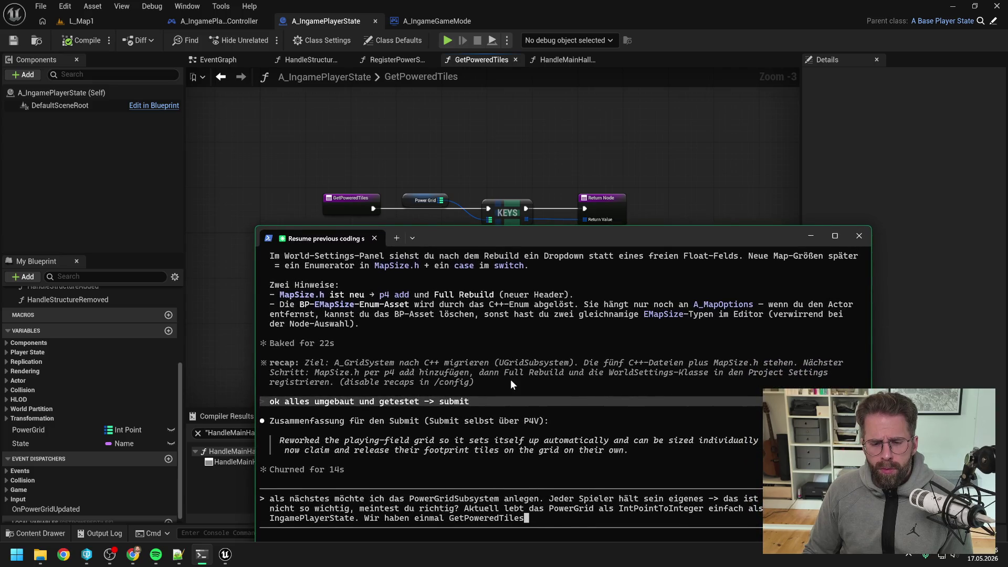
{"action": "type", "text": " ->"}
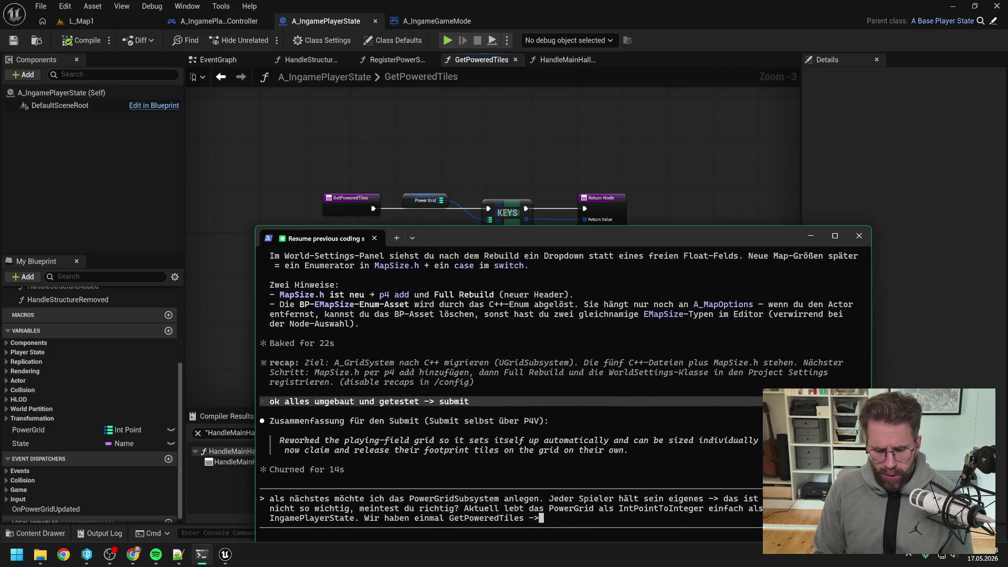
{"action": "type", "text": " Gibt uns"}
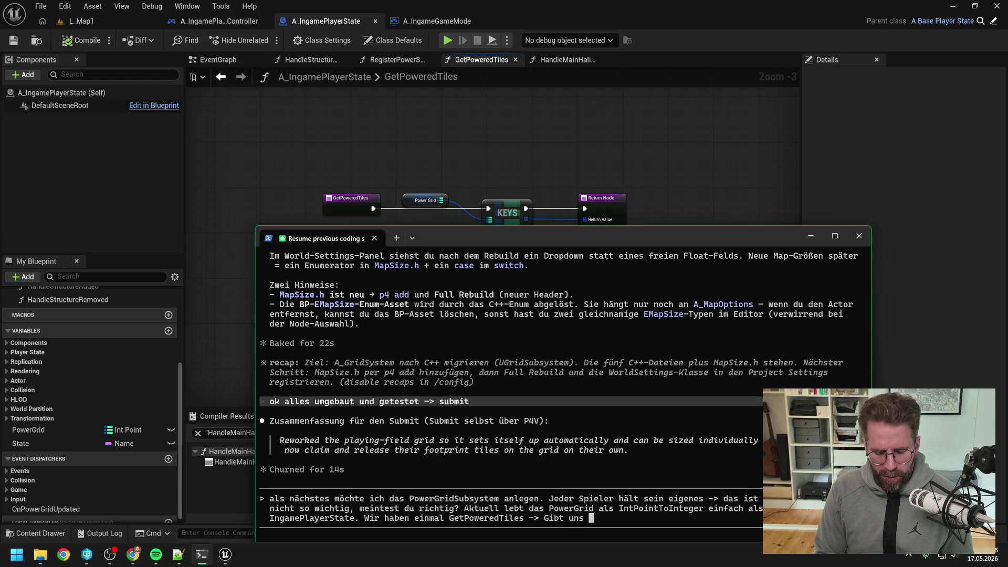
{"action": "type", "text": "die Keys d"}
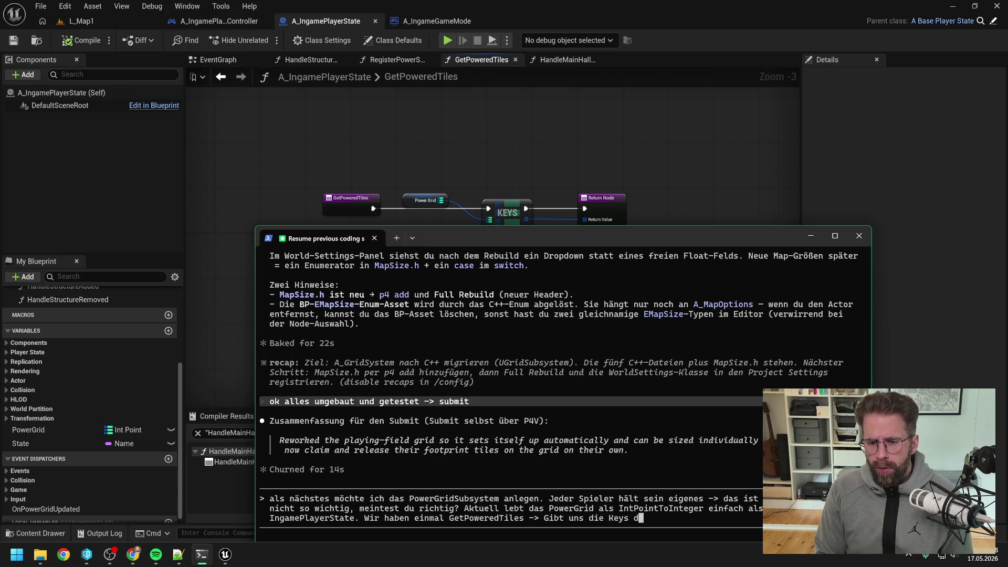
{"action": "type", "text": "er Map nach außen"}
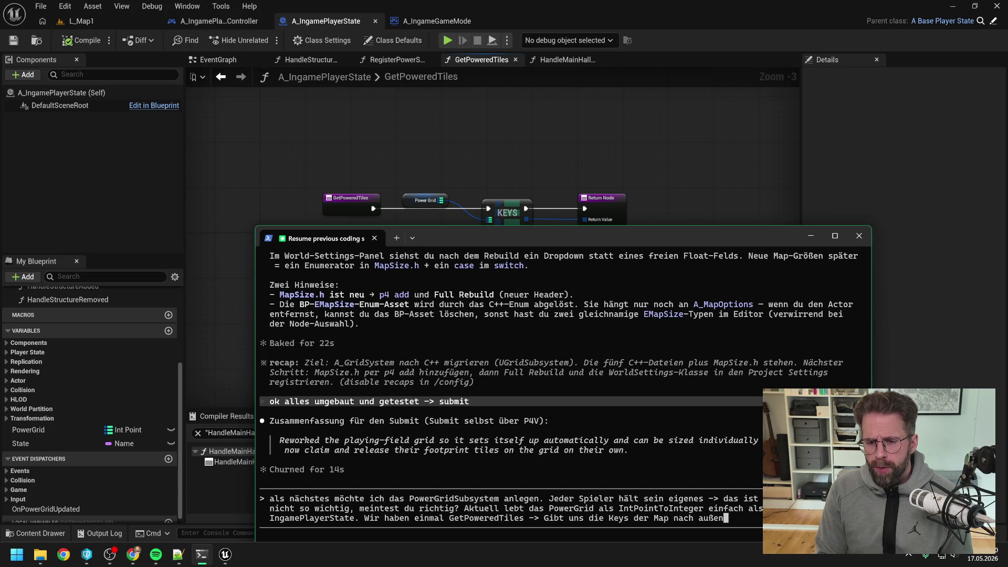
{"action": "type", "text": ". Ist di"}
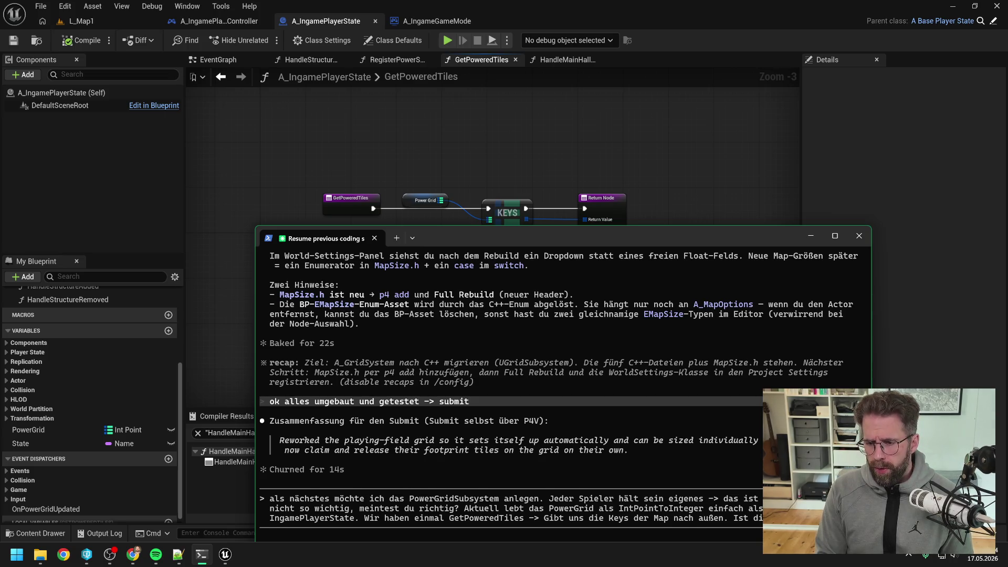
{"action": "type", "text": "das gleich überhaupt"}
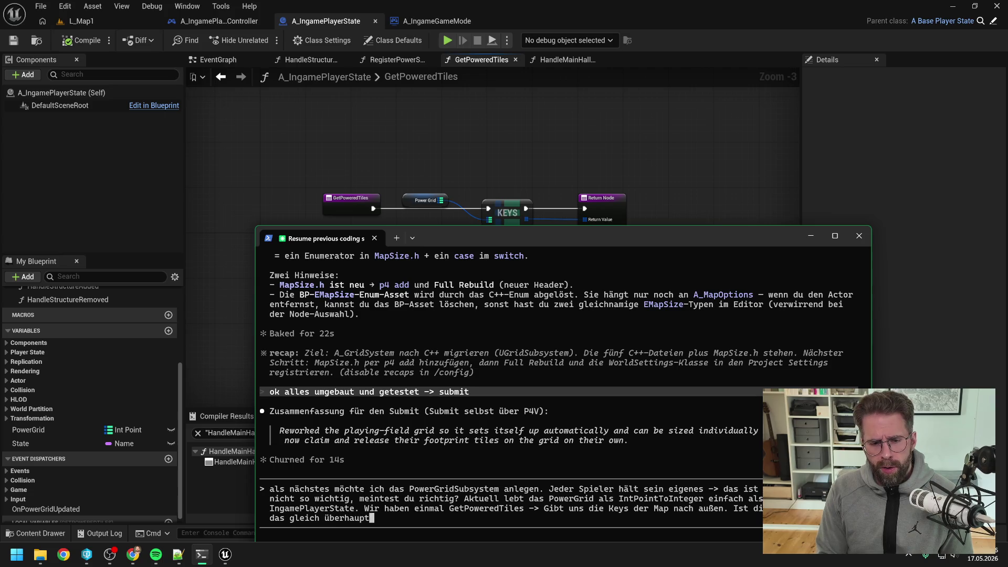
{"action": "type", "text": " noch brauche"}
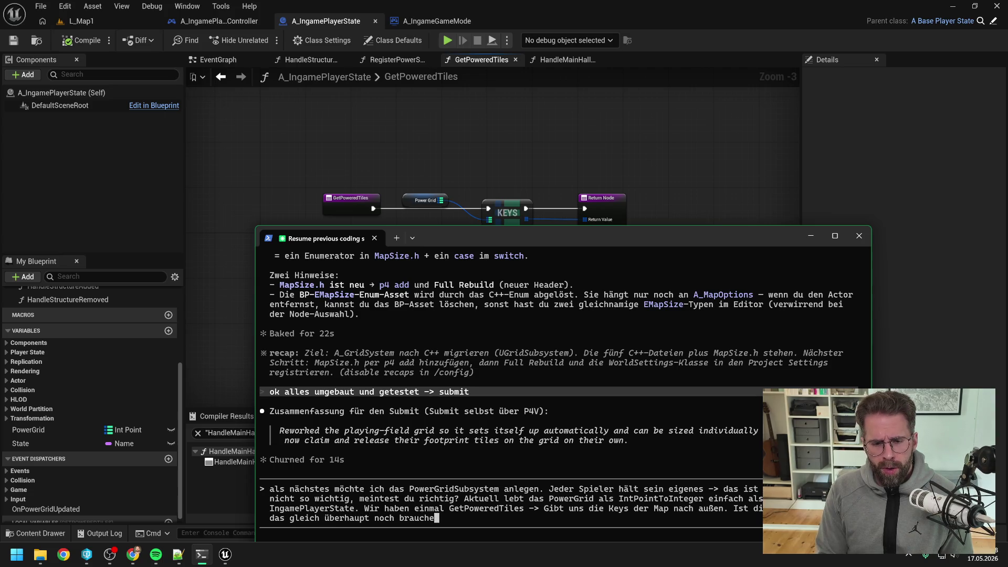
{"action": "type", "text": "n. Denn wir wollen"}
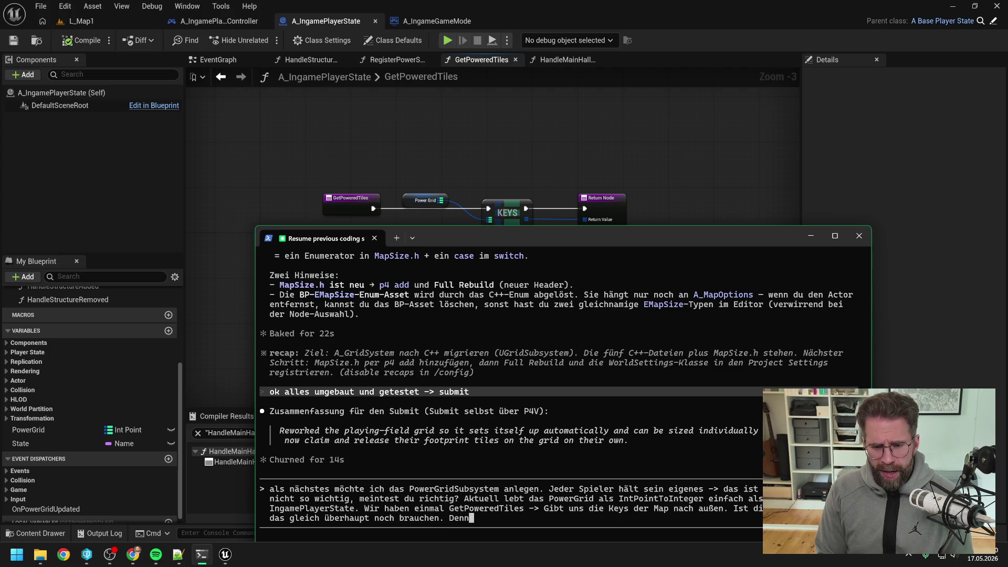
{"action": "type", "text": " ja "}
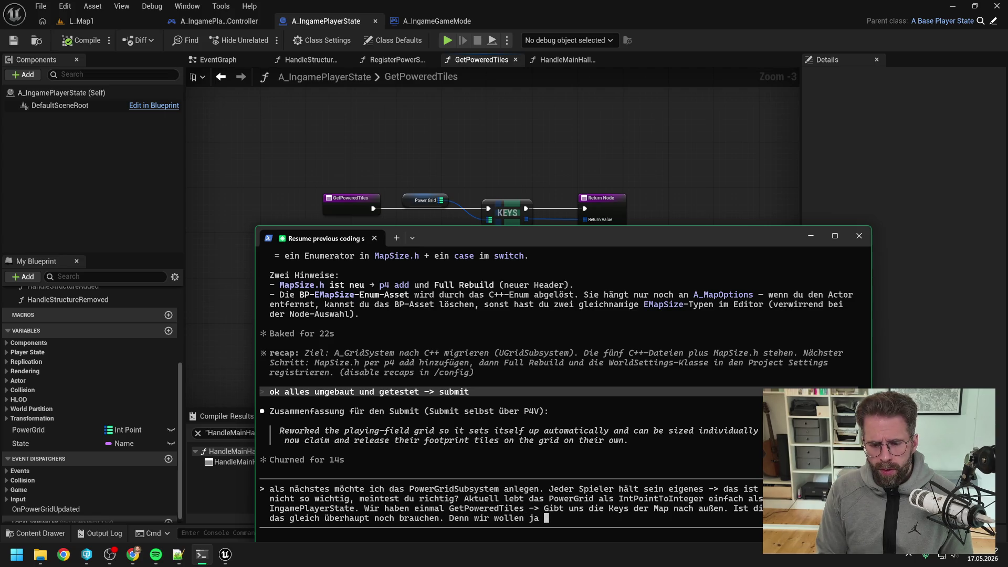
{"action": "type", "text": "zusätzlich nun "}
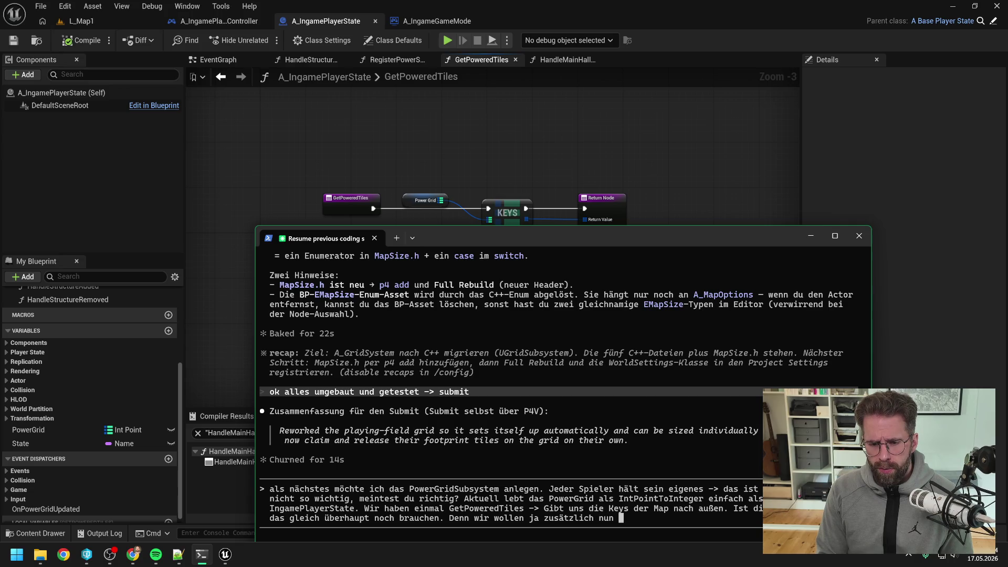
{"action": "type", "text": "auch direkt als er"}
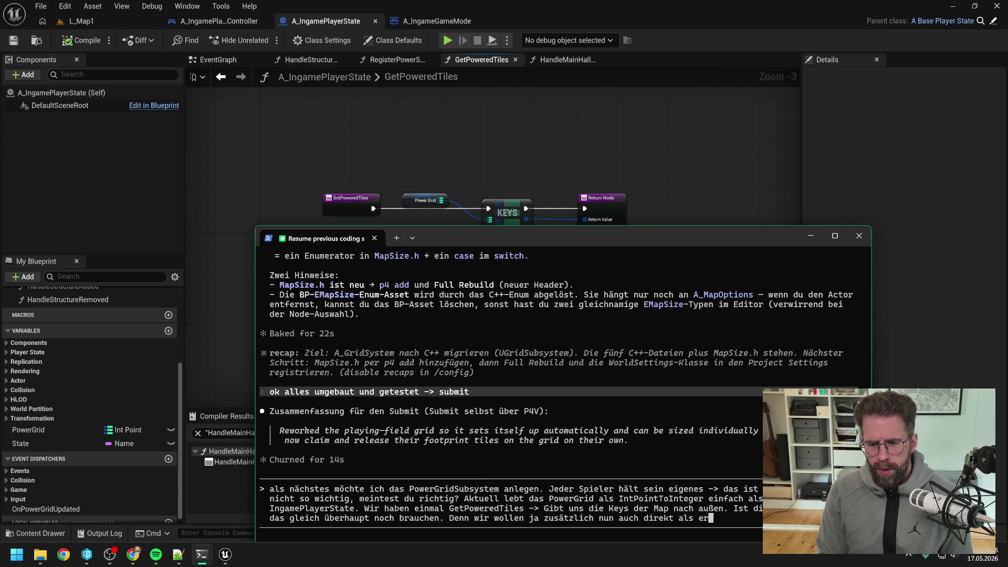
{"action": "type", "text": "stes Subsys "}
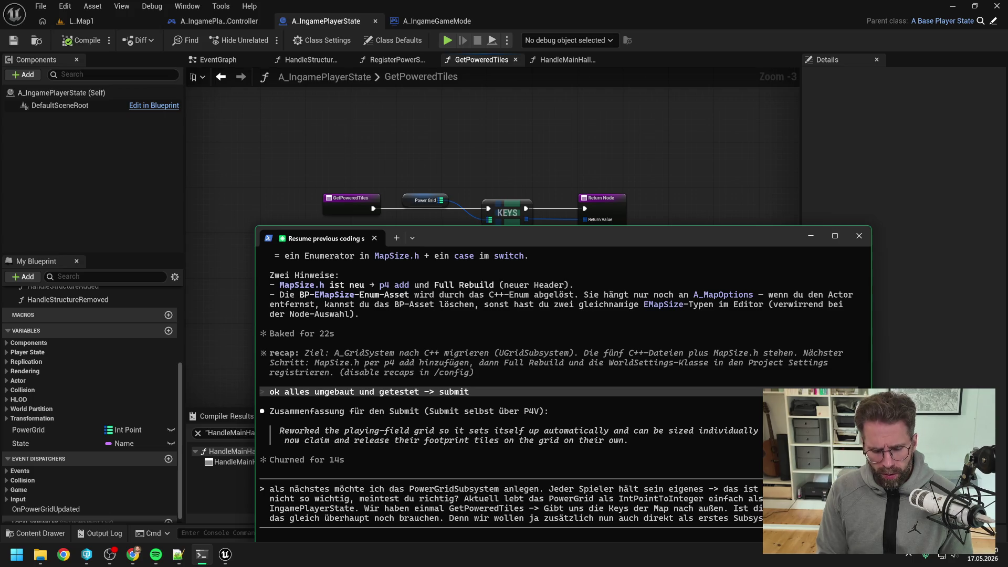
{"action": "type", "text": "dazugehörige Tex"}
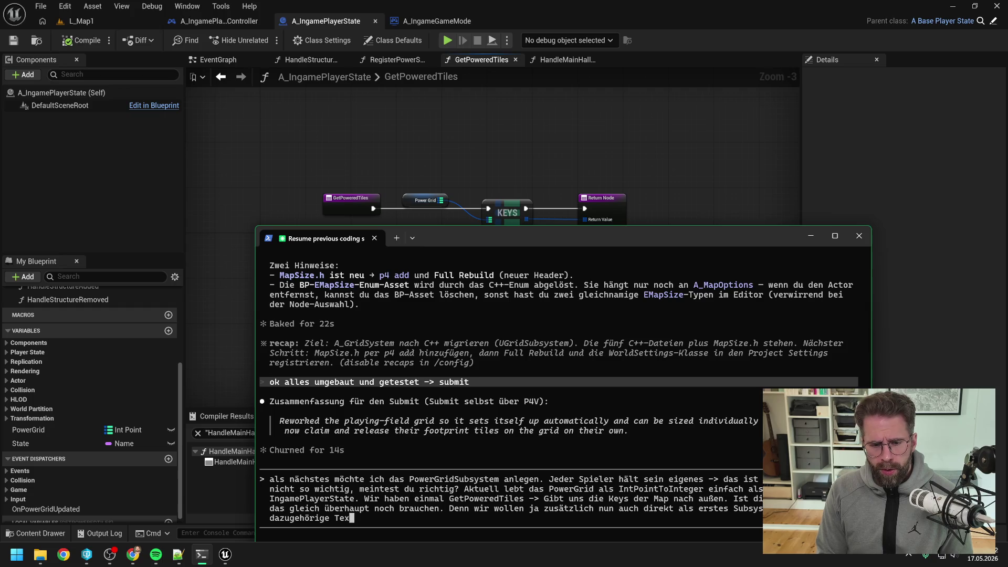
{"action": "type", "text": "ture ins Subsystem"}
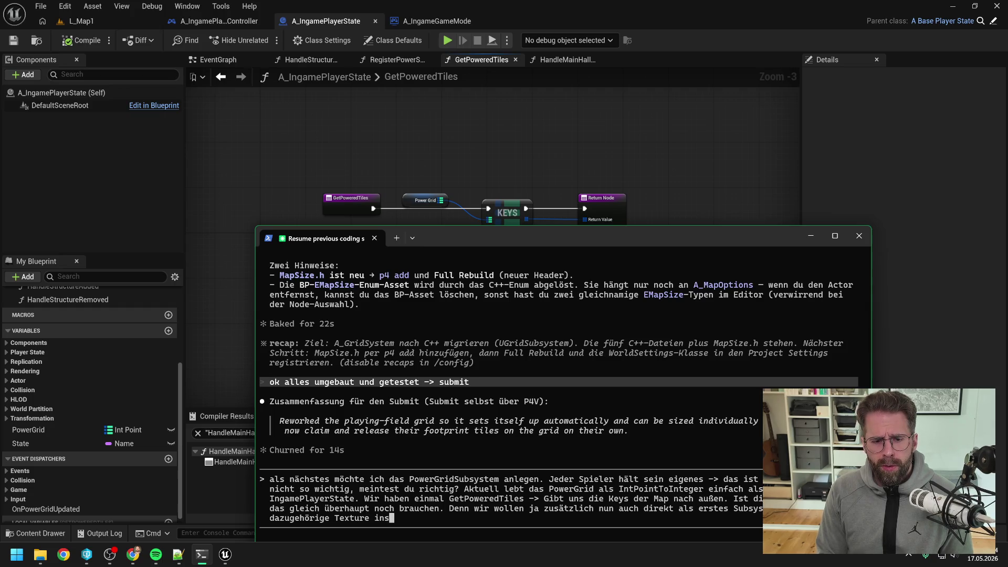
{"action": "type", "text": " leg"}
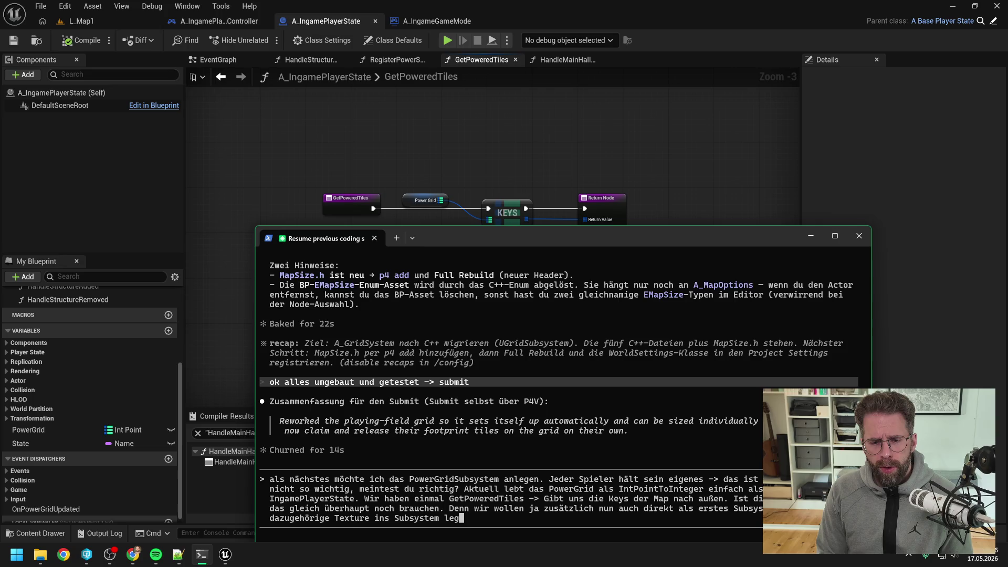
{"action": "type", "text": "en und mit updaten. "}
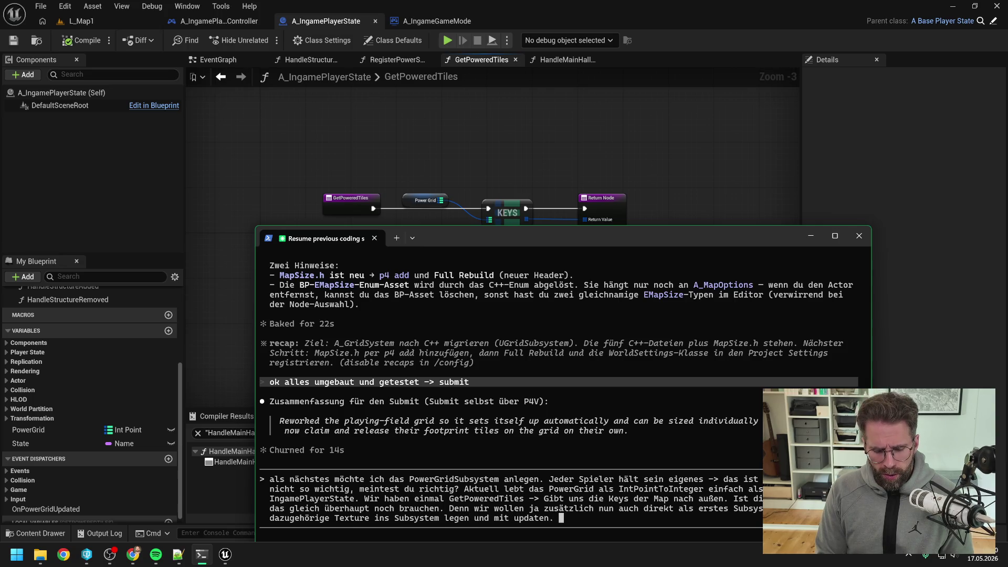
{"action": "type", "text": "Eigentlich brauchen"}
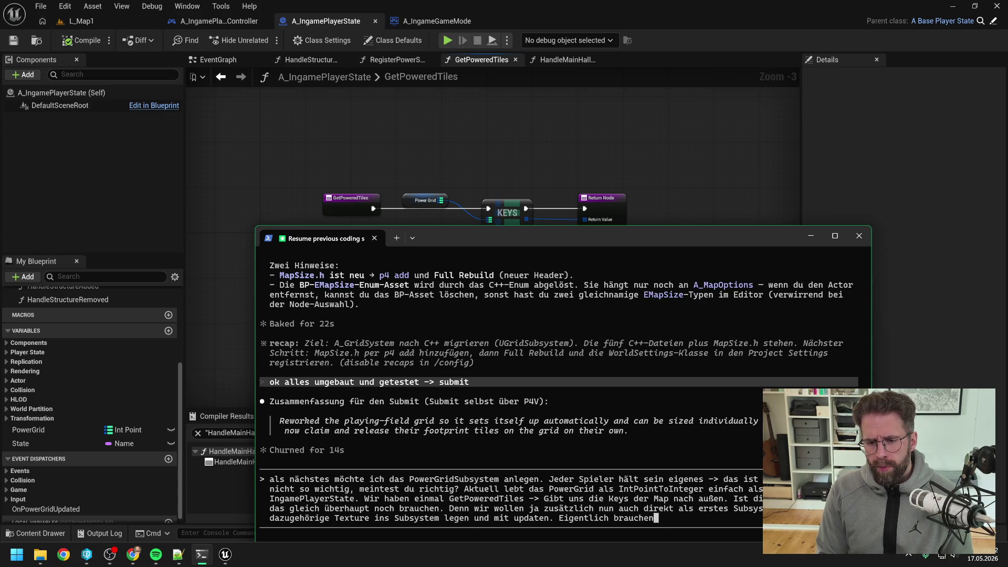
{"action": "type", "text": " wir dann also nur noc"}
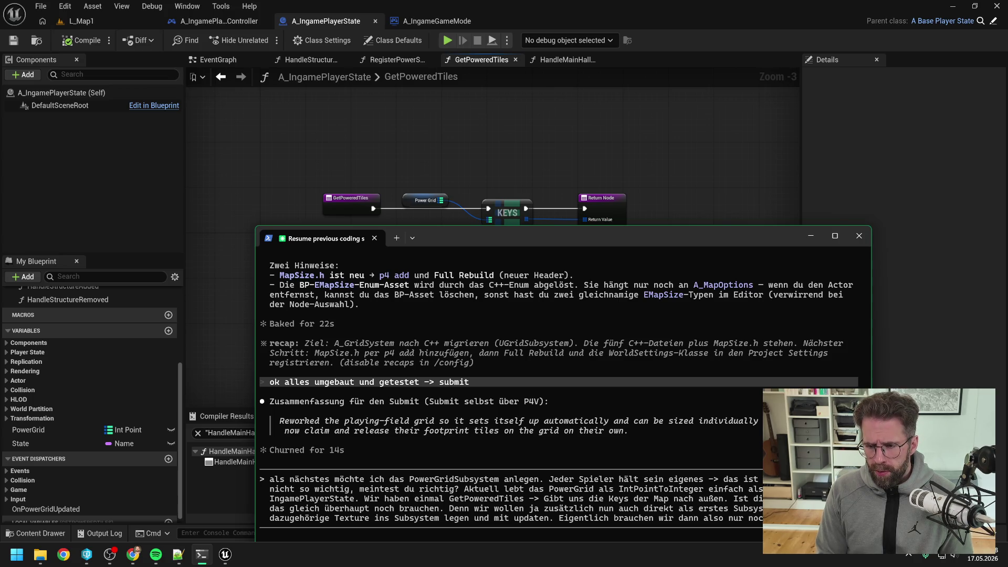
{"action": "type", "text": "ture a"}
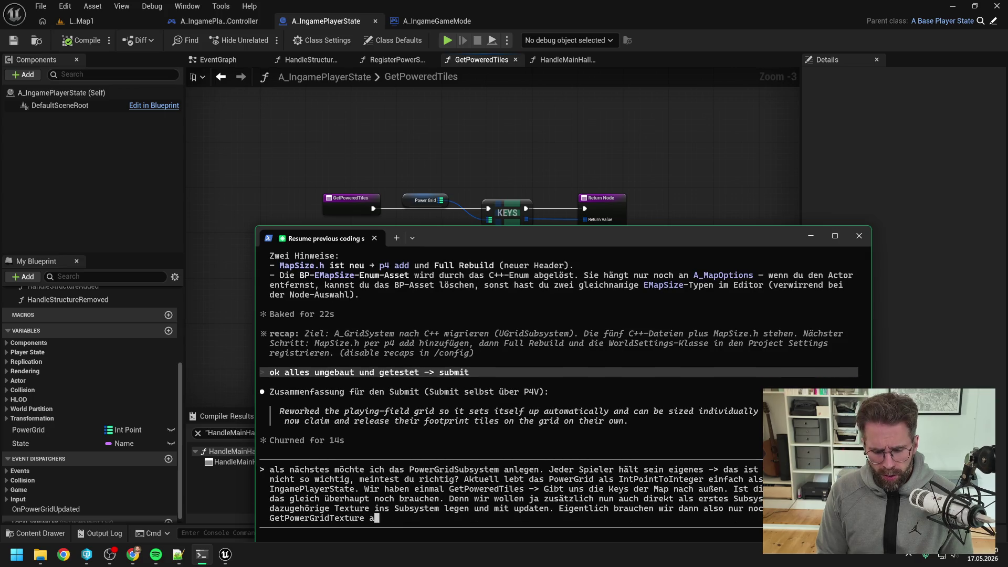
{"action": "type", "text": "ls Getter."}
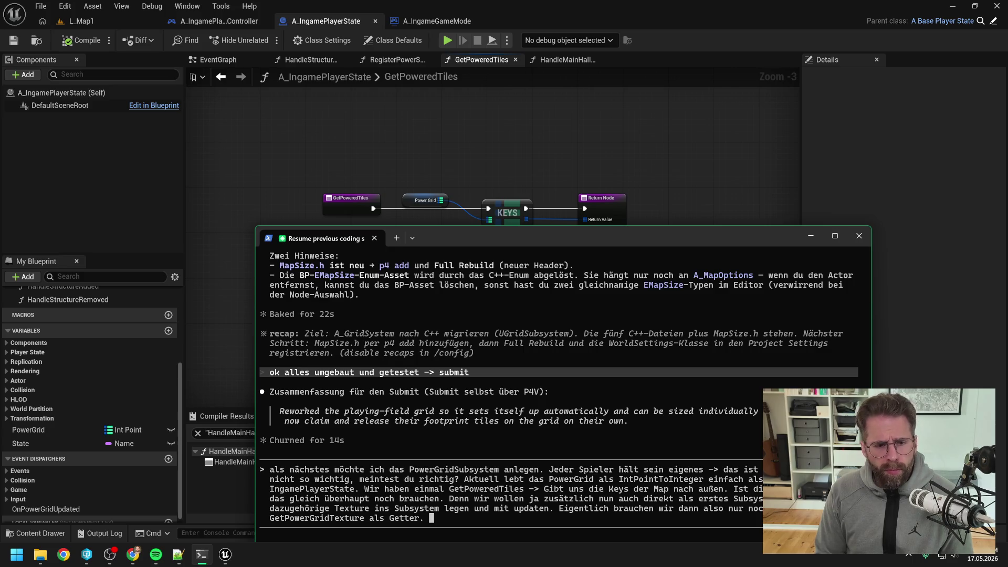
Check the player state's HandleStructureAdded graph, then return to Claude Code
{"action": "left_click", "coordinate": [242, 304]}
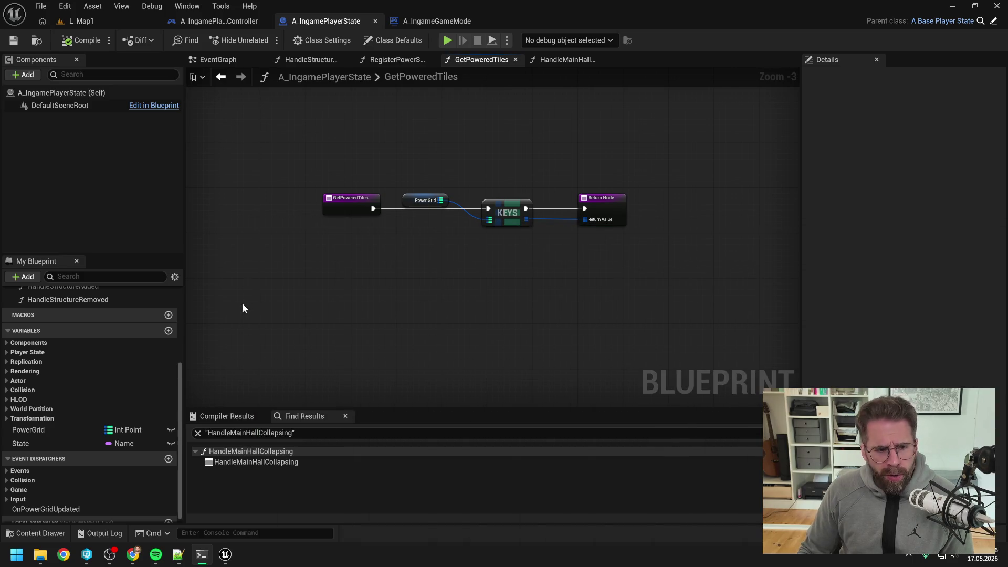
{"action": "scroll", "coordinate": [84, 353], "scroll_direction": "up", "scroll_amount": 5}
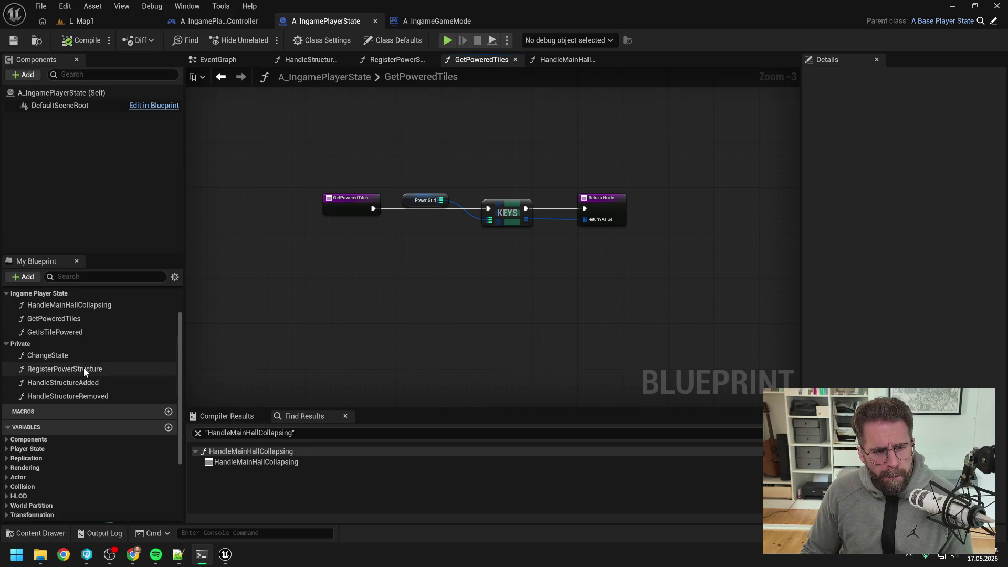
{"action": "double_click", "coordinate": [82, 383]}
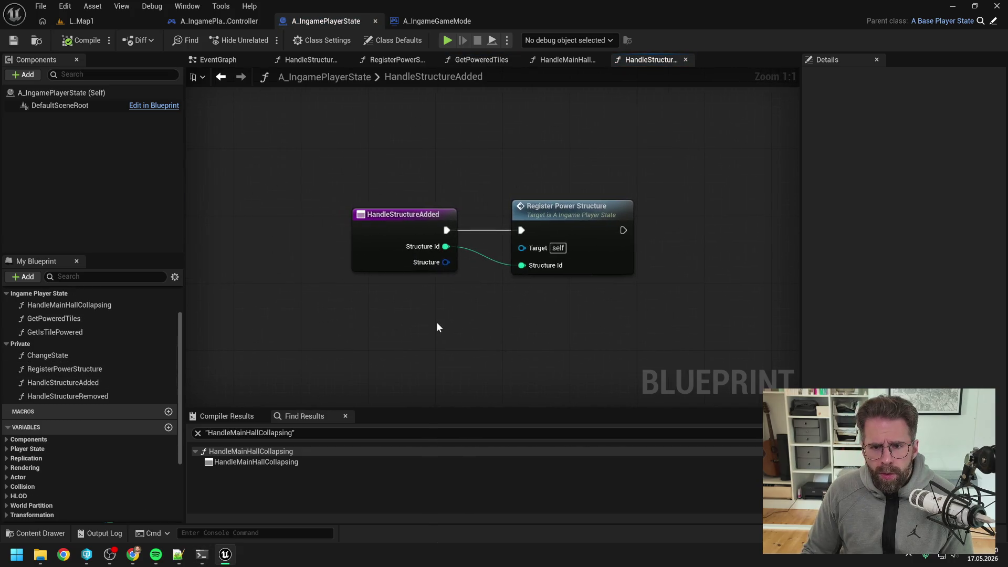
{"action": "left_click", "coordinate": [202, 555]}
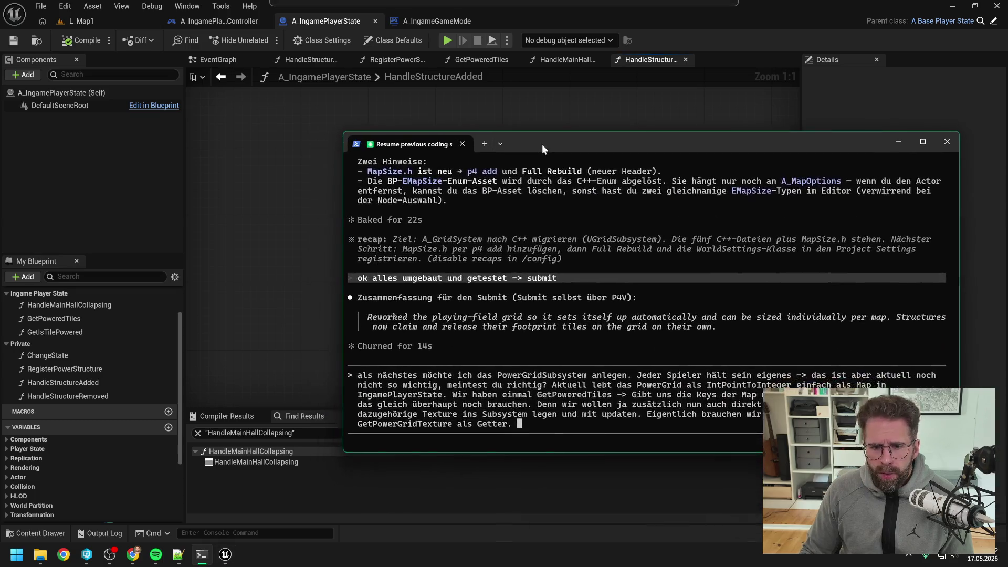
Continue the prompt with 'Wir reagieren auf StructureSubsystem.OnStructur…', correcting typos along the way
{"action": "type", "text": "Wir "}
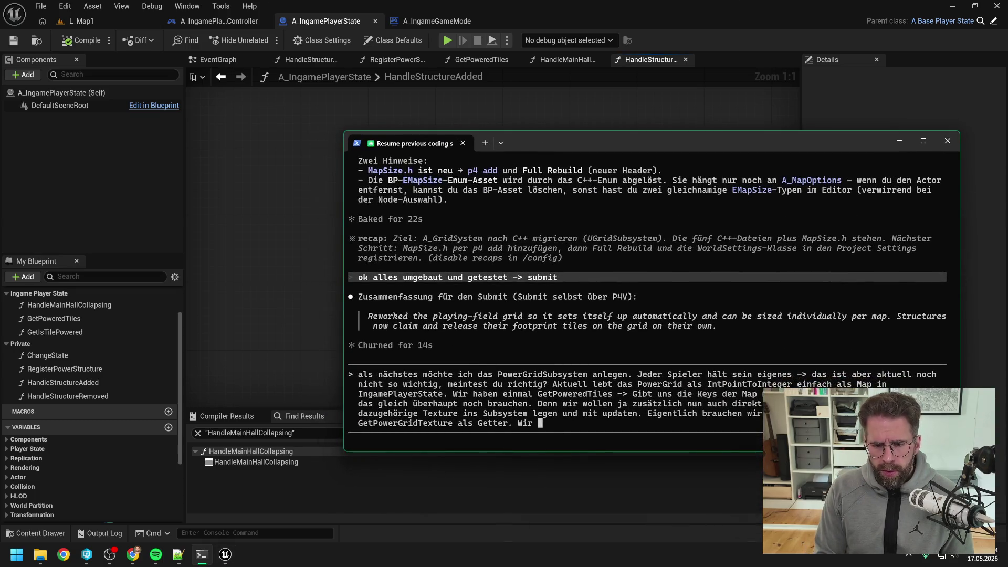
{"action": "type", "text": "reagieren auf SS"}
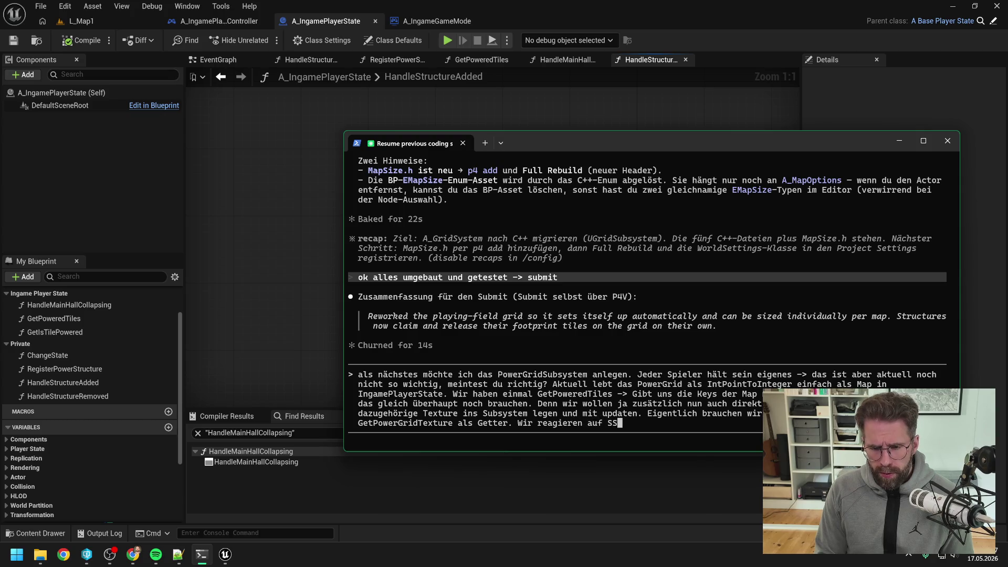
{"action": "key", "text": "BackSpace"}
{"action": "type", "text": "tructrue"}
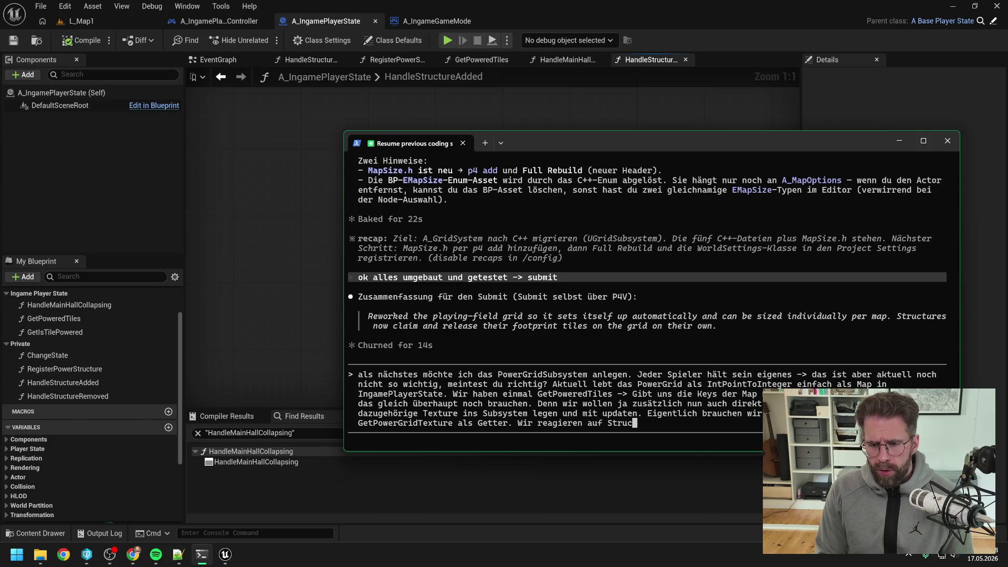
{"action": "key", "text": "BackSpace"}
{"action": "key", "text": "BackSpace"}
{"action": "type", "text": "ure"}
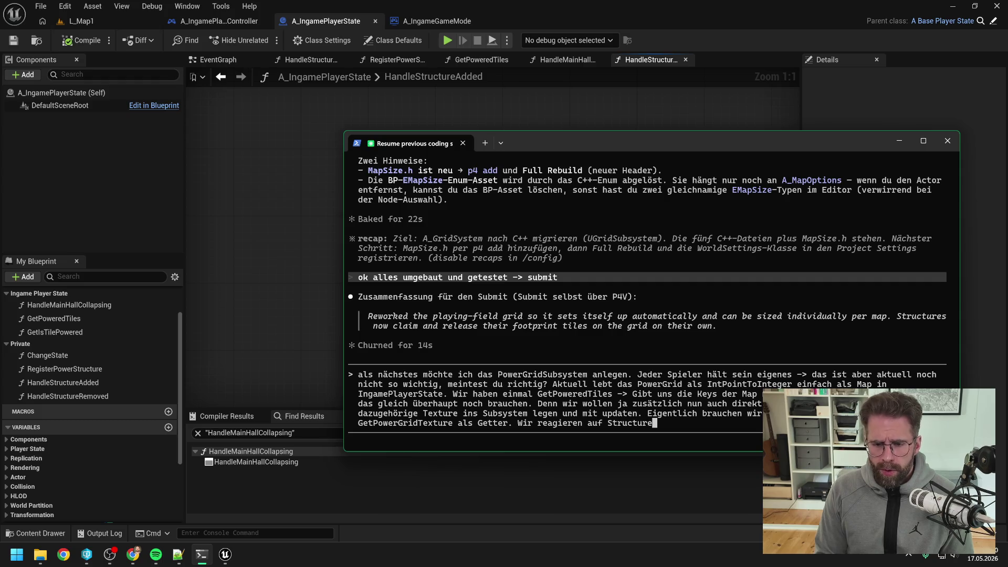
{"action": "type", "text": "Sub"}
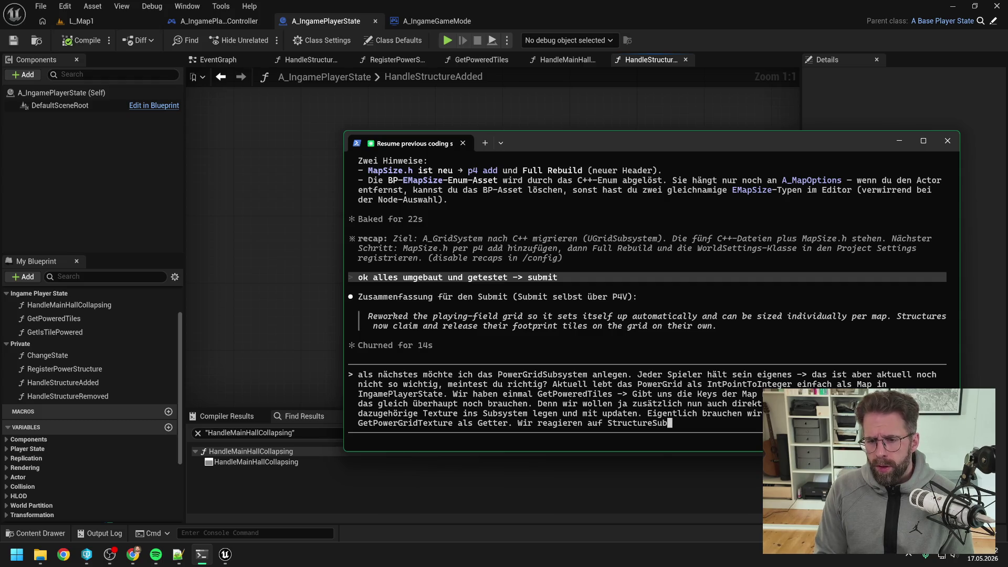
{"action": "type", "text": "system.On"}
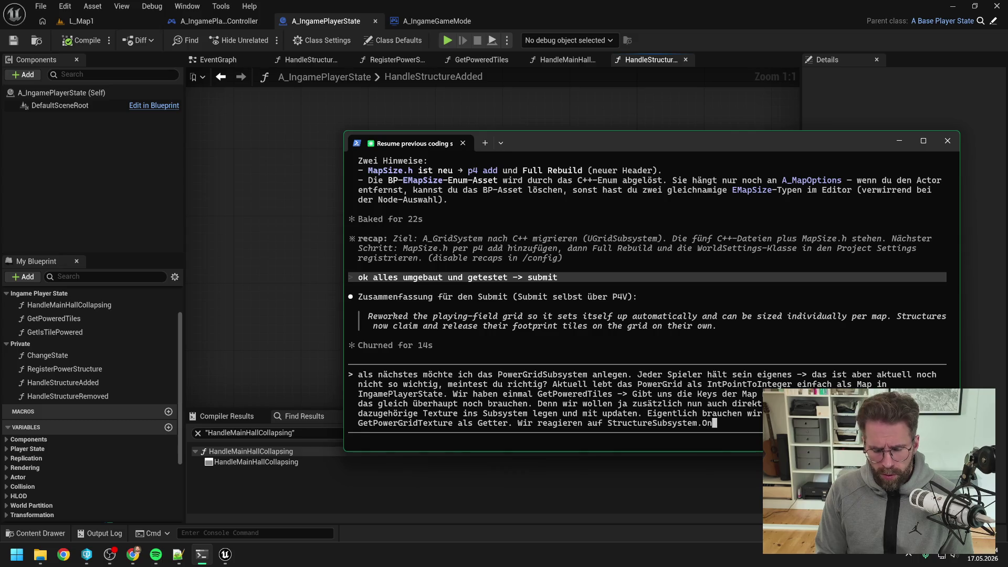
{"action": "type", "text": "StructureA"}
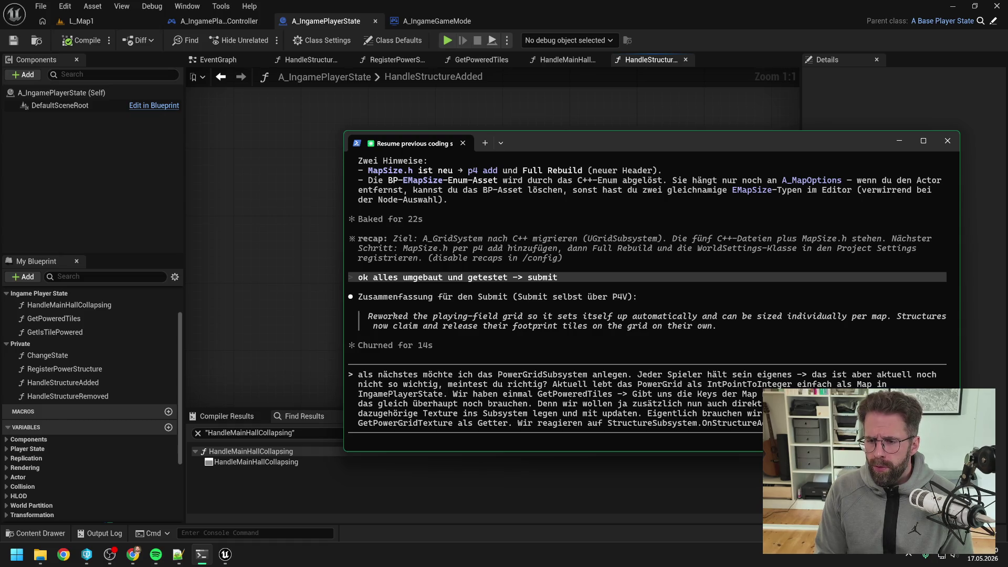
{"action": "mouse_move", "coordinate": [616, 139]}
{"action": "left_mouse_down"}
{"action": "mouse_move", "coordinate": [518, 321]}
{"action": "mouse_move", "coordinate": [536, 158]}
{"action": "left_mouse_up"}
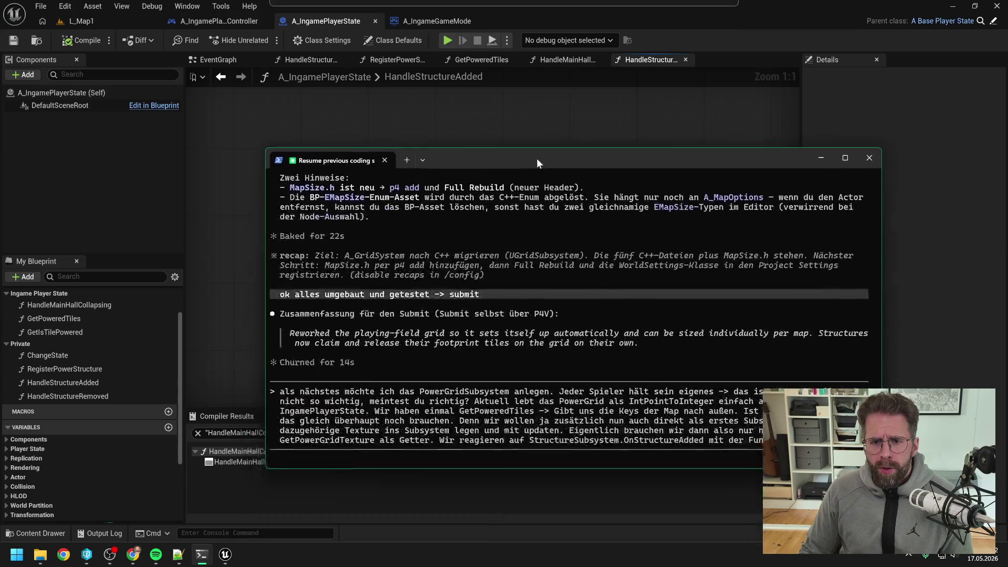